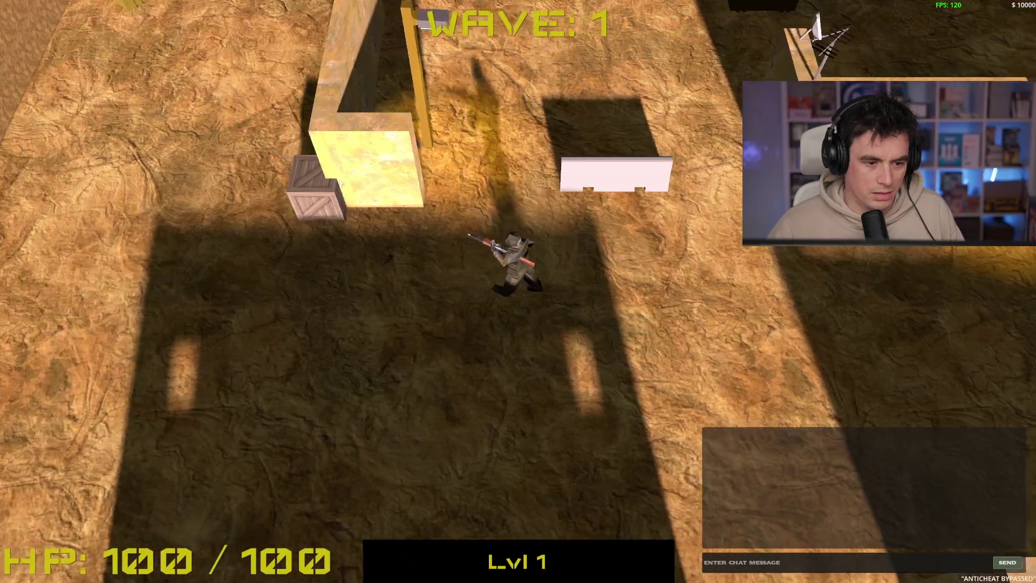
# - Playtest by running north past the crates, then east; select AnimationPlayer and relaunch
pyautogui.press('w')
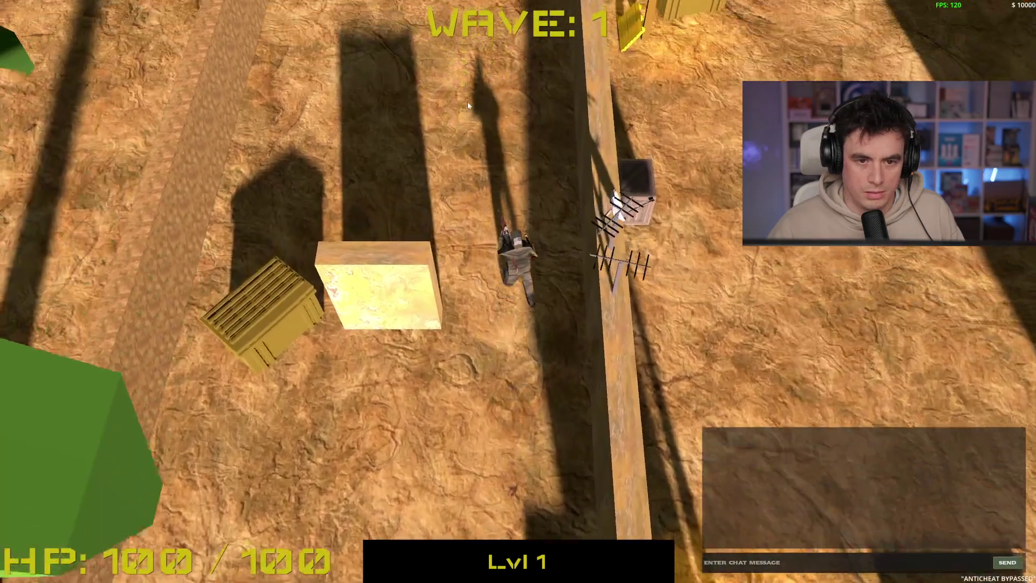
pyautogui.press('w')
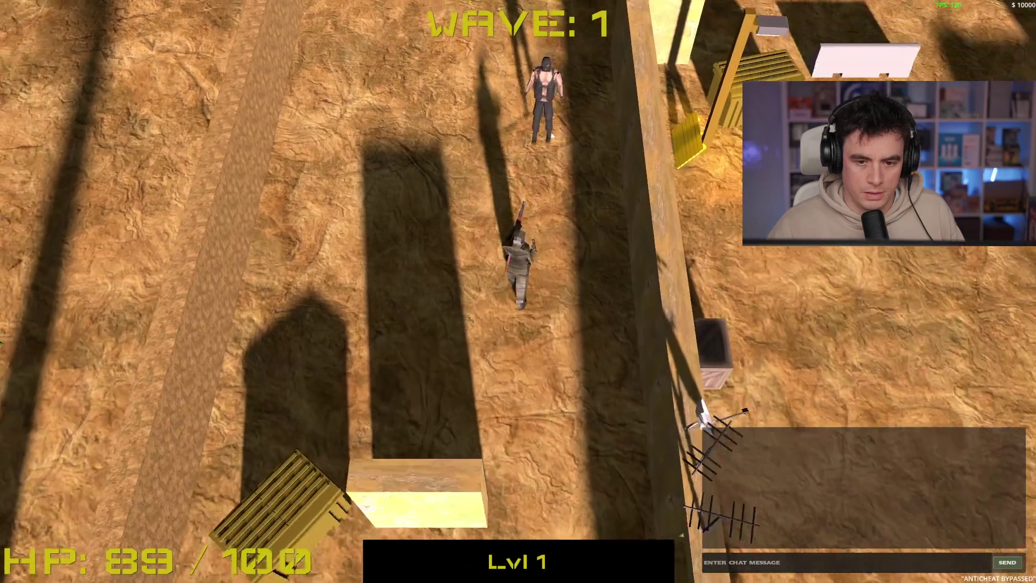
pyautogui.press('w')
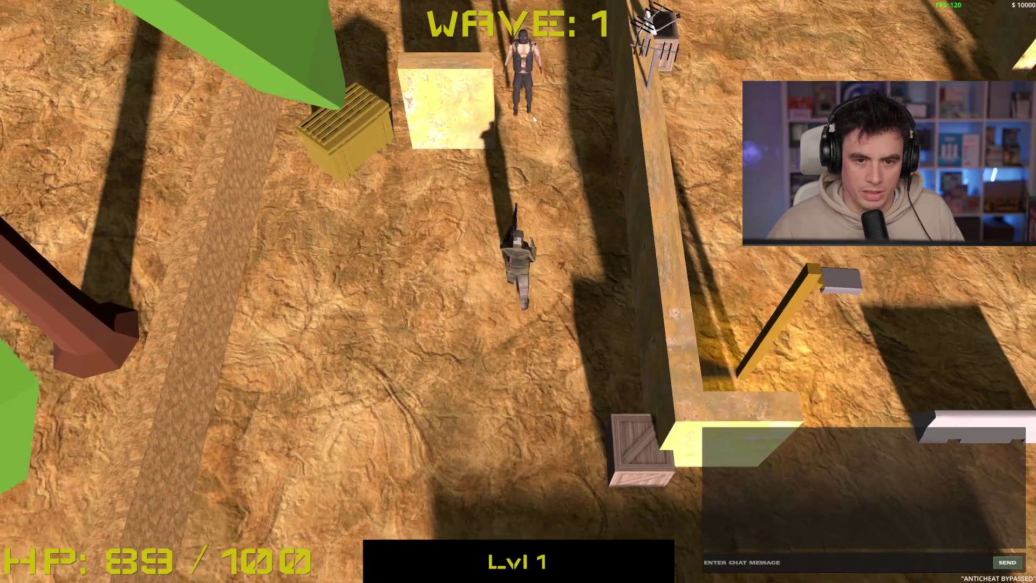
pyautogui.press('d')
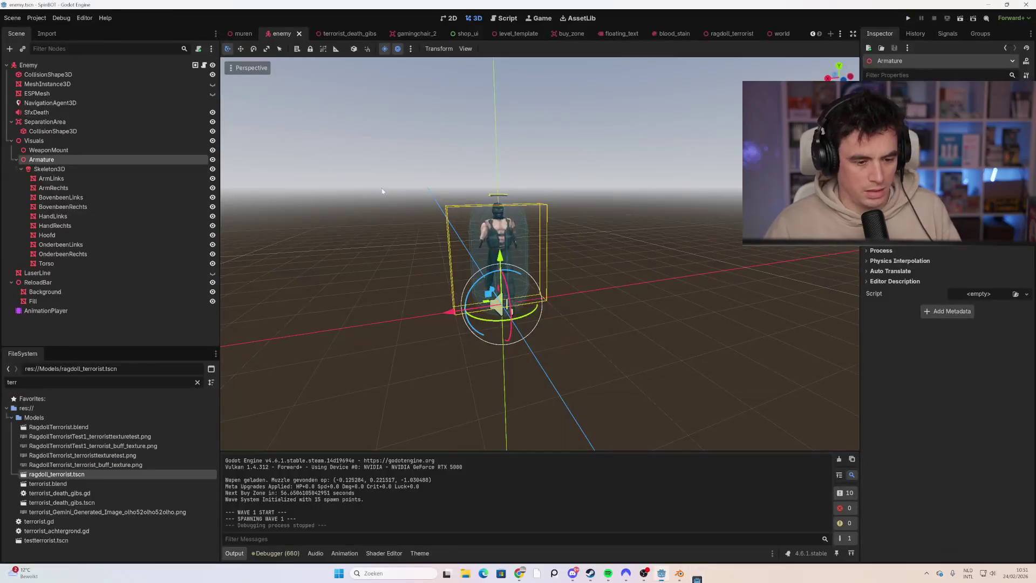
pyautogui.click(127, 311)
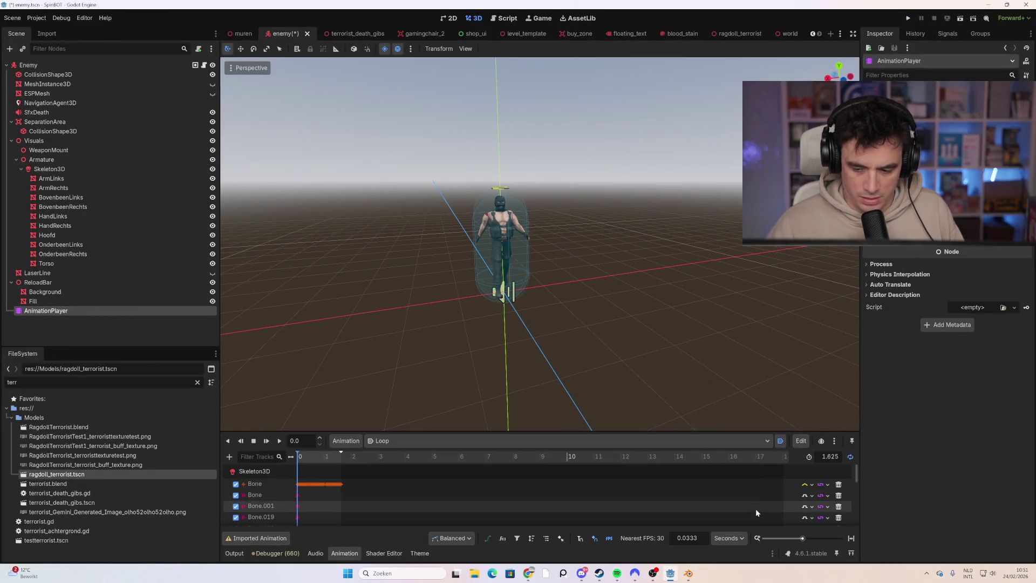
pyautogui.press('F5')
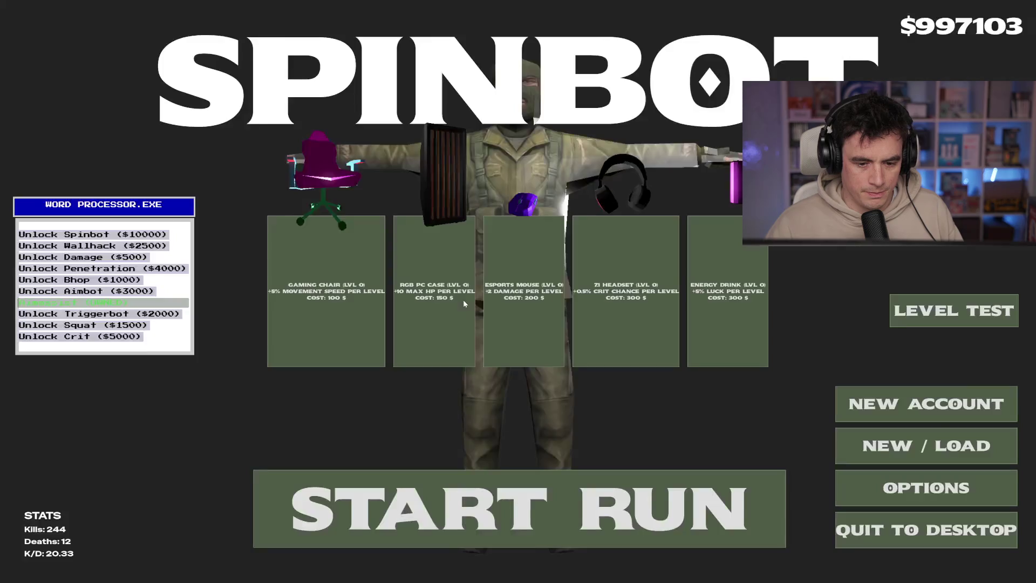
# - Start a new run and move through wave 1 past the walls and crates
pyautogui.click(421, 483)
pyautogui.press('w')
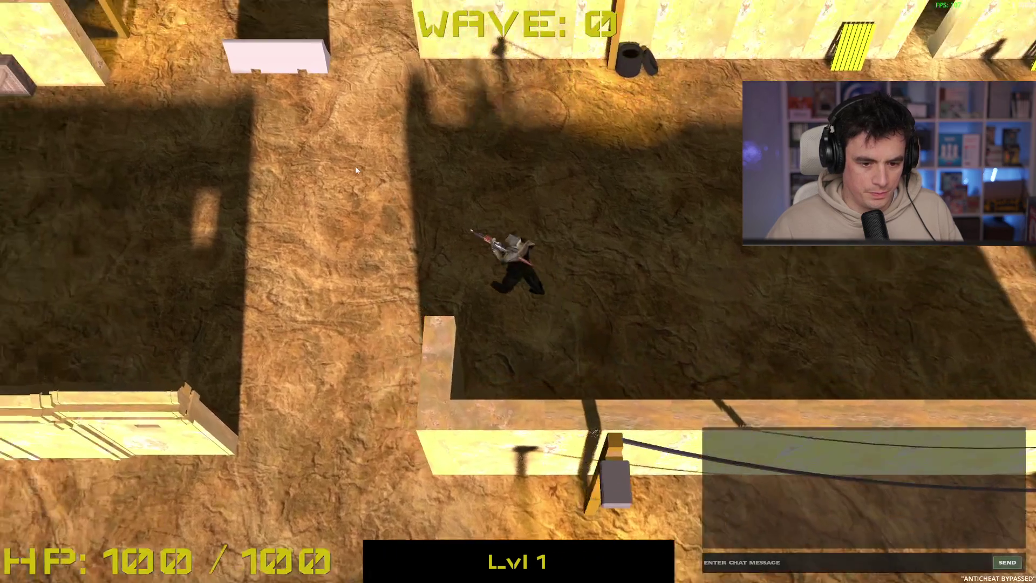
pyautogui.press('a')
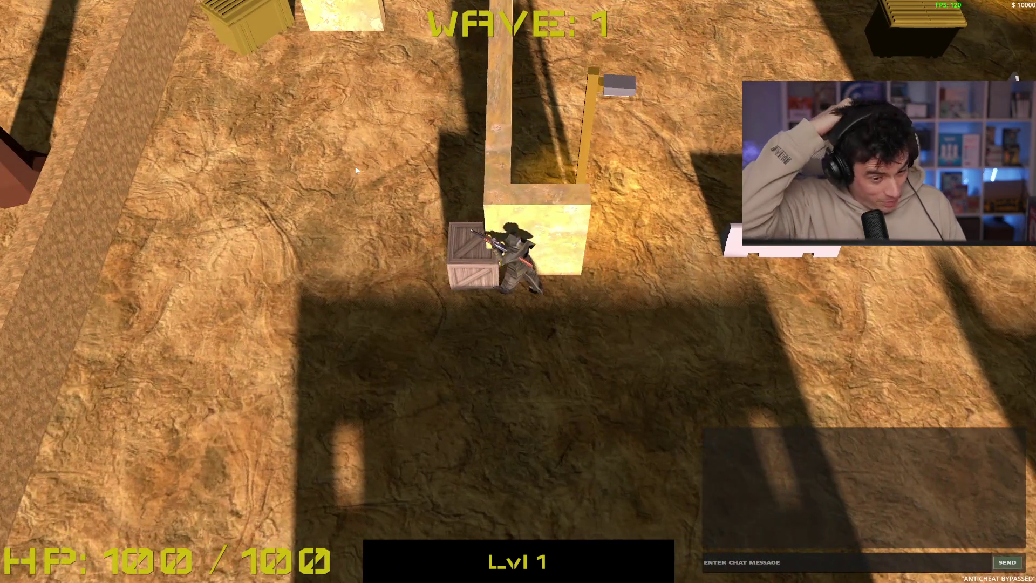
pyautogui.press('w')
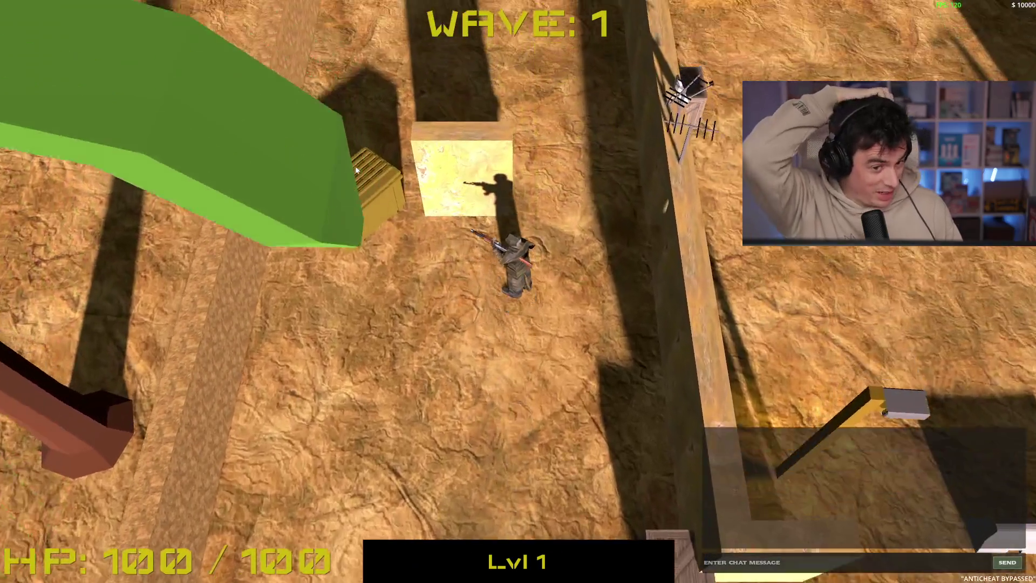
pyautogui.press('w')
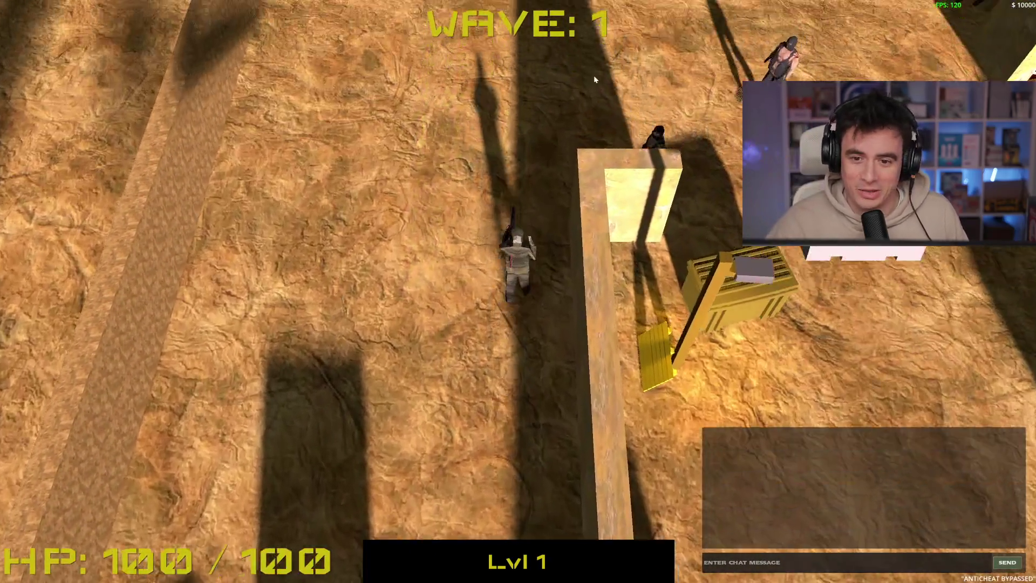
pyautogui.press('a')
pyautogui.press('s')
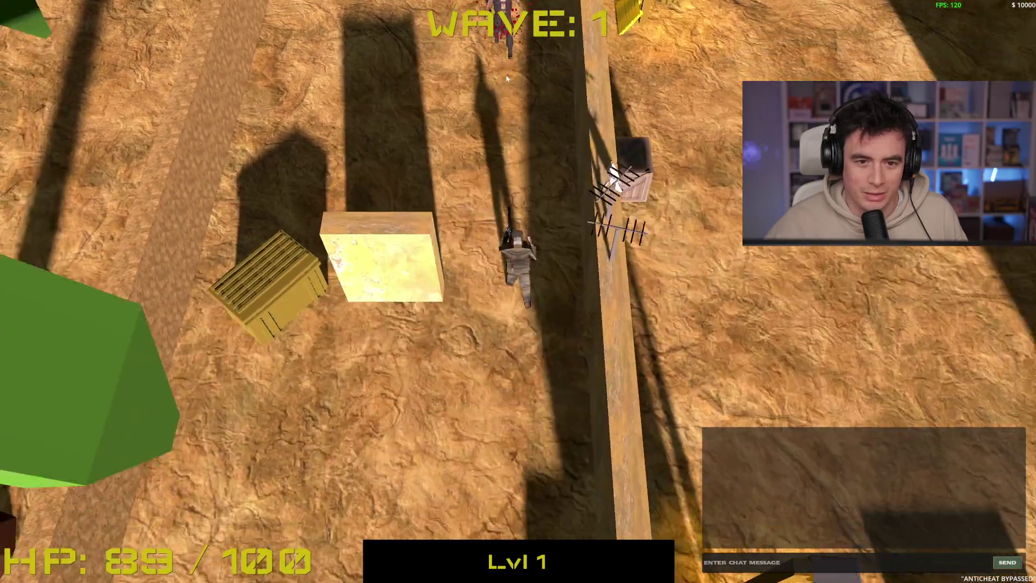
# - Shoot the wave 1 enemies while moving around the wall until the wave is cleared
pyautogui.click(505, 72)
pyautogui.press('w')
pyautogui.press('s')
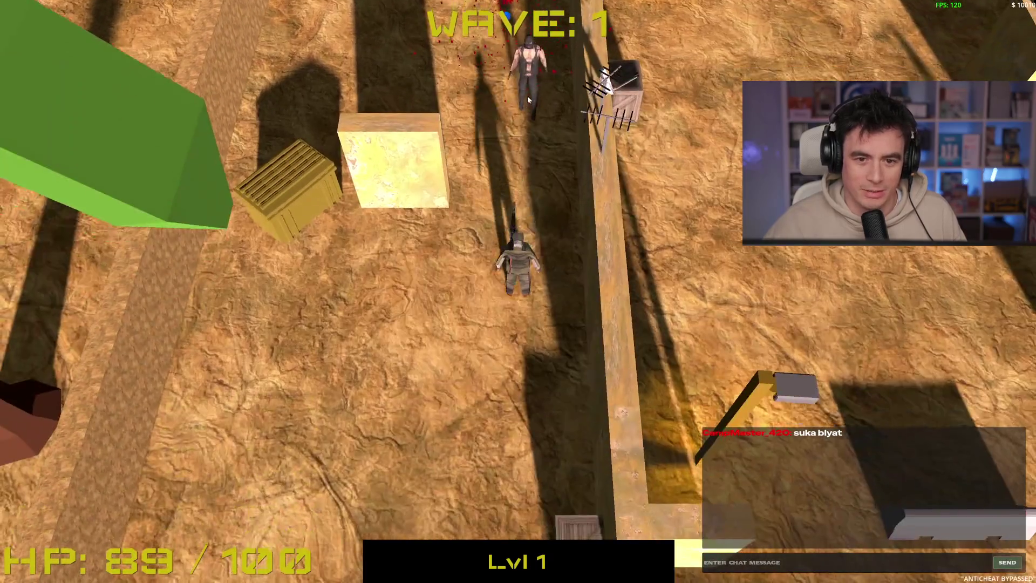
pyautogui.press('s')
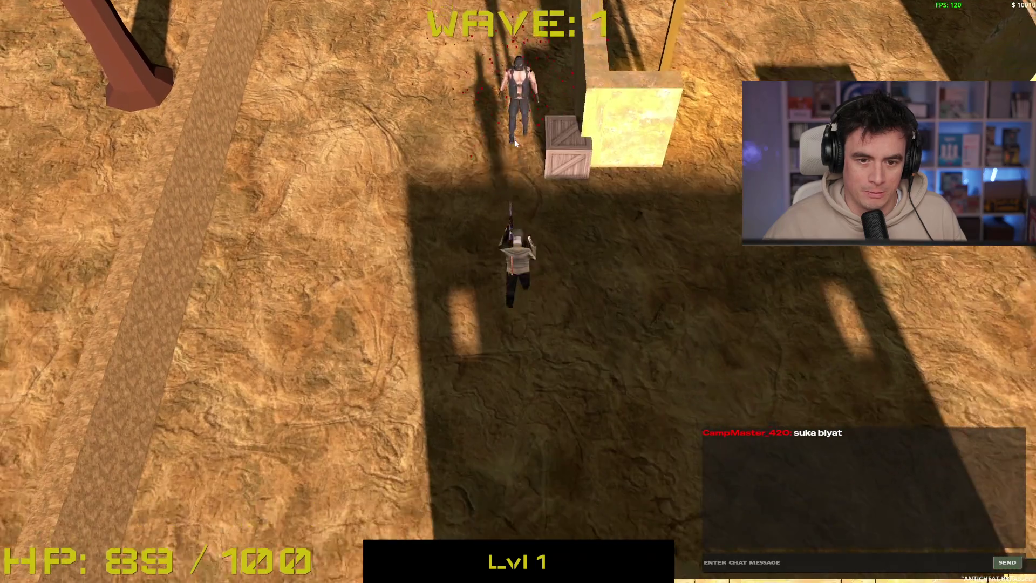
pyautogui.click(515, 140)
pyautogui.press('d')
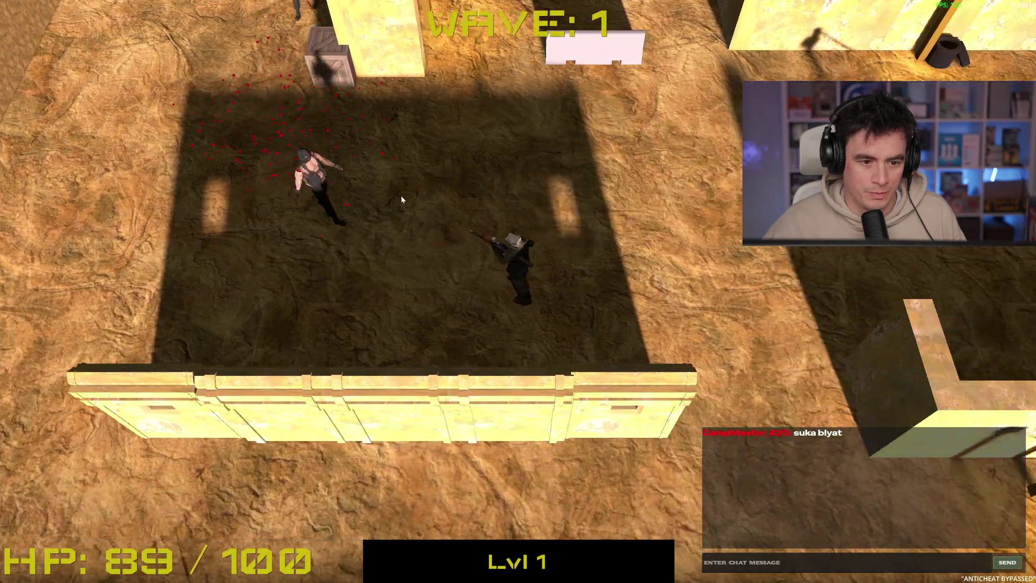
pyautogui.click(361, 211)
pyautogui.press('d')
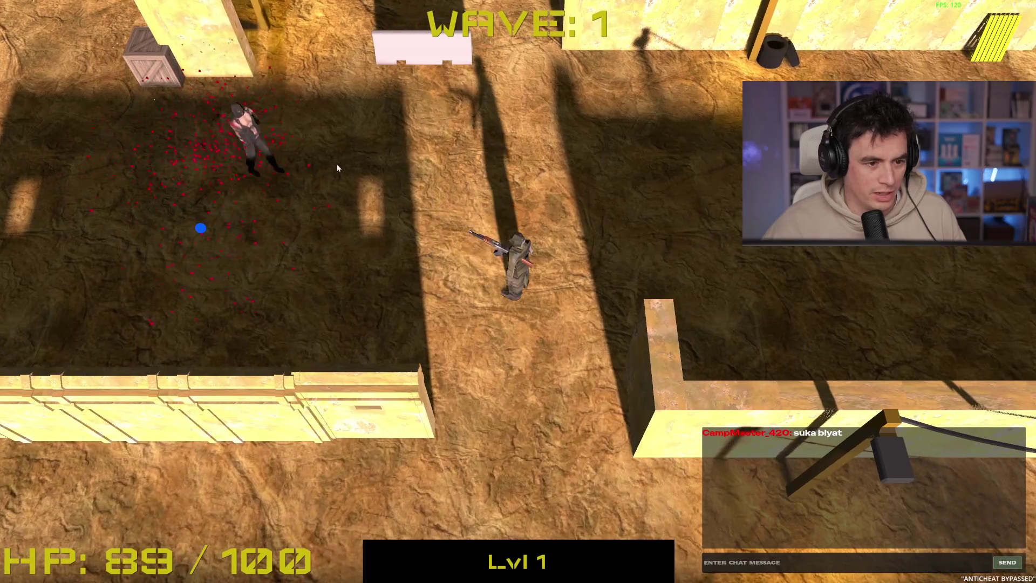
pyautogui.click(320, 201)
# - Advance north-west into wave 2, then stop the game
pyautogui.press('w')
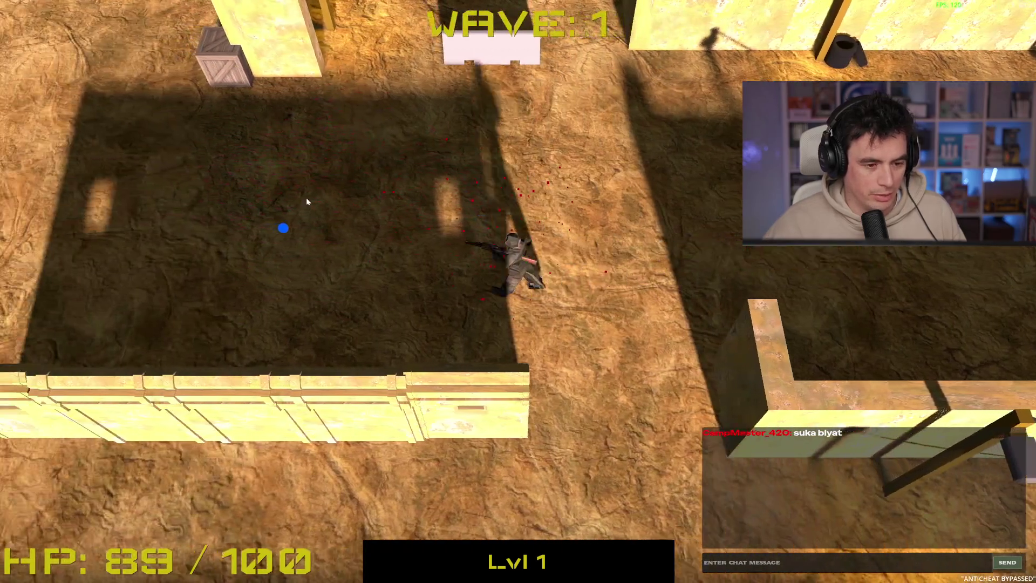
pyautogui.press('w')
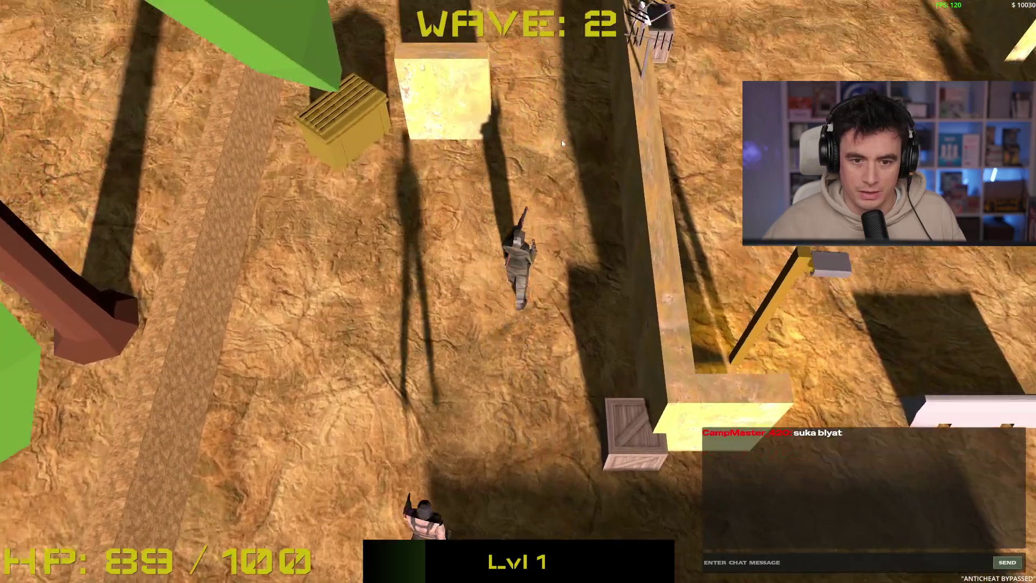
pyautogui.press('w')
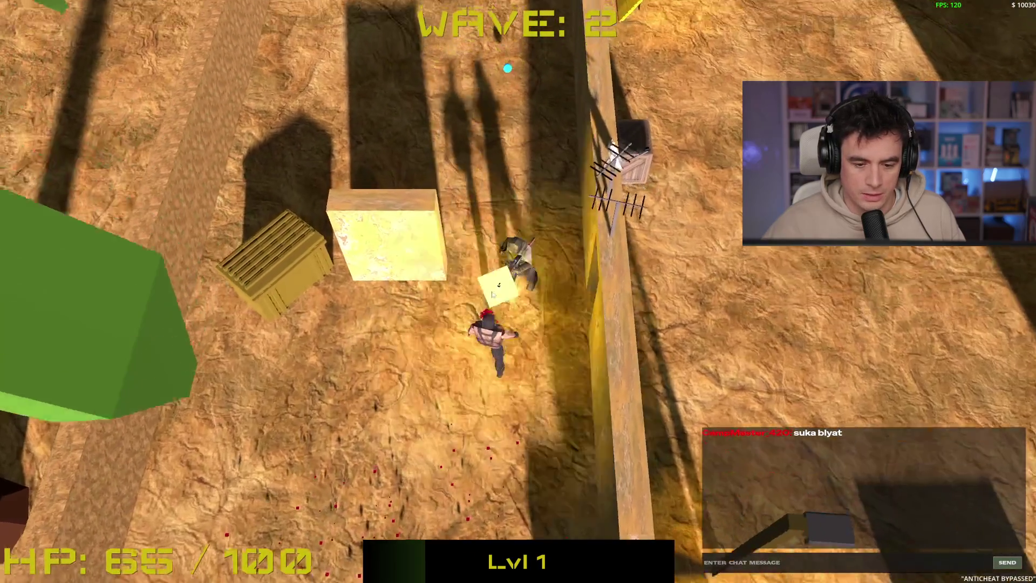
pyautogui.press('F8')
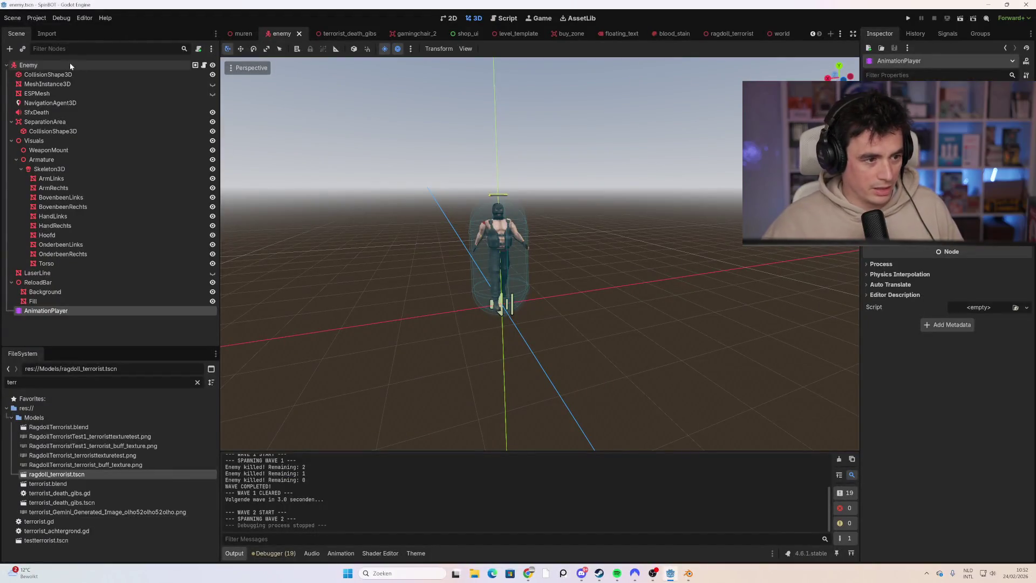
pyautogui.click(205, 65)
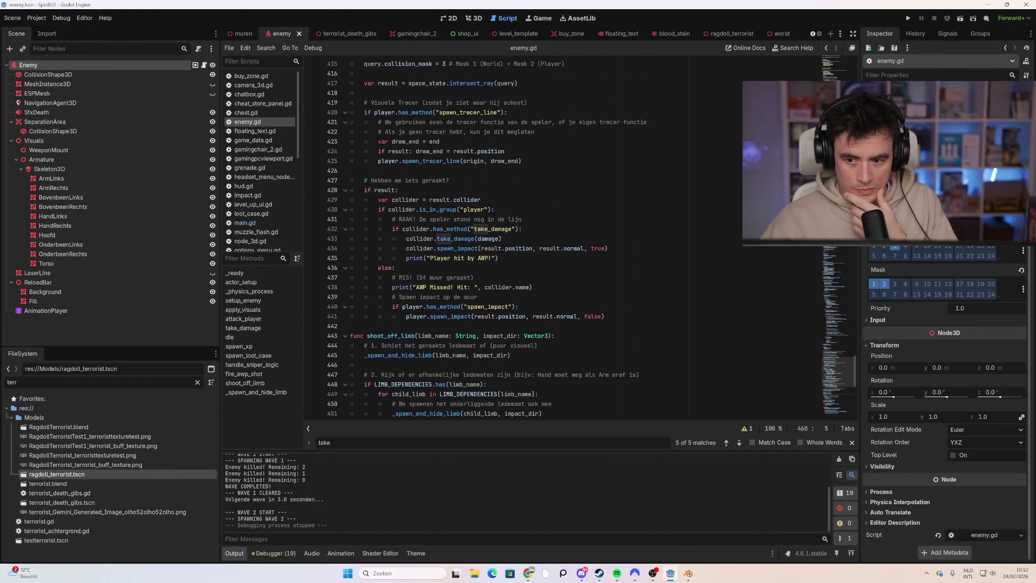
pyautogui.moveTo(857, 384)
pyautogui.mouseDown()
pyautogui.moveTo(856, 81)
pyautogui.moveTo(857, 92)
pyautogui.mouseUp()
pyautogui.scroll(-3, 479, 238)
pyautogui.scroll(3, 479, 238)
pyautogui.scroll(-2, 479, 237)
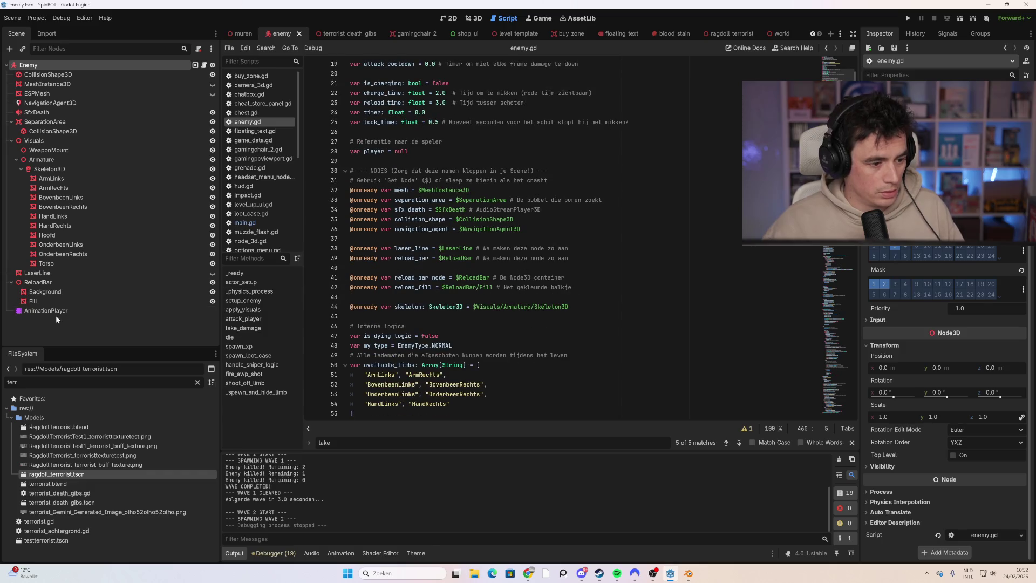
pyautogui.click(57, 313)
pyautogui.moveTo(63, 312); pyautogui.dragTo(378, 316)
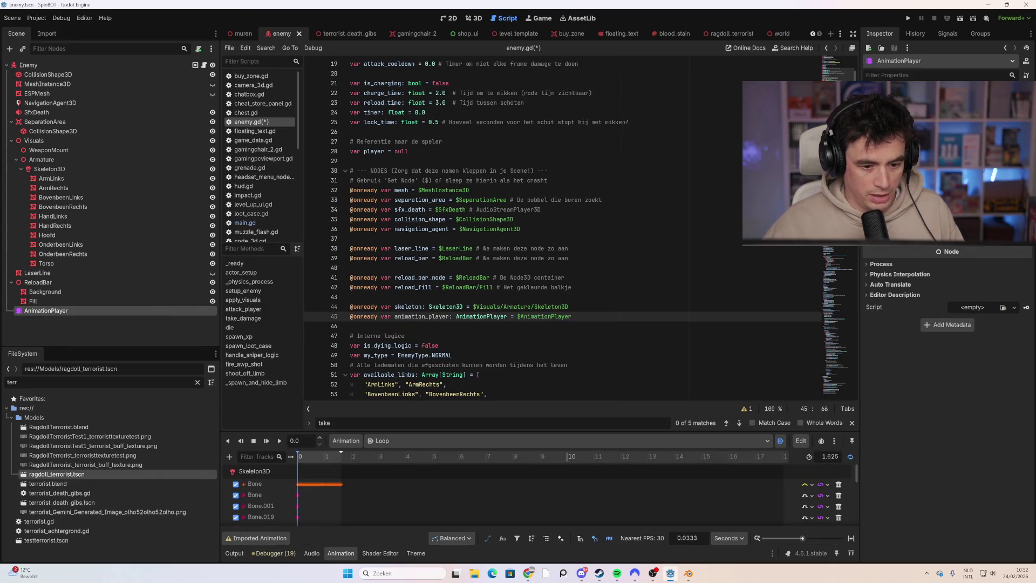
pyautogui.click(404, 336)
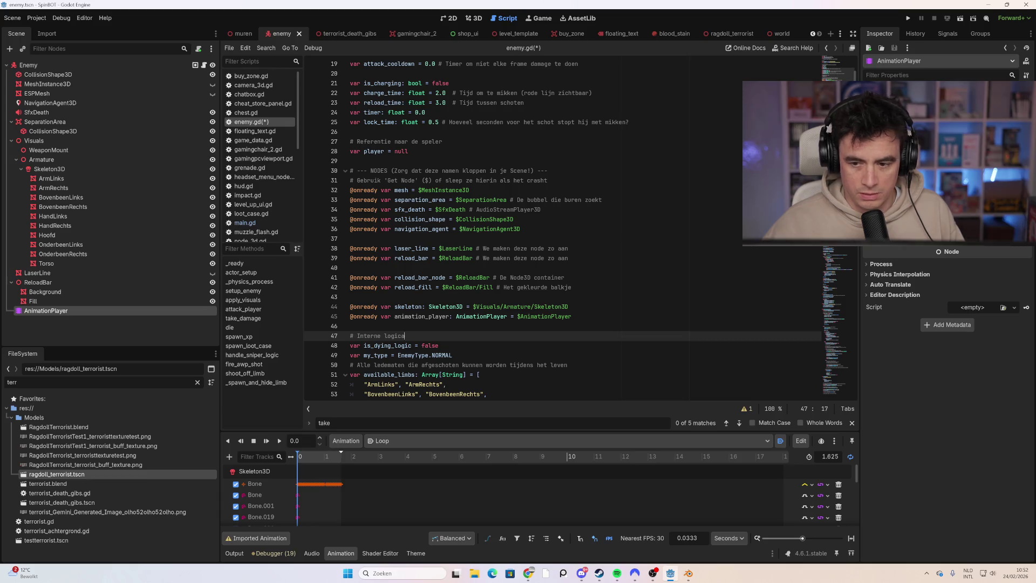
# - Scroll through enemy.gd down to the limb_name check on line 455
pyautogui.moveTo(854, 76); pyautogui.dragTo(864, 390)
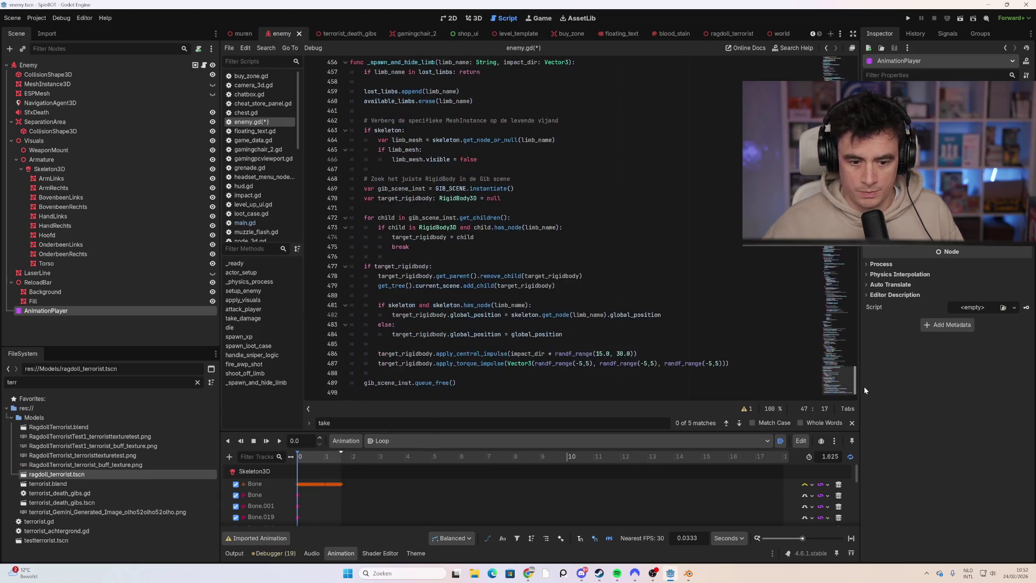
pyautogui.scroll(10, 592, 227)
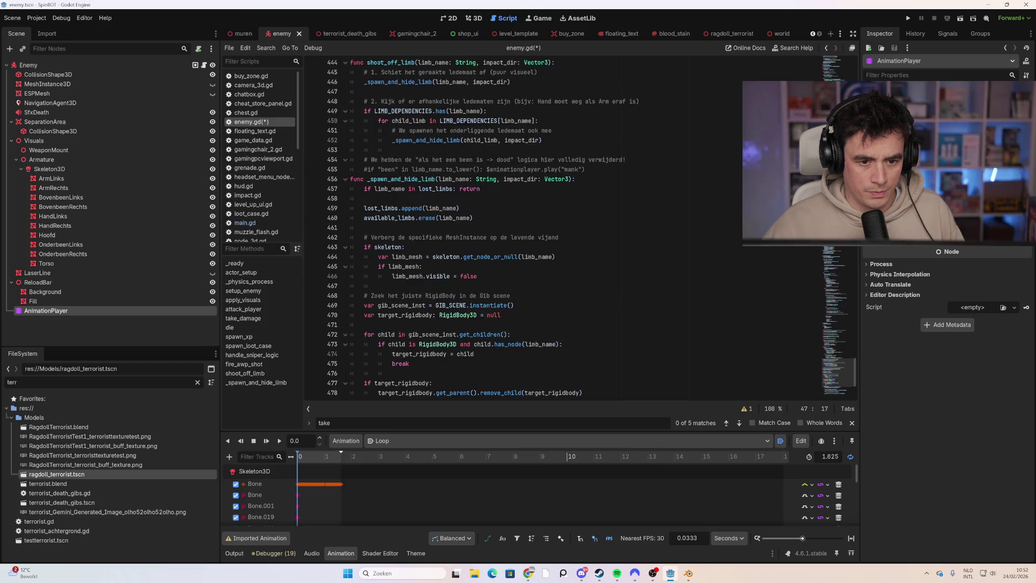
pyautogui.scroll(8, 483, 228)
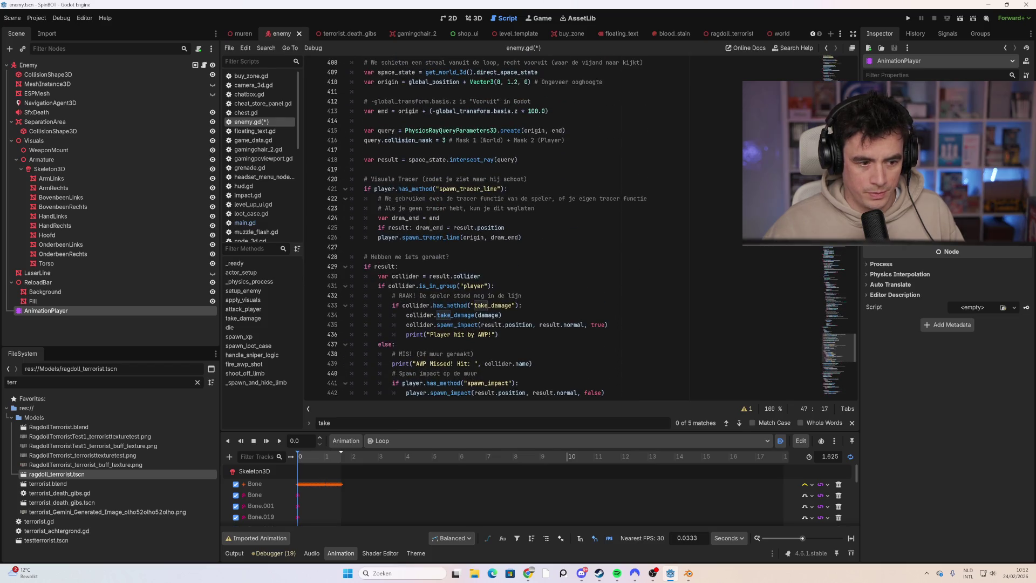
pyautogui.scroll(1, 591, 228)
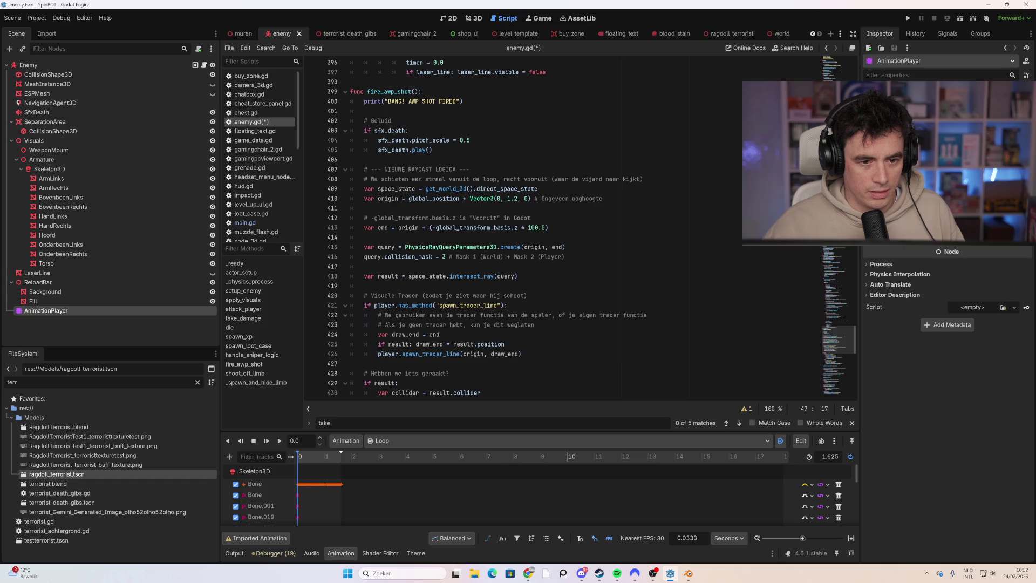
pyautogui.scroll(12, 591, 228)
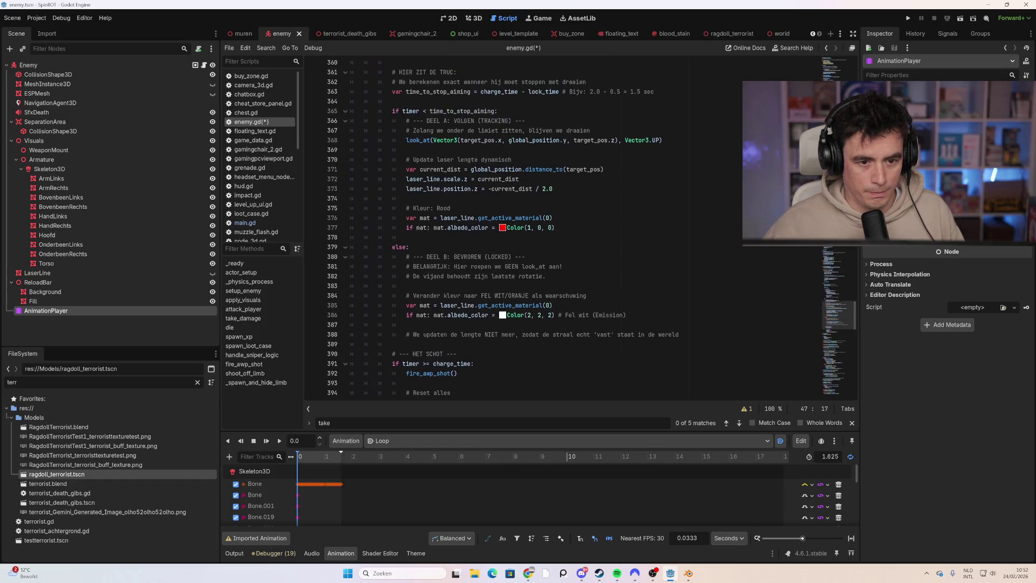
pyautogui.scroll(-7, 592, 228)
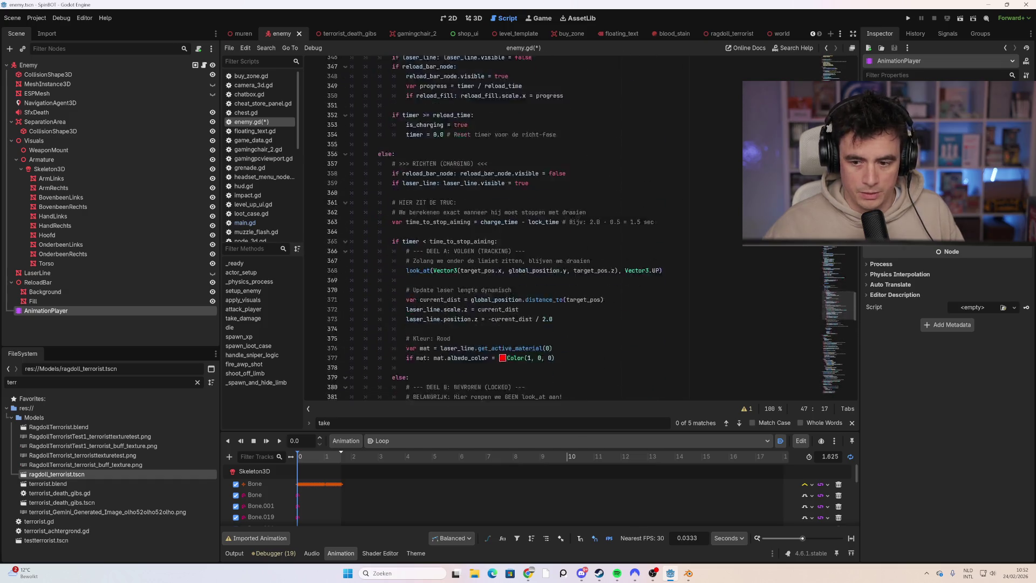
pyautogui.scroll(-18, 592, 228)
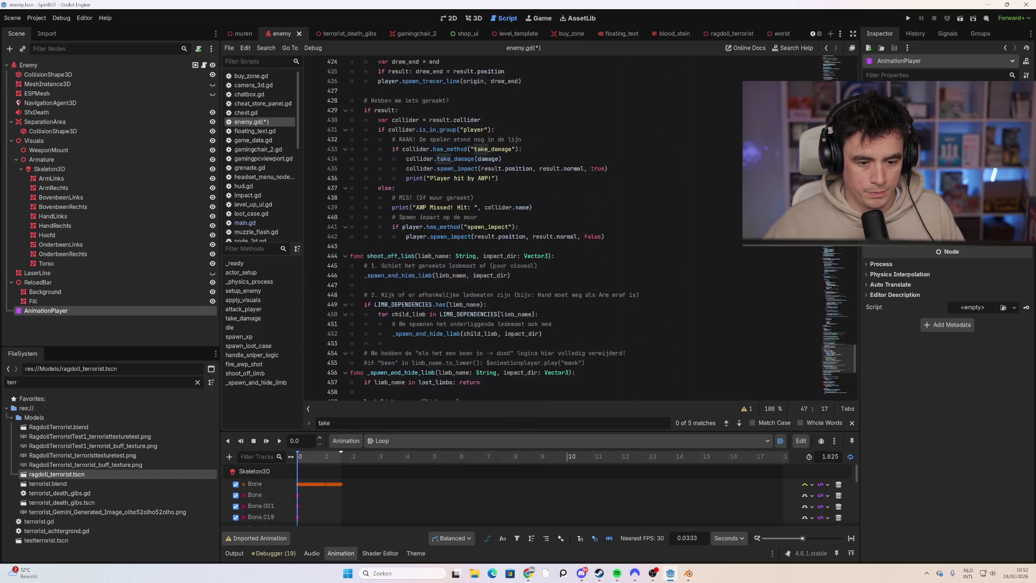
pyautogui.click(435, 257)
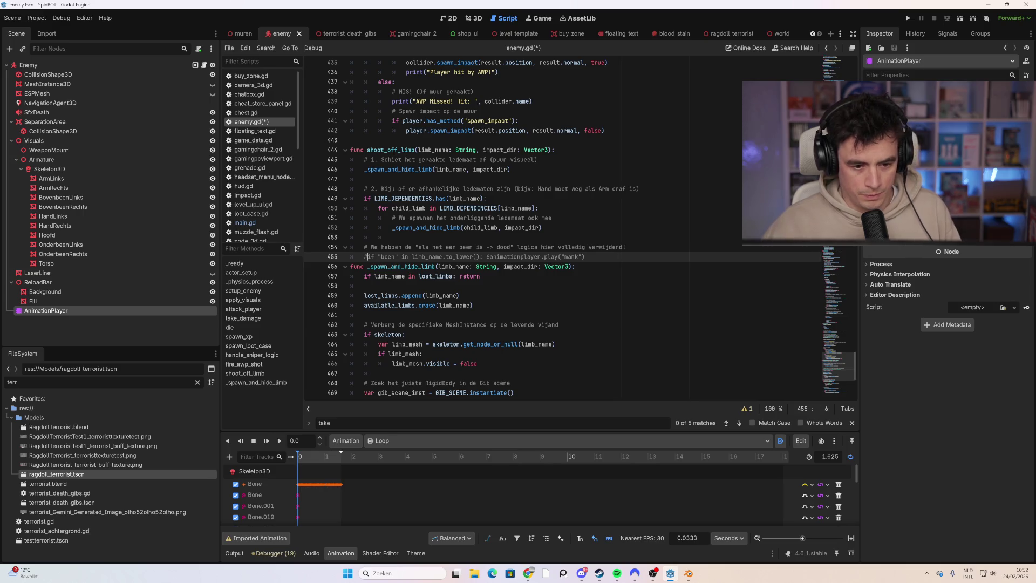
# - Uncomment line 455 and delete the $ before animationplayer
pyautogui.press('BackSpace')
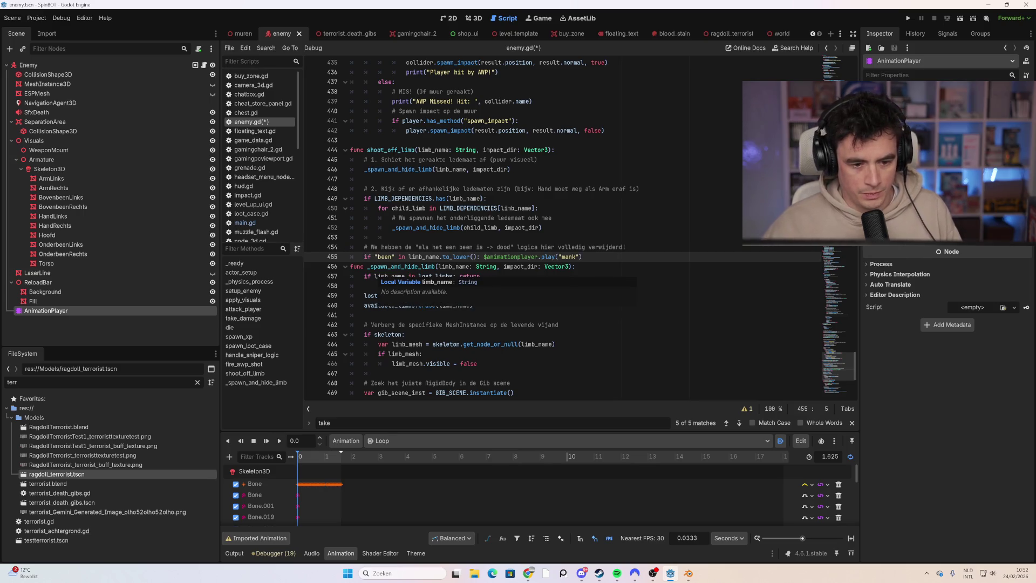
pyautogui.click(463, 247)
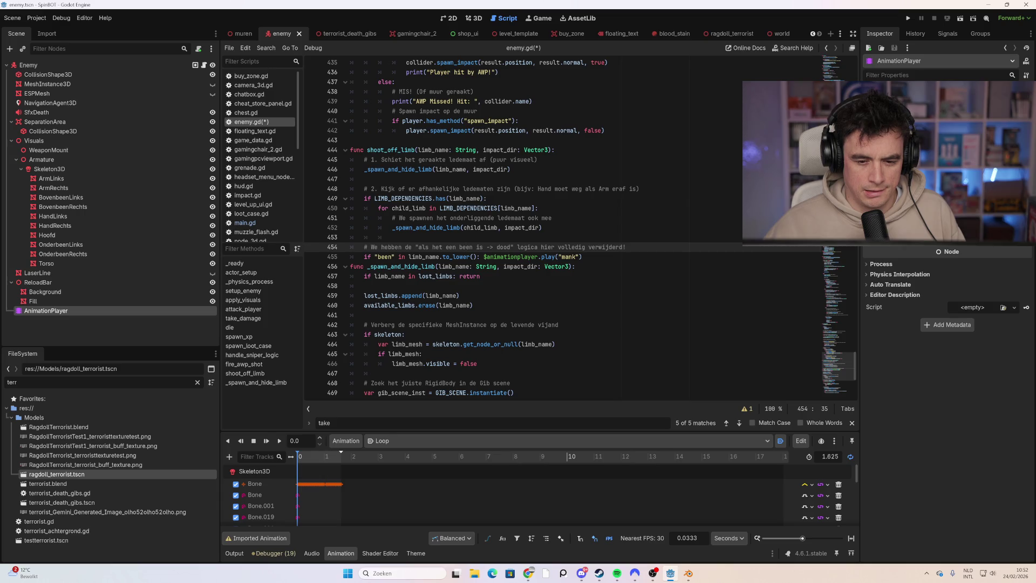
pyautogui.click(487, 256)
pyautogui.press('BackSpace')
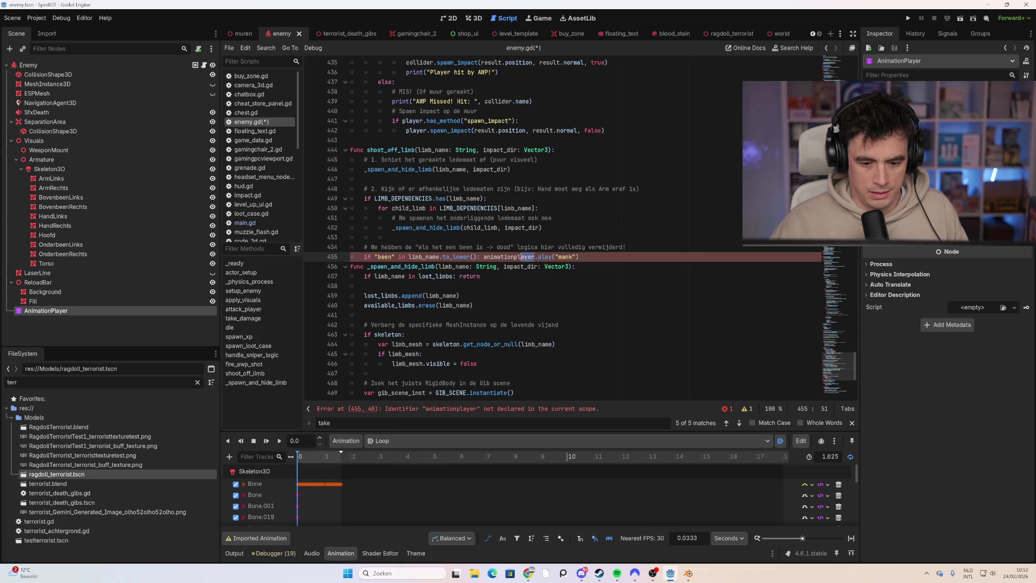
# - Rename the call to animation_player, add a blank line after it, and check the node's name
pyautogui.click(514, 256)
pyautogui.write('_')
pyautogui.click(475, 305)
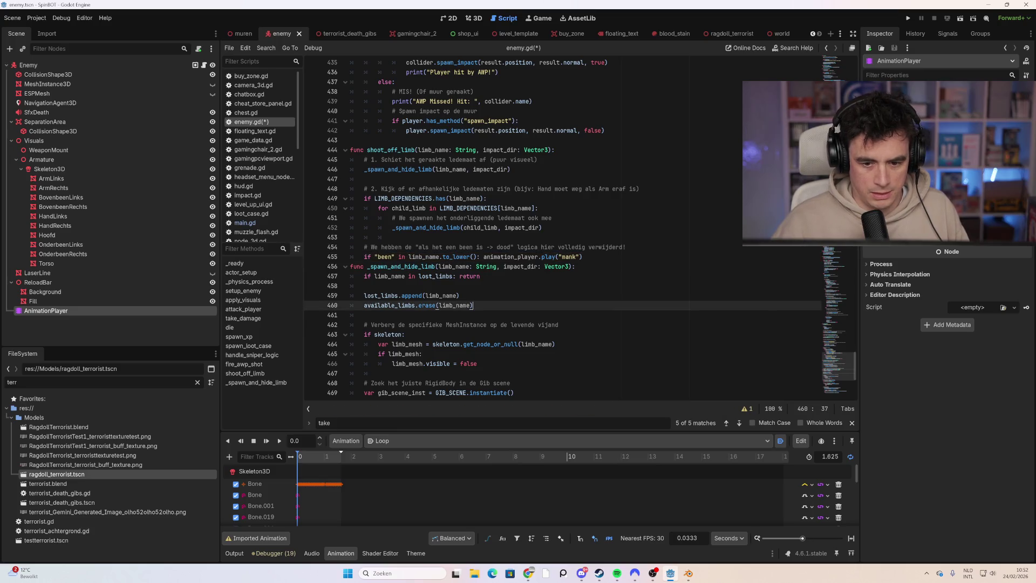
pyautogui.click(588, 257)
pyautogui.press('Return')
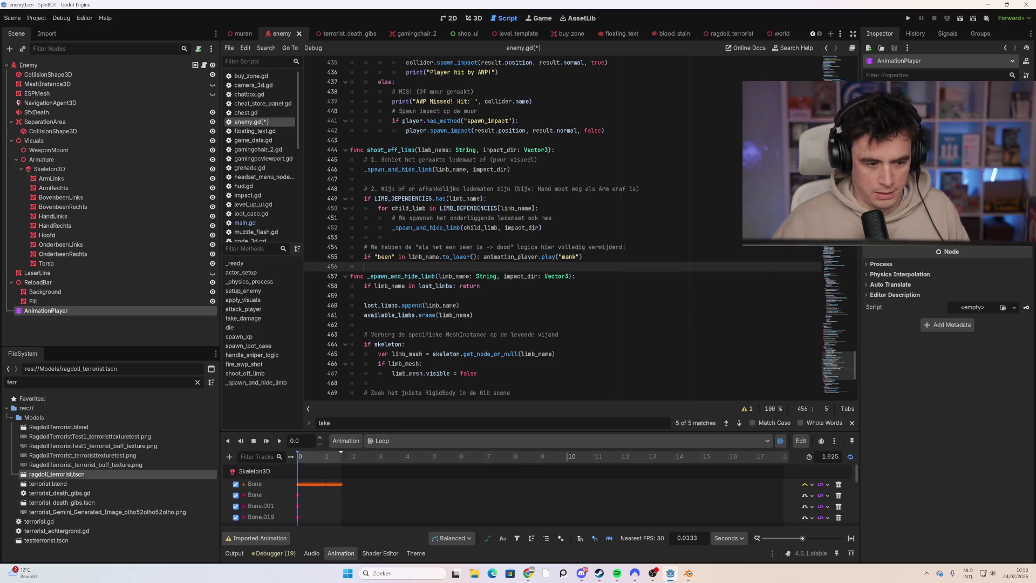
pyautogui.doubleClick(119, 306)
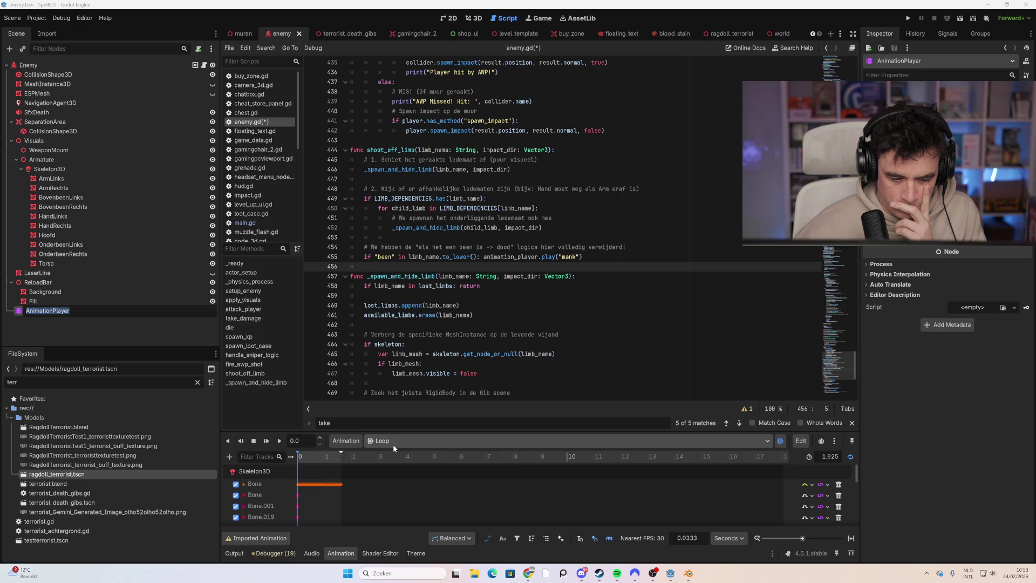
# - Leave rename mode, relaunch the game and start a new run, moving left and firing
pyautogui.click(510, 267)
pyautogui.press('F5')
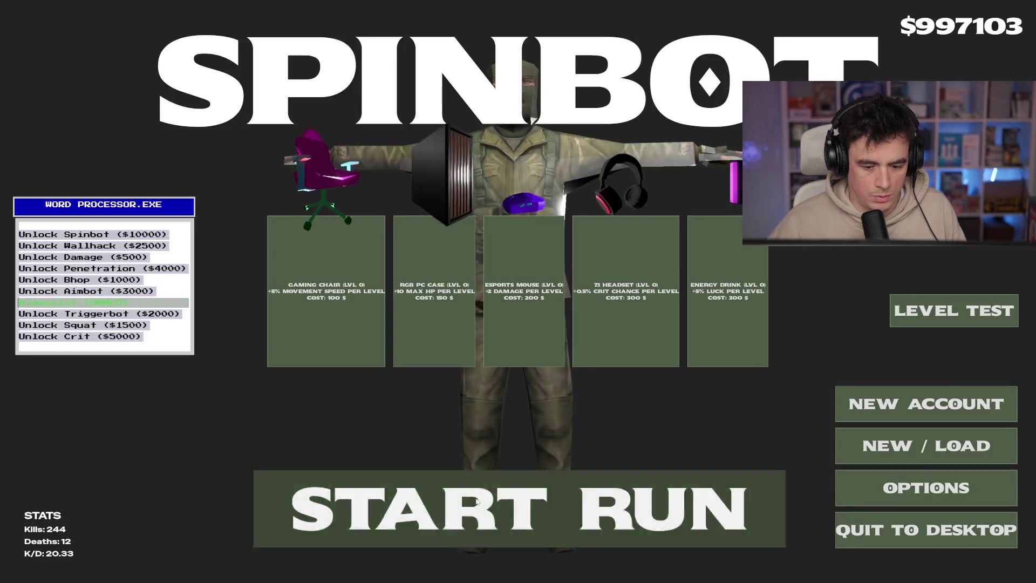
pyautogui.click(472, 488)
pyautogui.press('a')
pyautogui.press('w')
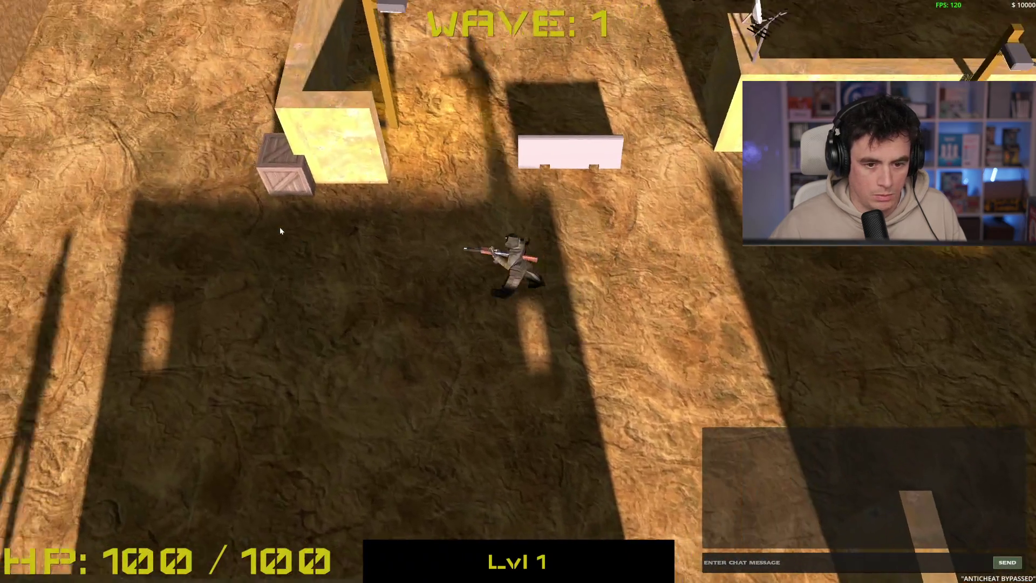
pyautogui.press('a')
pyautogui.click(540, 294)
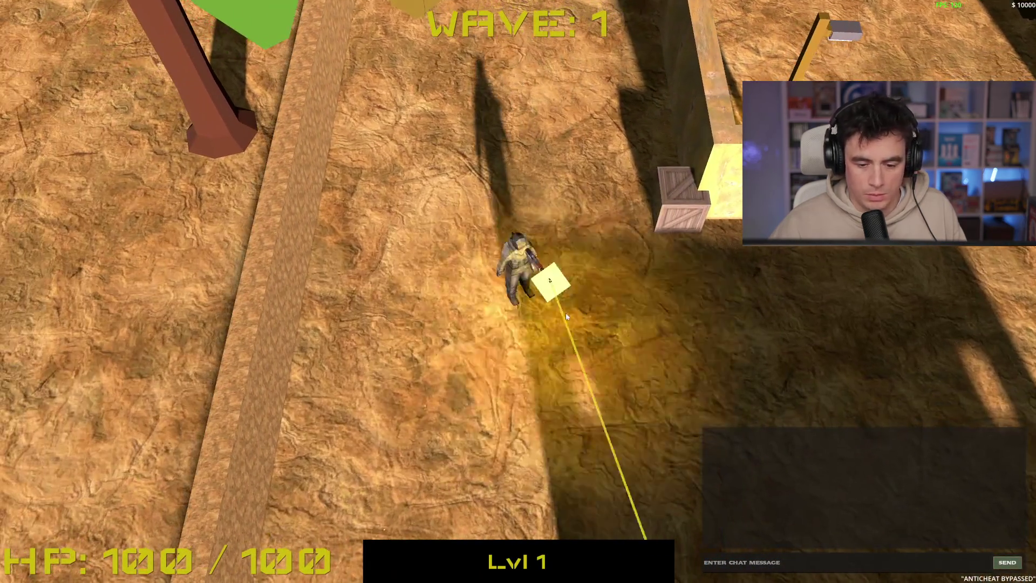
# - Shoot the first wave 1 enemies while moving around the wall
pyautogui.press('s')
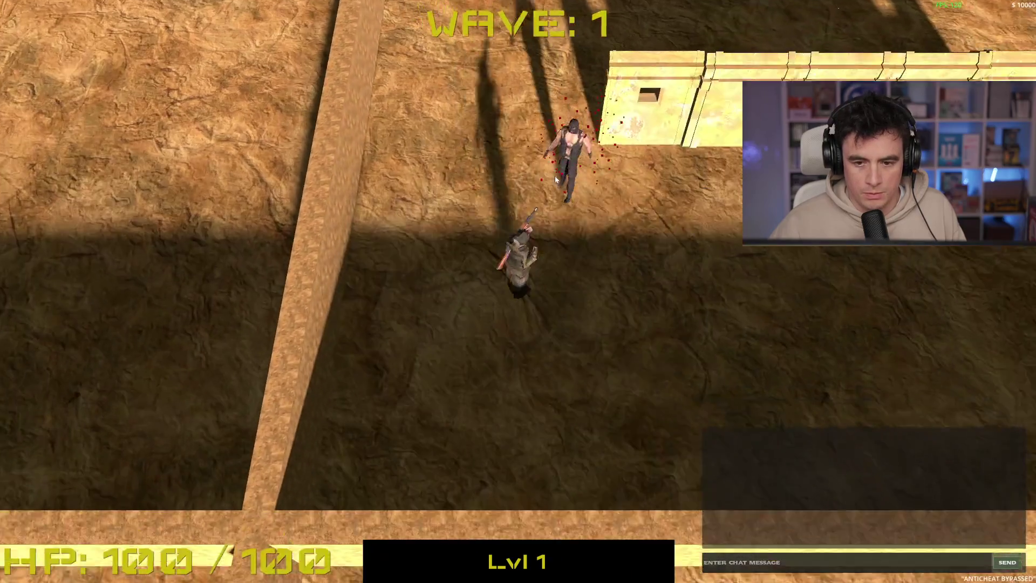
pyautogui.click(452, 193)
pyautogui.click(378, 227)
pyautogui.press('d')
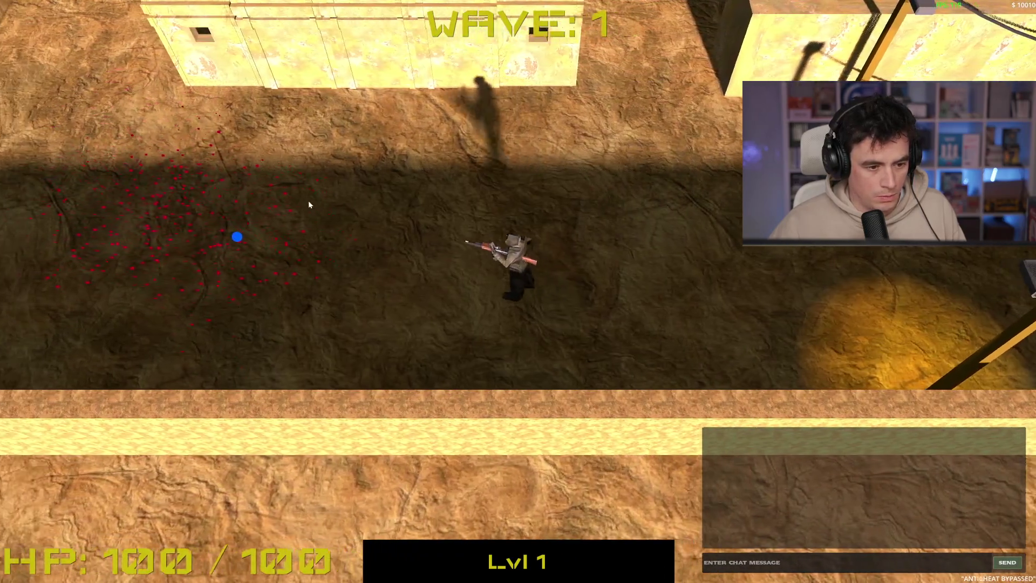
pyautogui.press('a')
pyautogui.press('d')
pyautogui.press('w')
pyautogui.press('a')
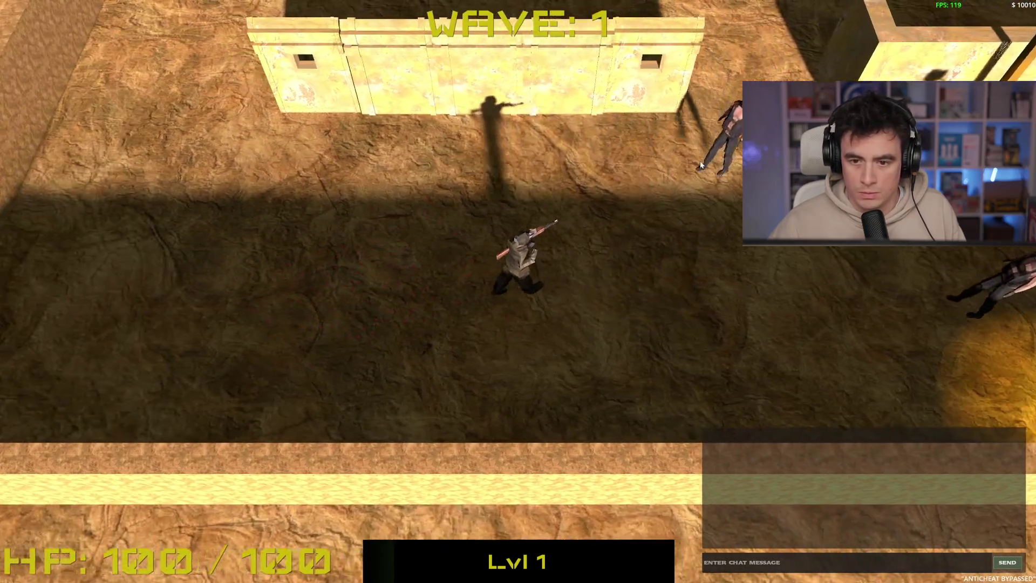
pyautogui.press('a')
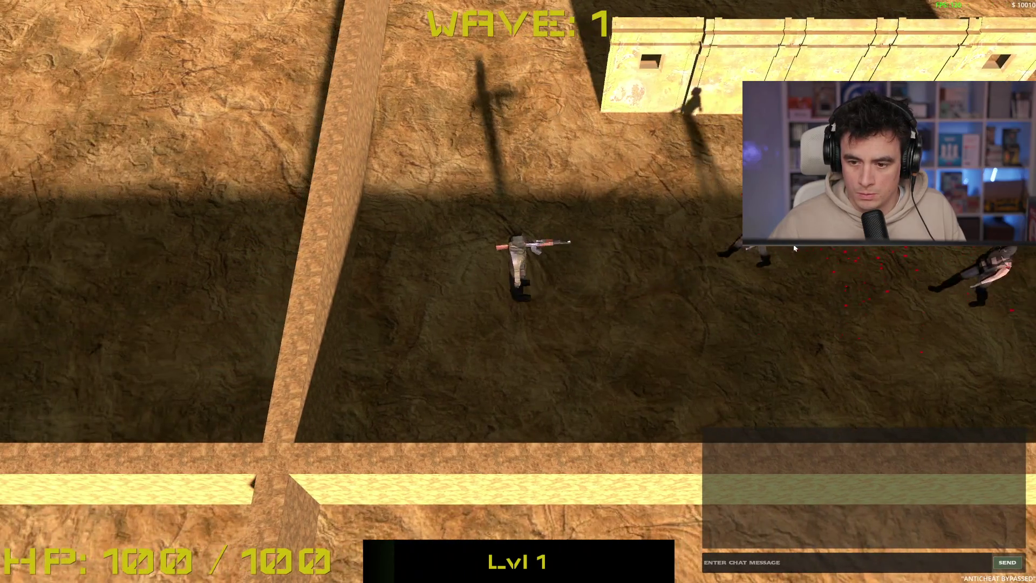
# - Shoot the remaining enemies to the right and below to finish wave 1
pyautogui.click(792, 263)
pyautogui.press('a')
pyautogui.press('w')
pyautogui.click(619, 419)
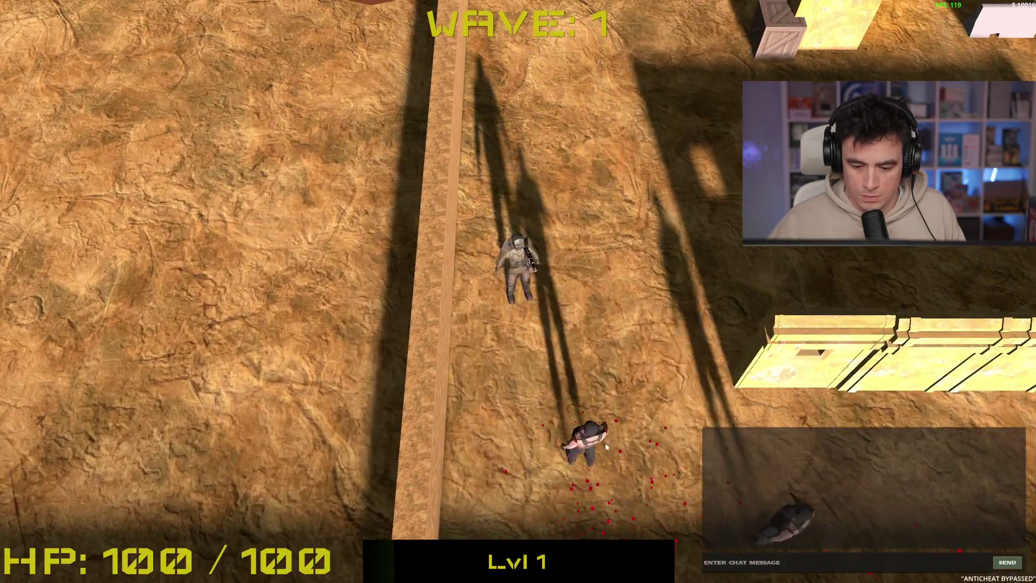
pyautogui.press('w')
pyautogui.click(466, 419)
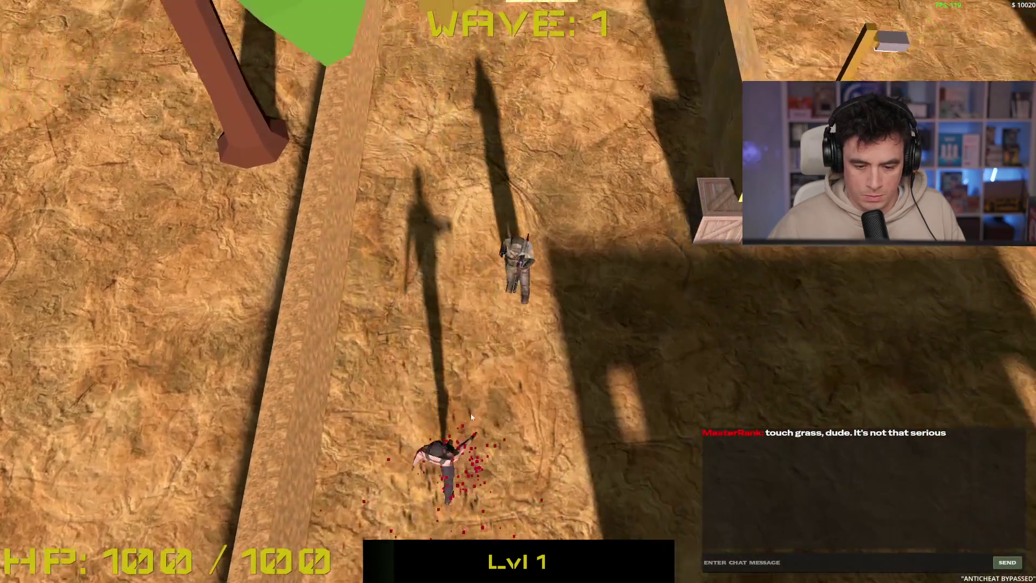
# - Walk up into wave 2, shoot the enemies on the left, then stop the game
pyautogui.press('w')
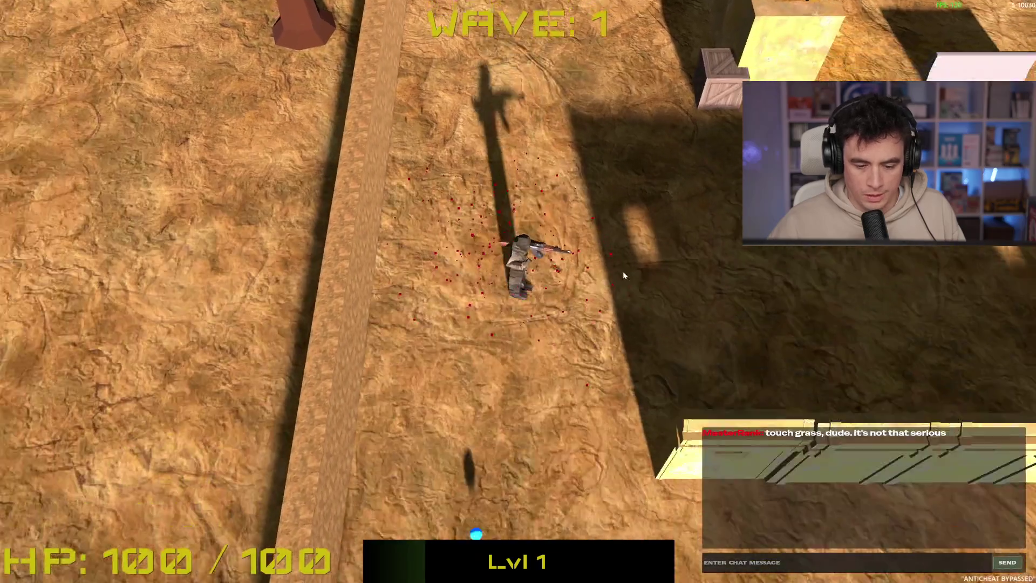
pyautogui.press('w')
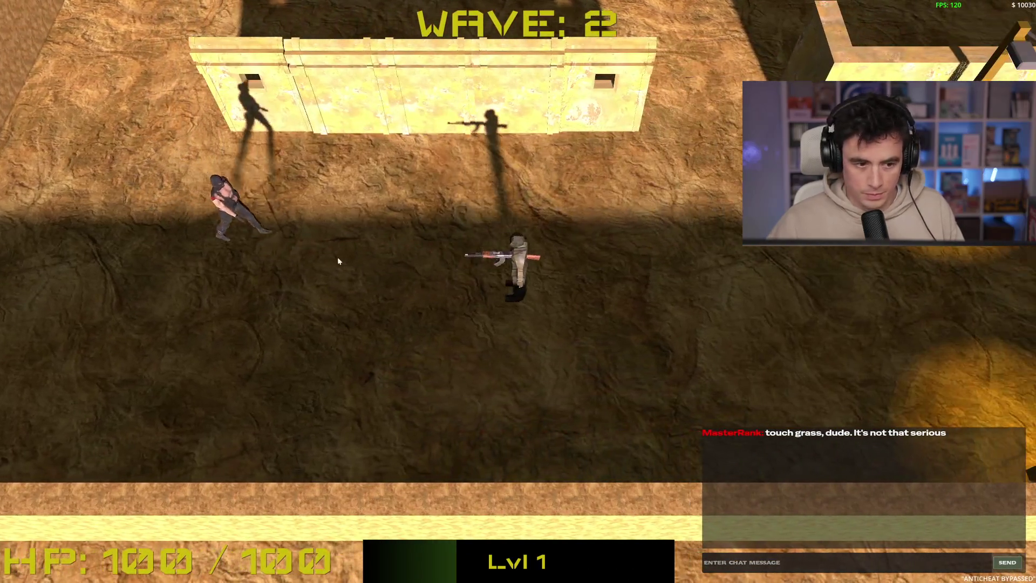
pyautogui.click(343, 250)
pyautogui.press('w')
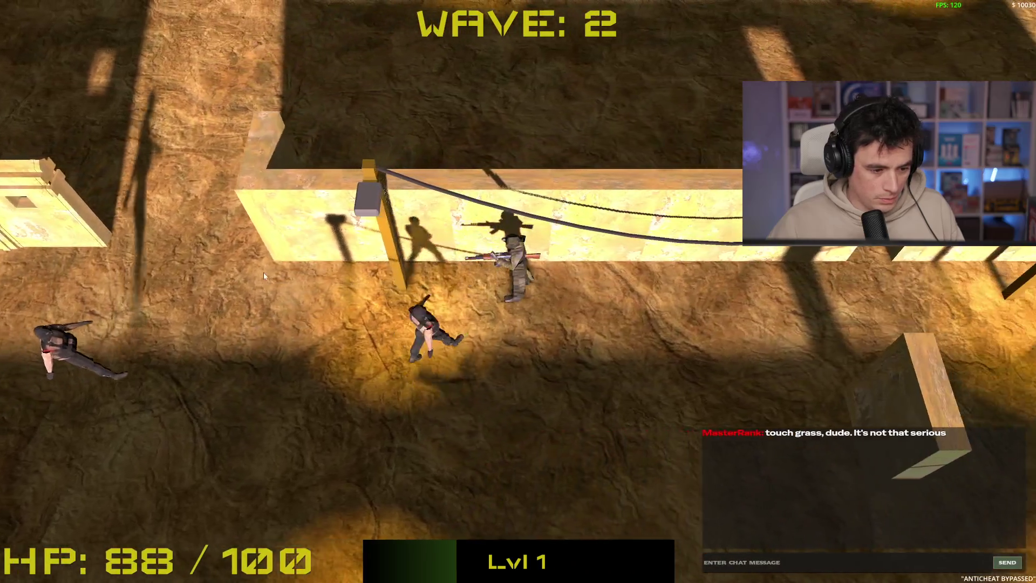
pyautogui.press('w')
pyautogui.click(358, 199)
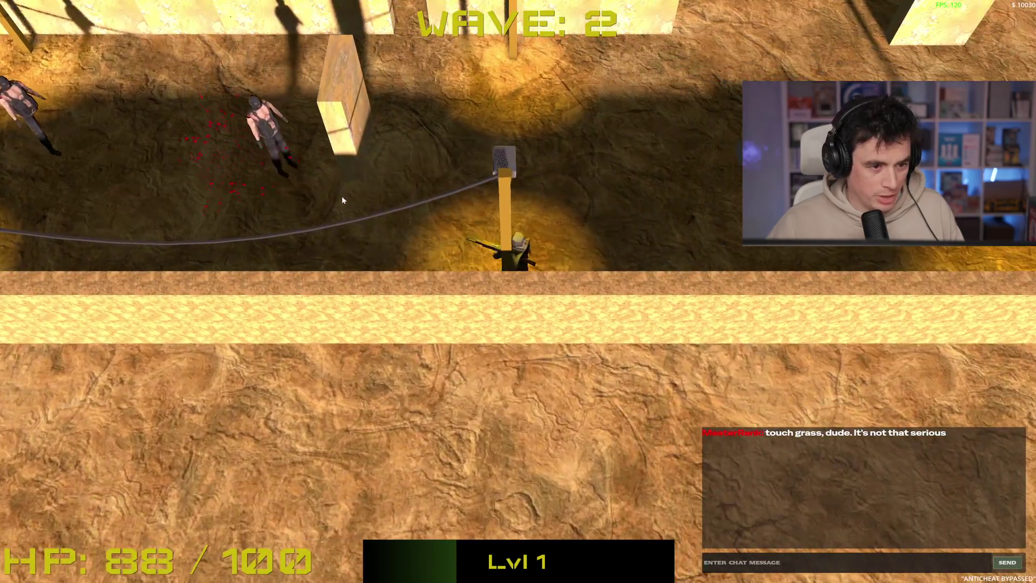
pyautogui.press('d')
pyautogui.click(374, 197)
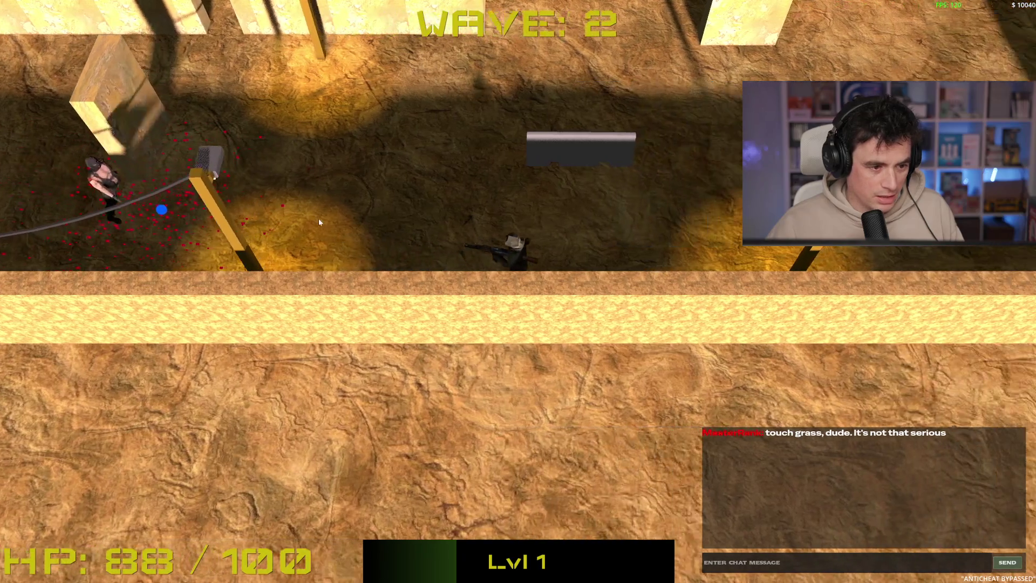
pyautogui.press('d')
pyautogui.click(283, 244)
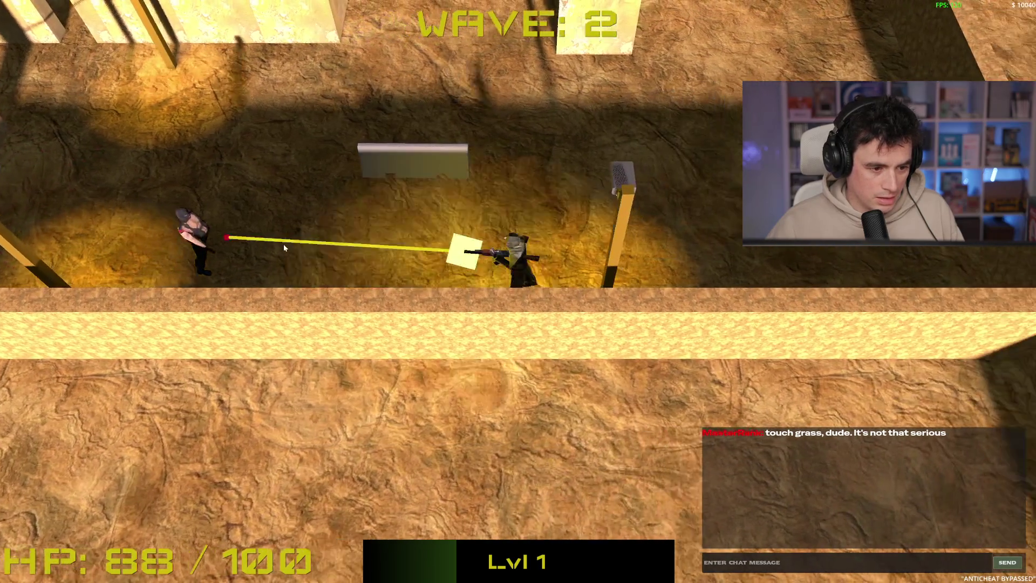
pyautogui.press('F8')
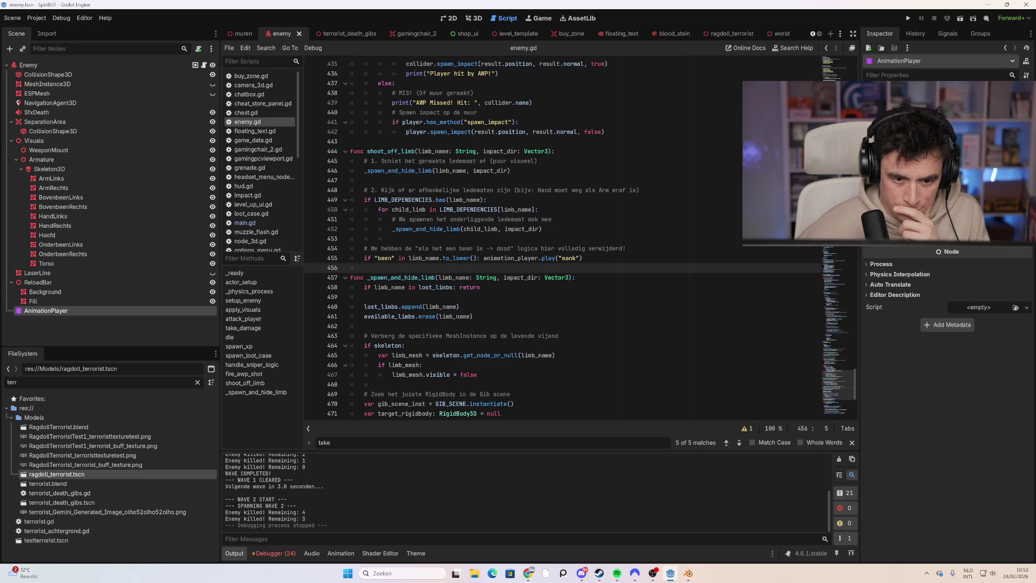
# - Switch from enemy.gd to the enemy scene's 3D view with the animation editor open
pyautogui.click(399, 258)
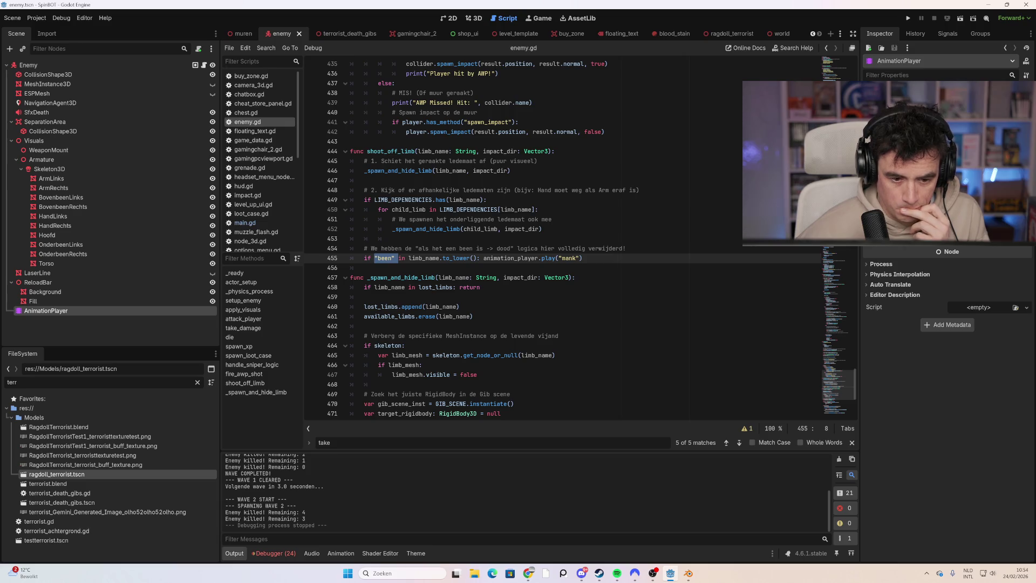
pyautogui.click(474, 17)
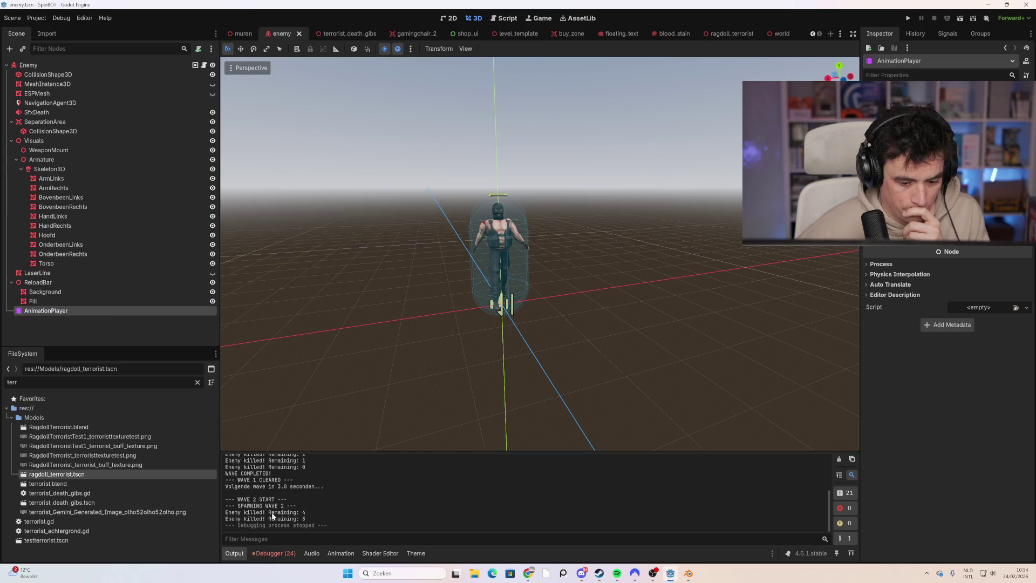
pyautogui.click(341, 553)
# - Select the Mank animation, play it, and replay it from a front-on view of the character
pyautogui.click(383, 441)
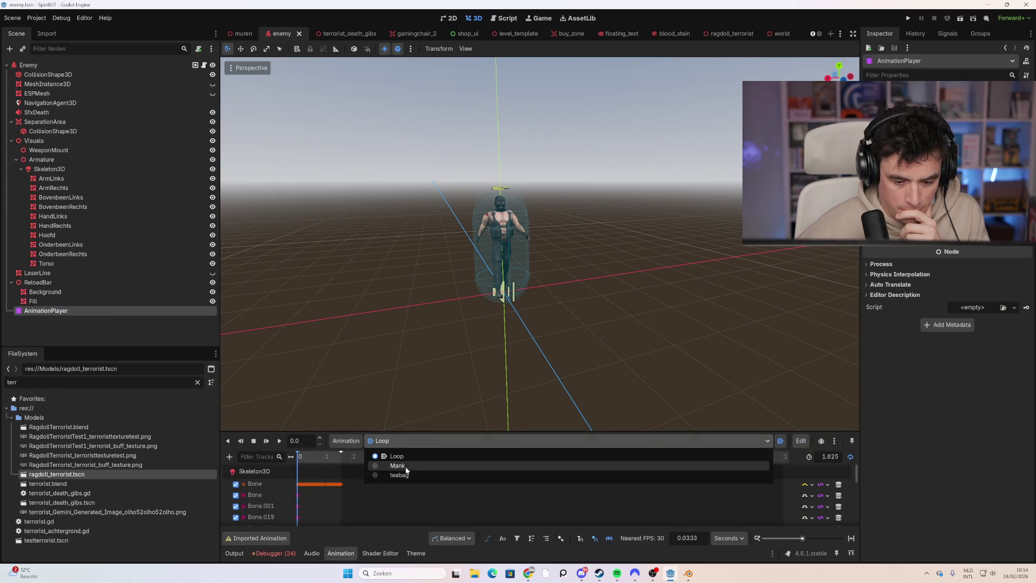
pyautogui.click(399, 465)
pyautogui.click(280, 441)
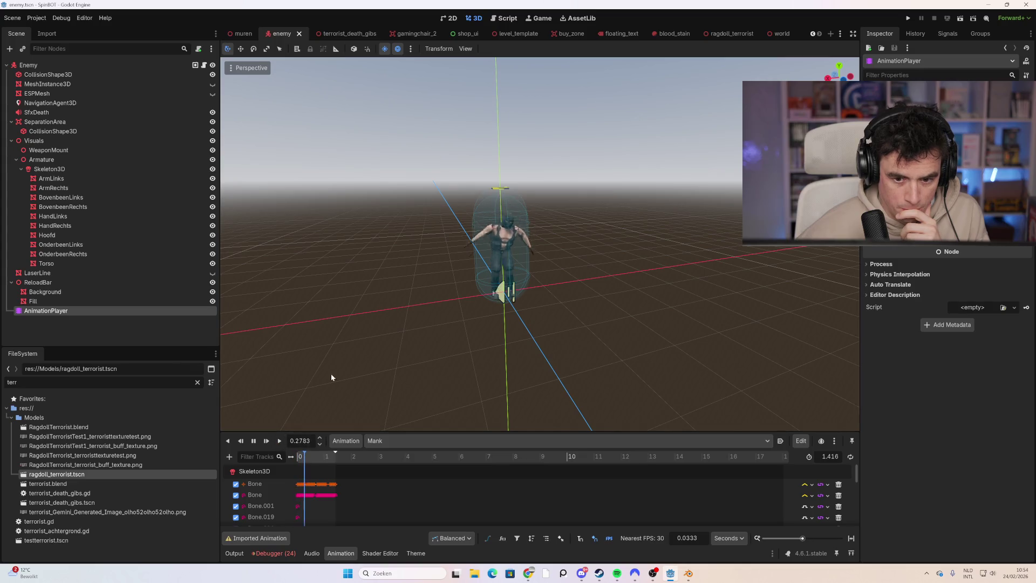
pyautogui.moveTo(492, 283)
pyautogui.mouseDown()
pyautogui.moveTo(555, 303)
pyautogui.moveTo(422, 368)
pyautogui.mouseUp()
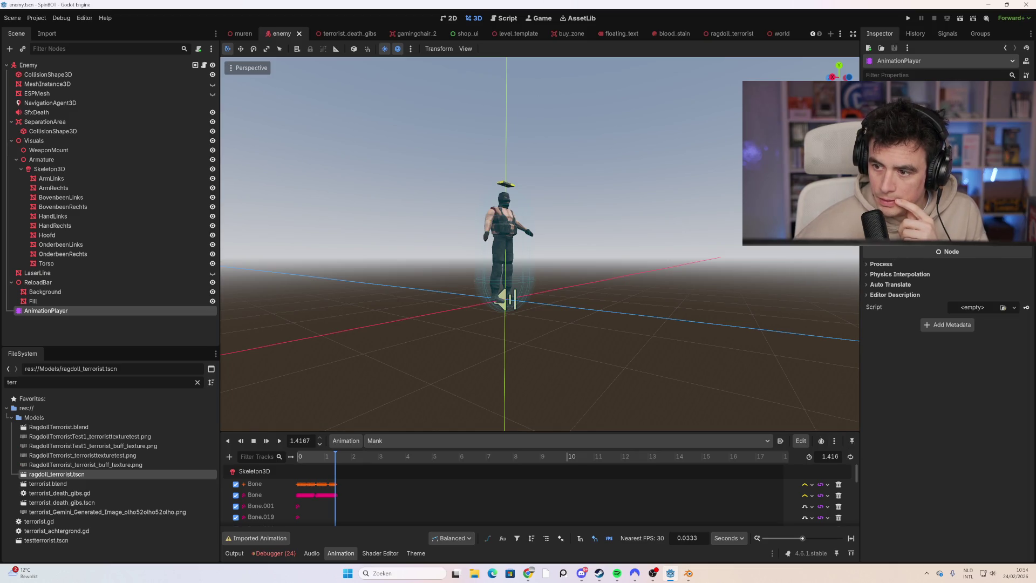
pyautogui.hotkey('shift', 'd')
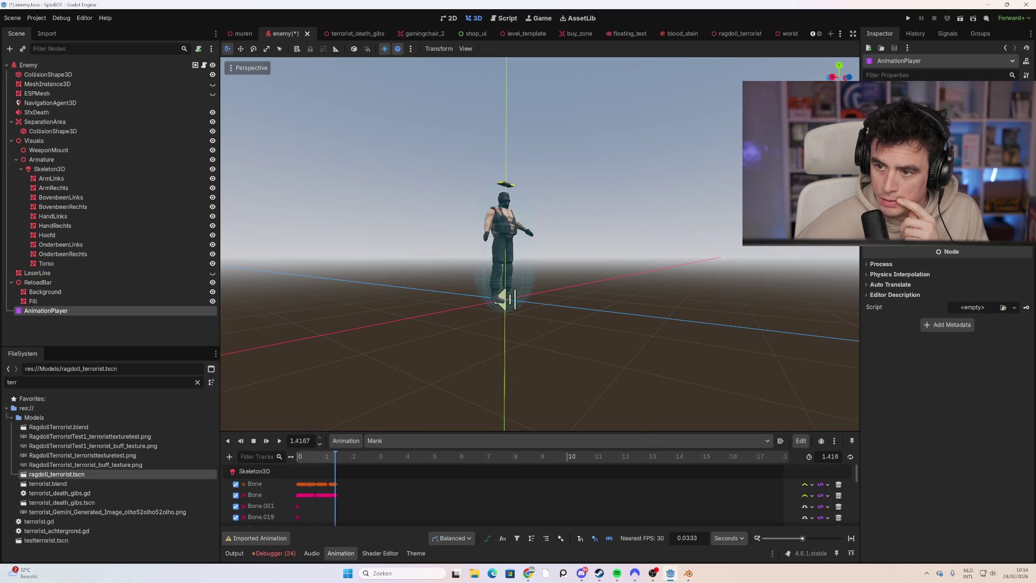
pyautogui.scroll(3, 947, 323)
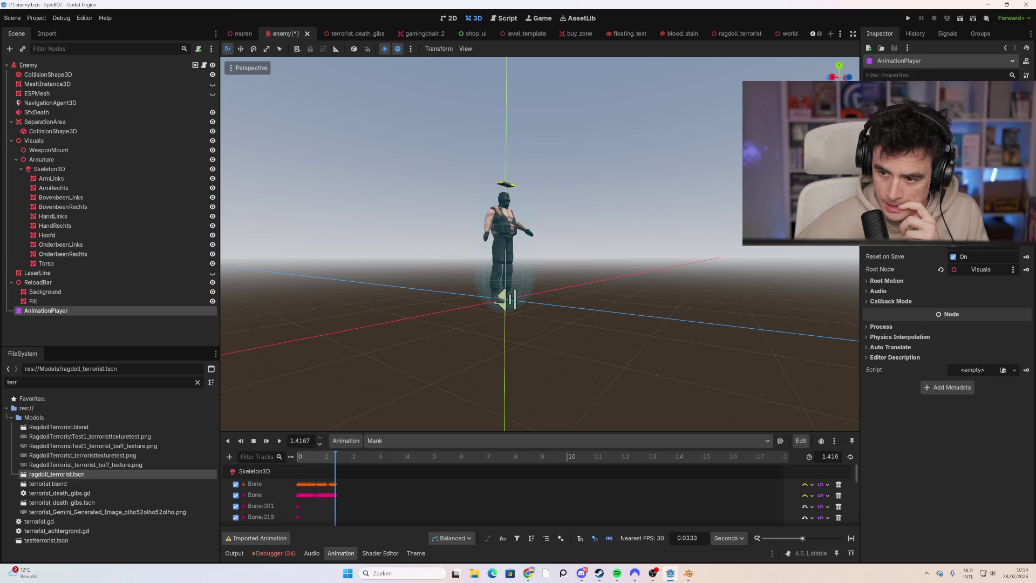
pyautogui.click(928, 298)
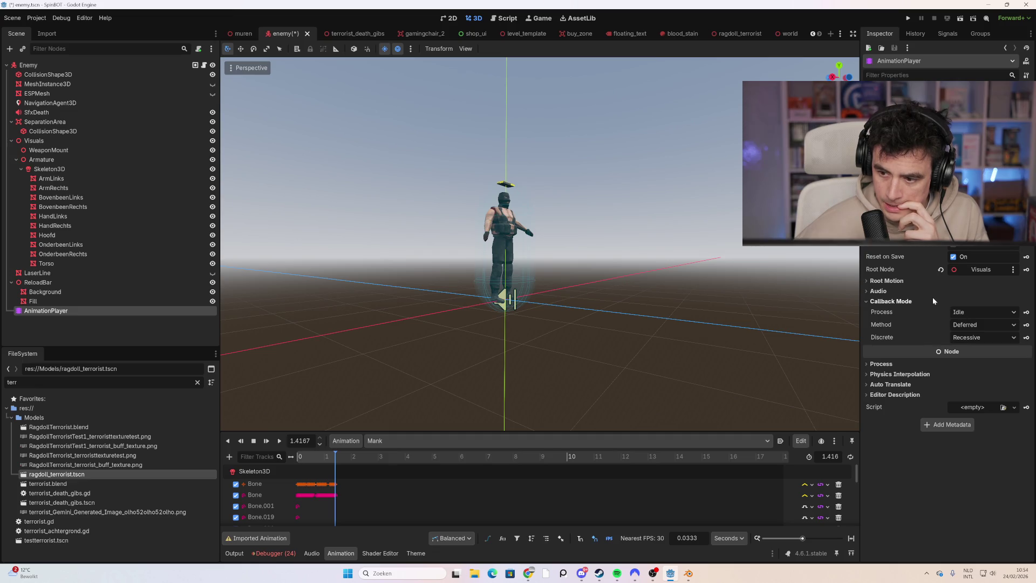
# - Review the root motion and process settings, keep Inherit, and enable looping on Mank
pyautogui.click(914, 284)
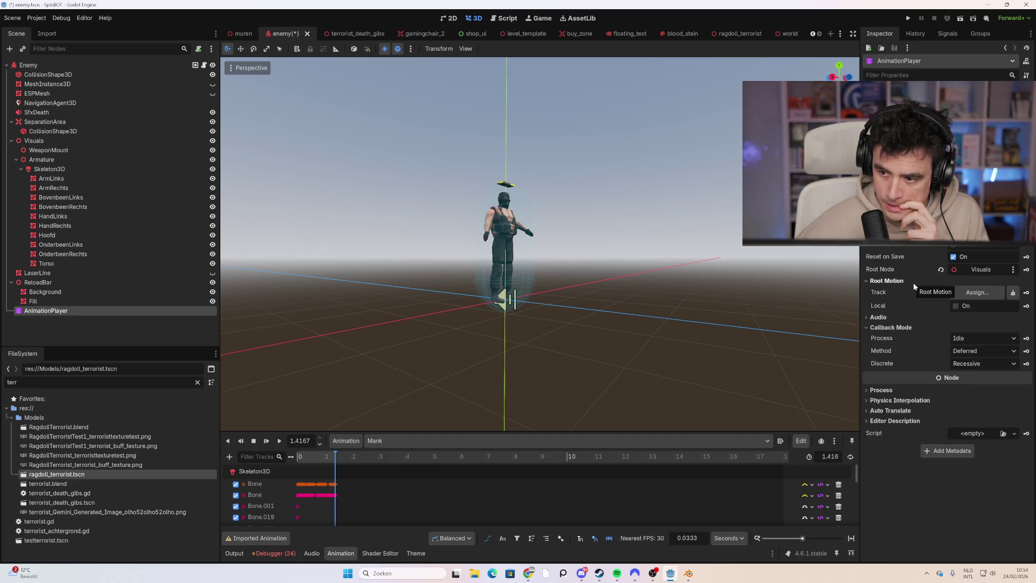
pyautogui.click(885, 391)
pyautogui.click(976, 400)
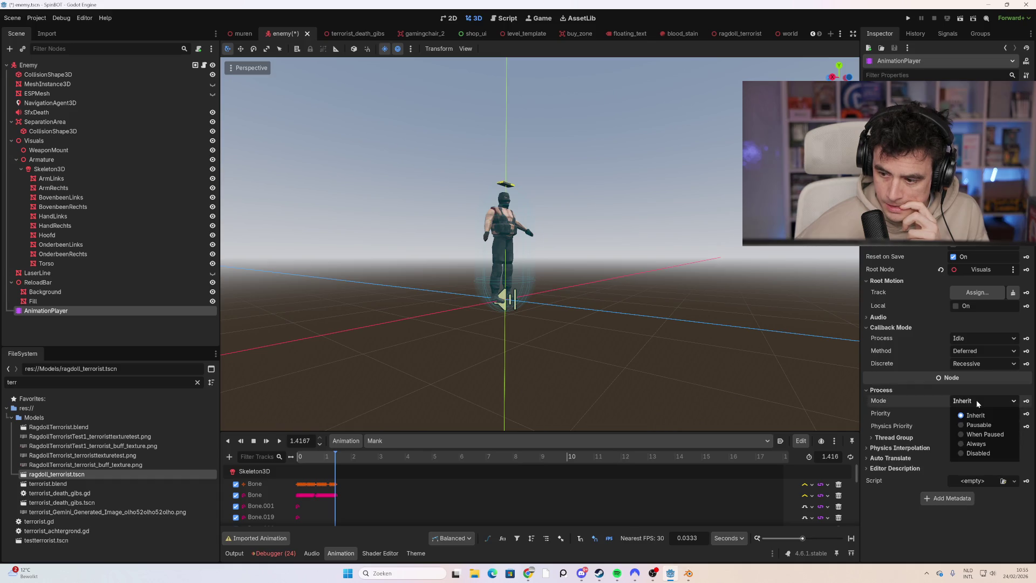
pyautogui.click(966, 402)
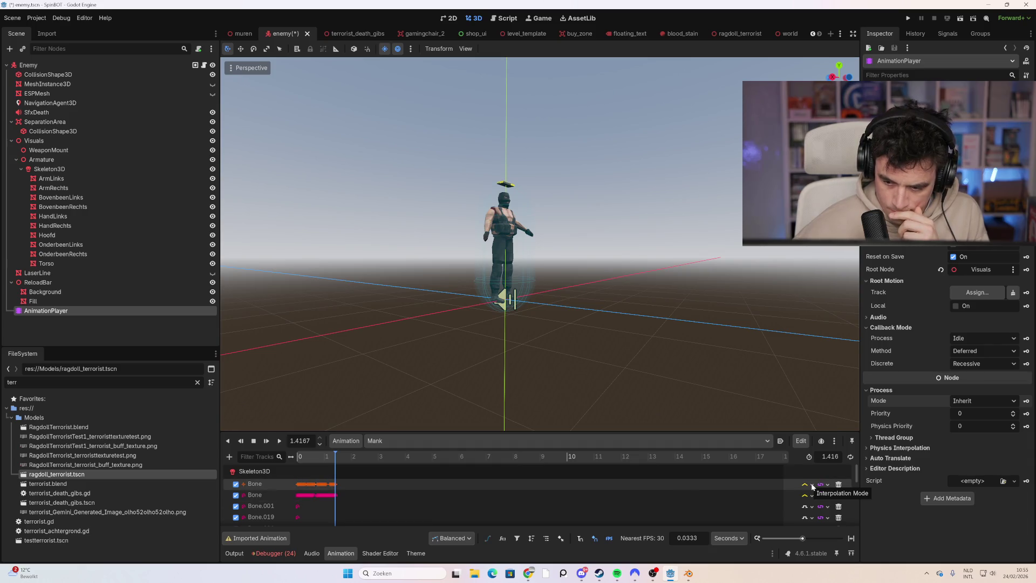
pyautogui.click(829, 485)
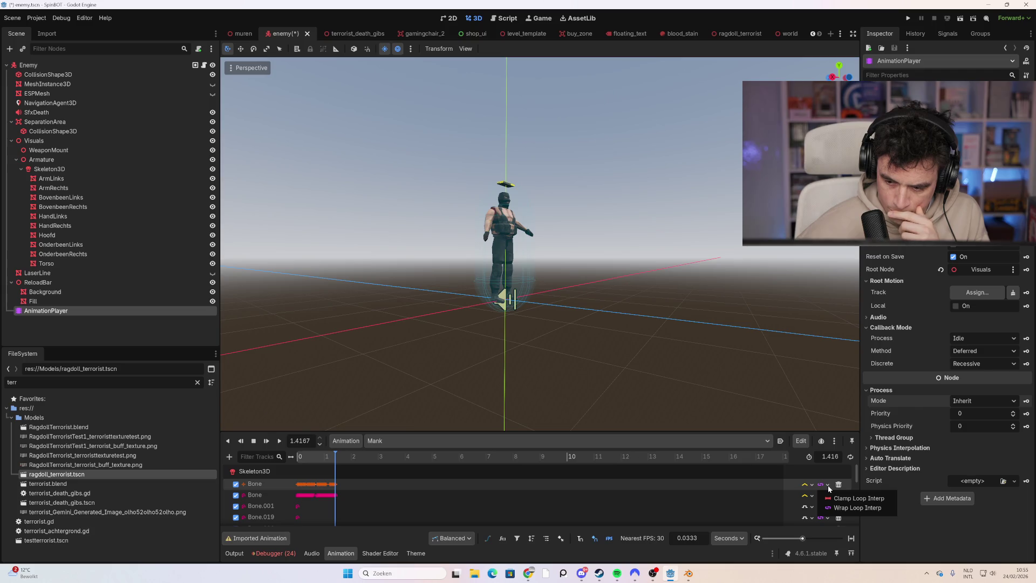
pyautogui.click(830, 488)
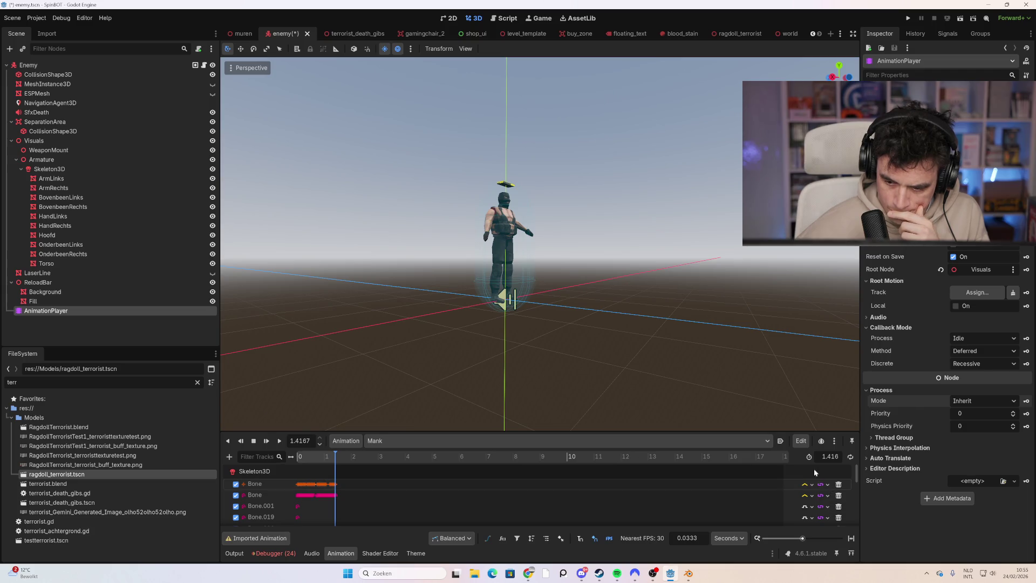
pyautogui.click(850, 456)
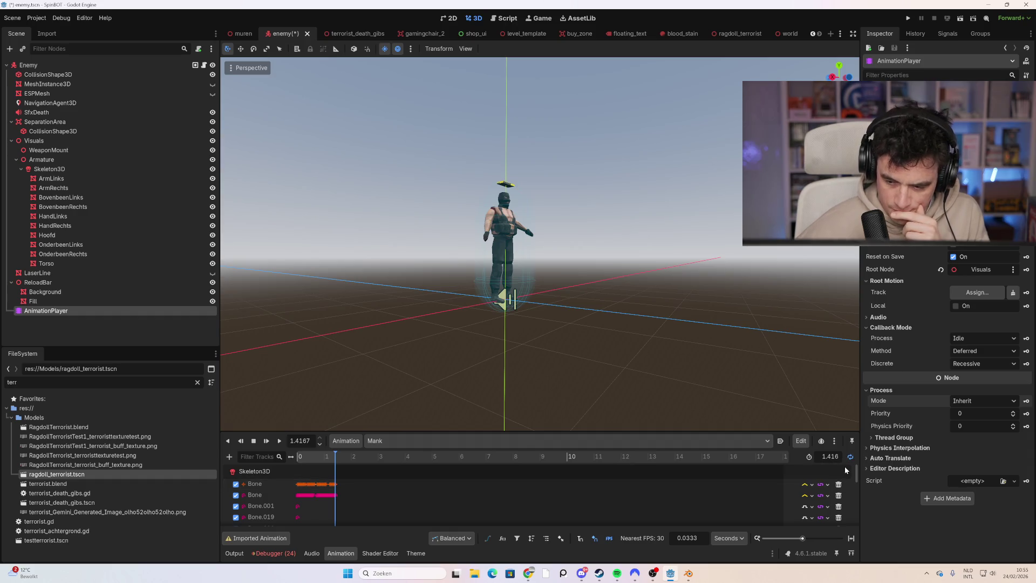
# - Switch the animation editor to teabag, then to Loop, and launch the game
pyautogui.click(409, 441)
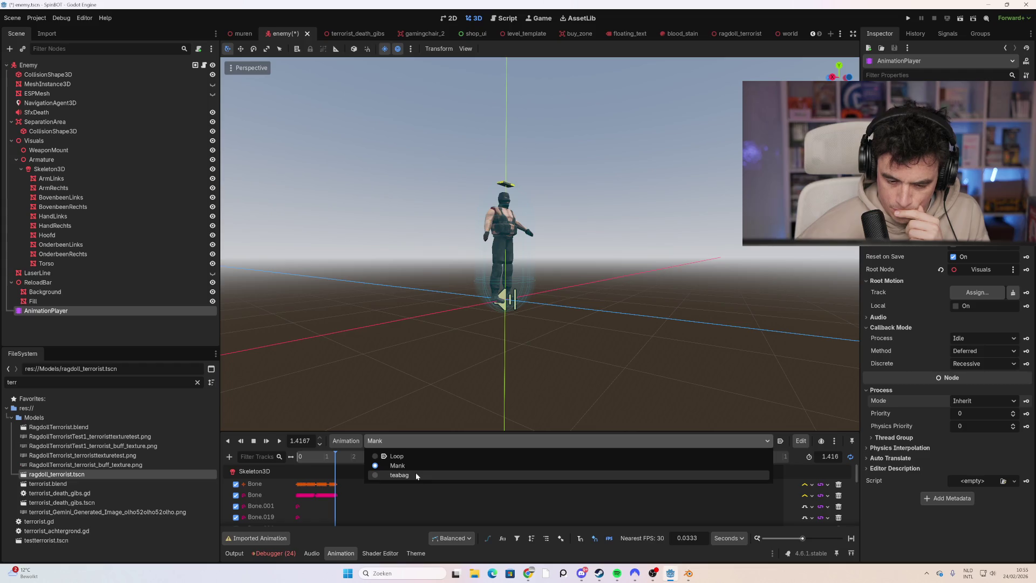
pyautogui.click(416, 475)
pyautogui.click(582, 438)
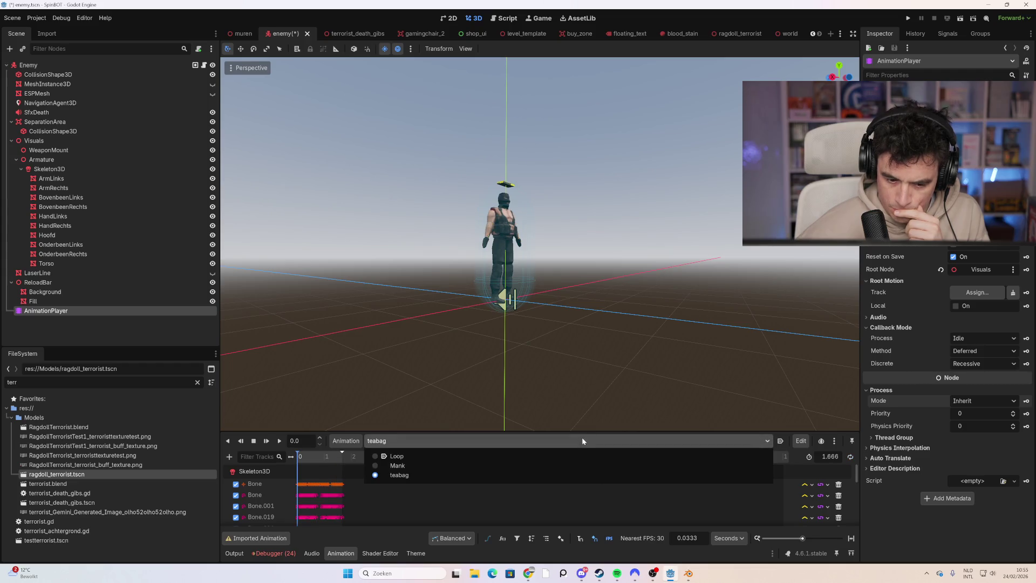
pyautogui.click(421, 456)
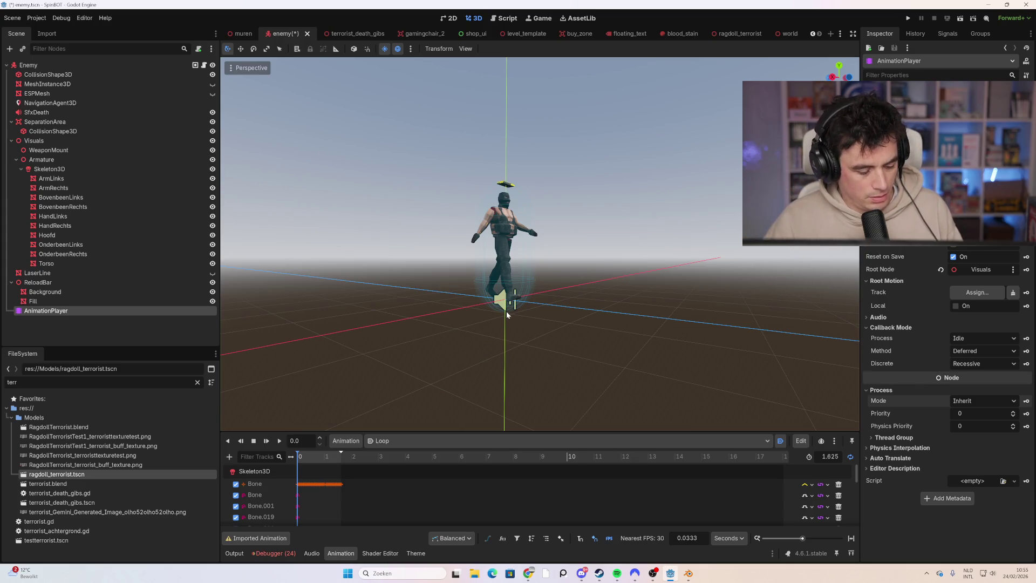
pyautogui.press('F5')
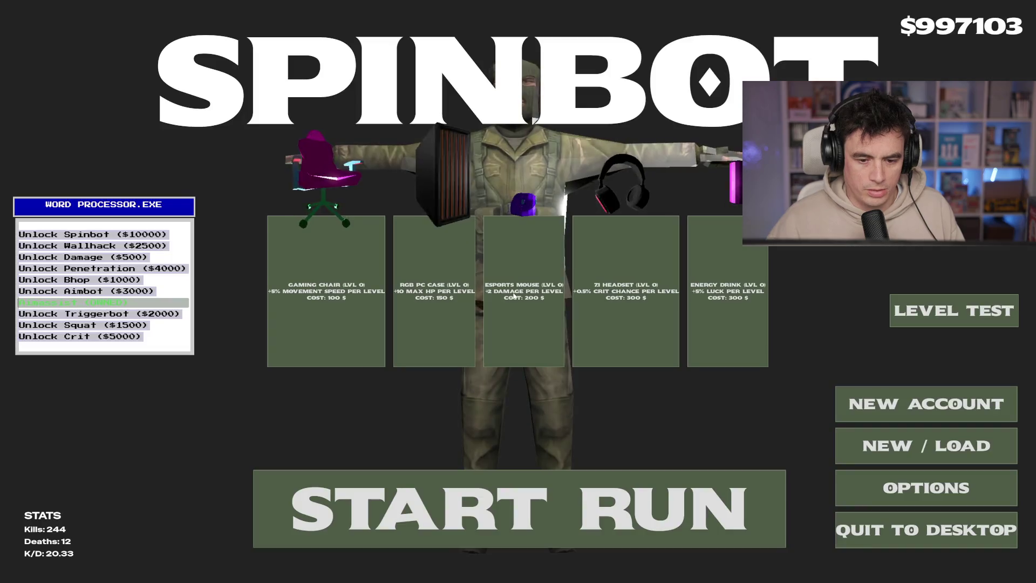
# - Start a run, head up the map along the wall, and headshot the enemy on the right
pyautogui.click(515, 507)
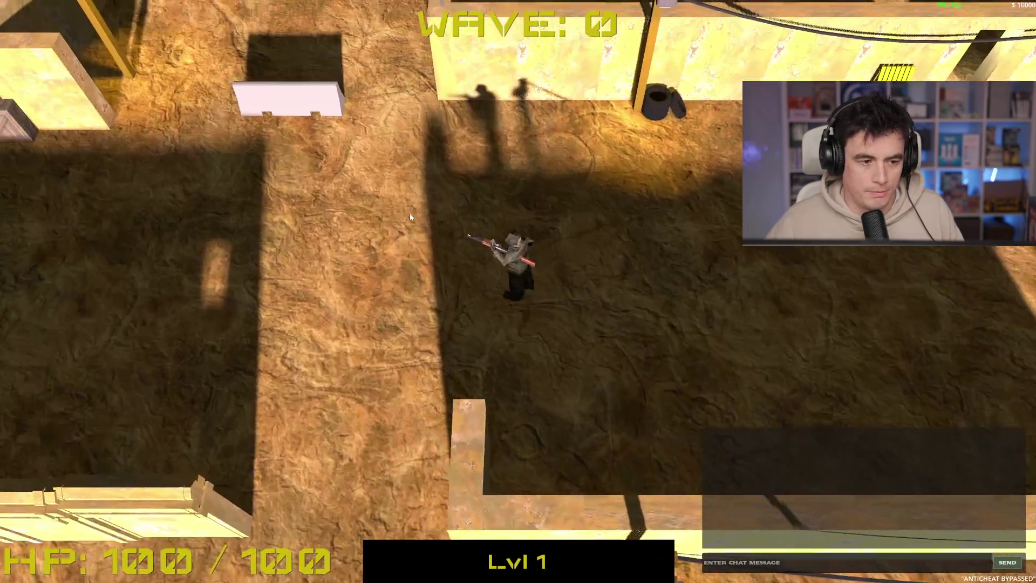
pyautogui.press('a')
pyautogui.press('w')
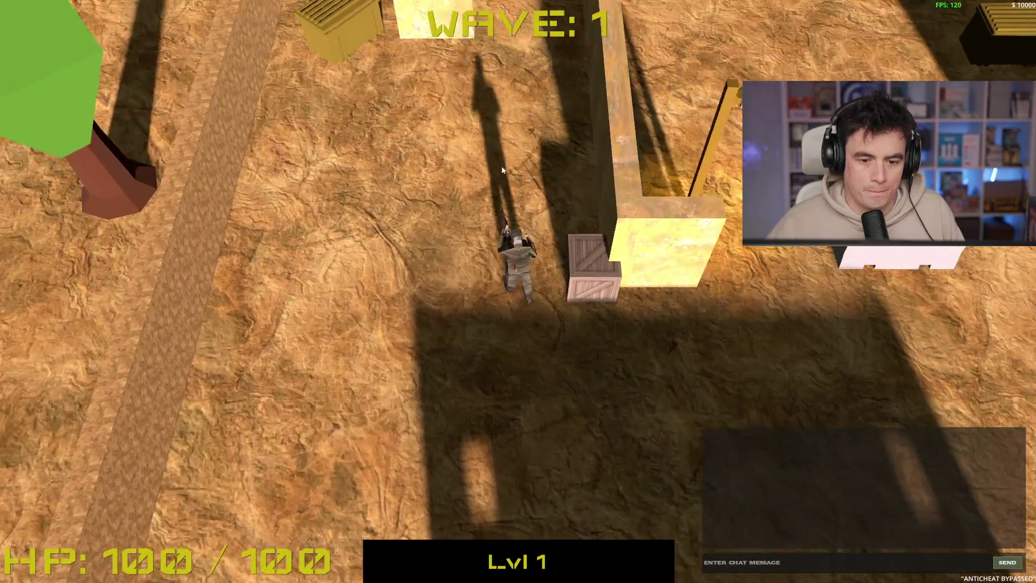
pyautogui.press('w')
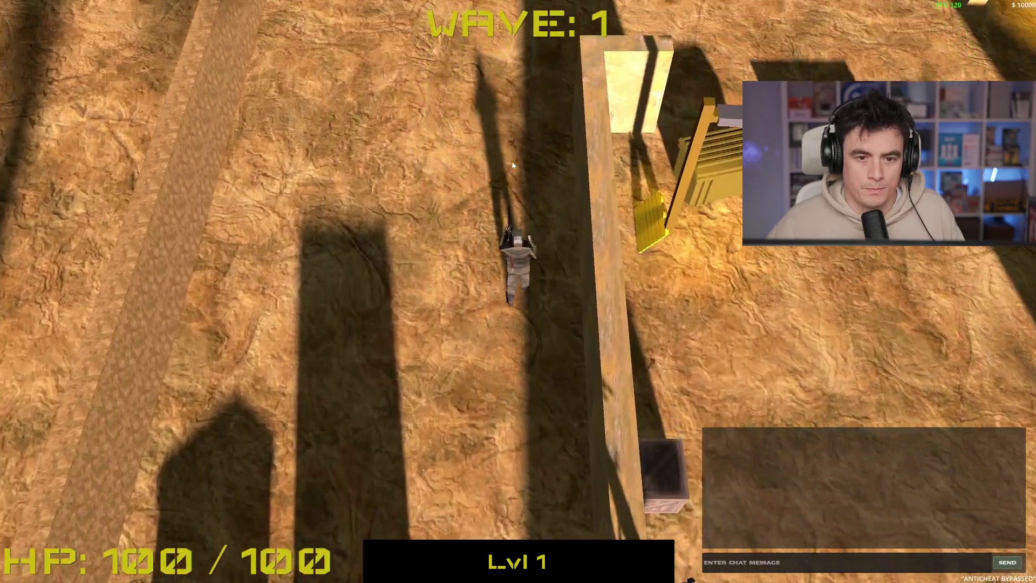
pyautogui.press('w')
pyautogui.click(668, 231)
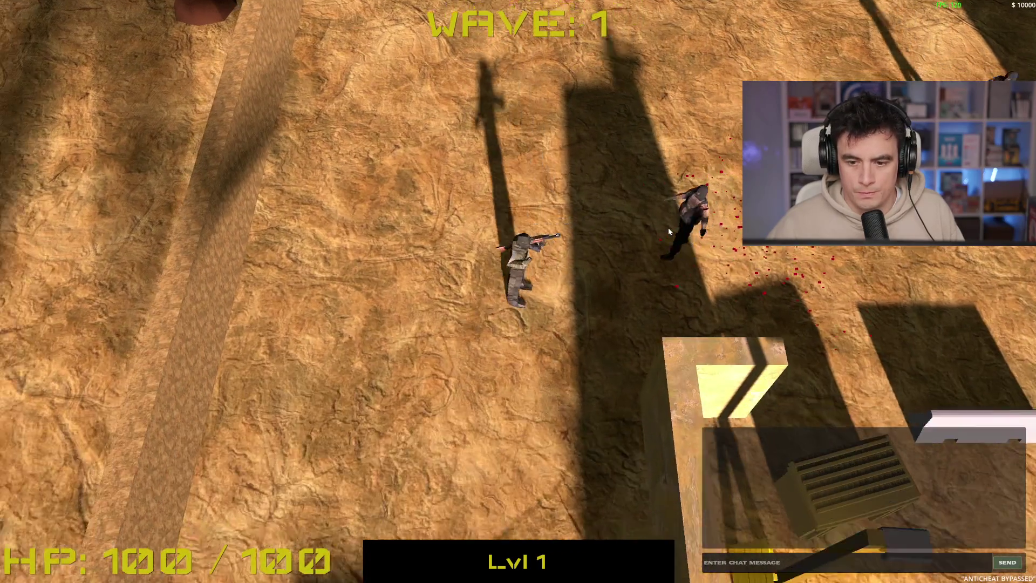
pyautogui.click(668, 228)
# - Walk back down the map firing, stop the game, and open the enemy's script
pyautogui.press('s')
pyautogui.press('a')
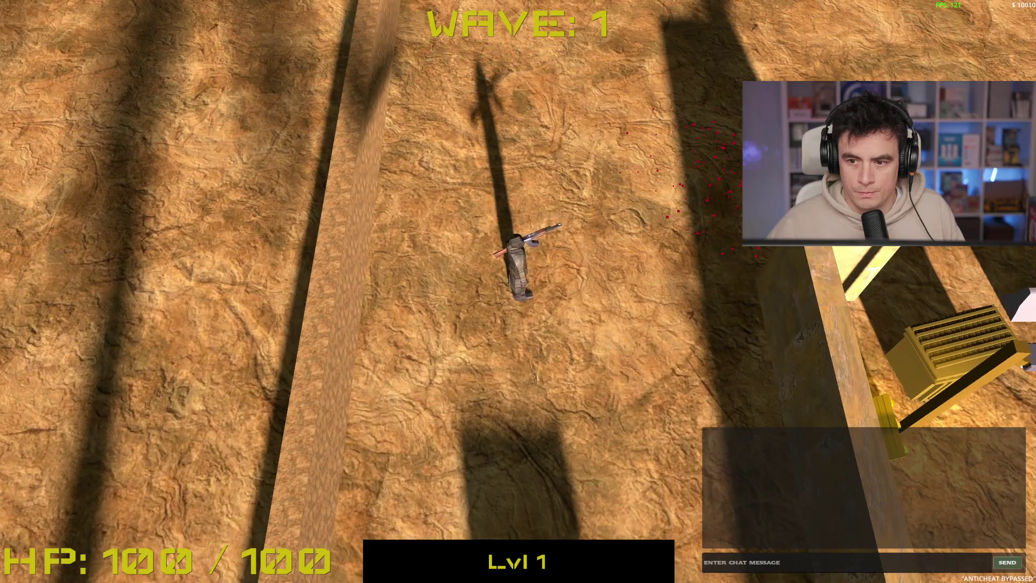
pyautogui.press('s')
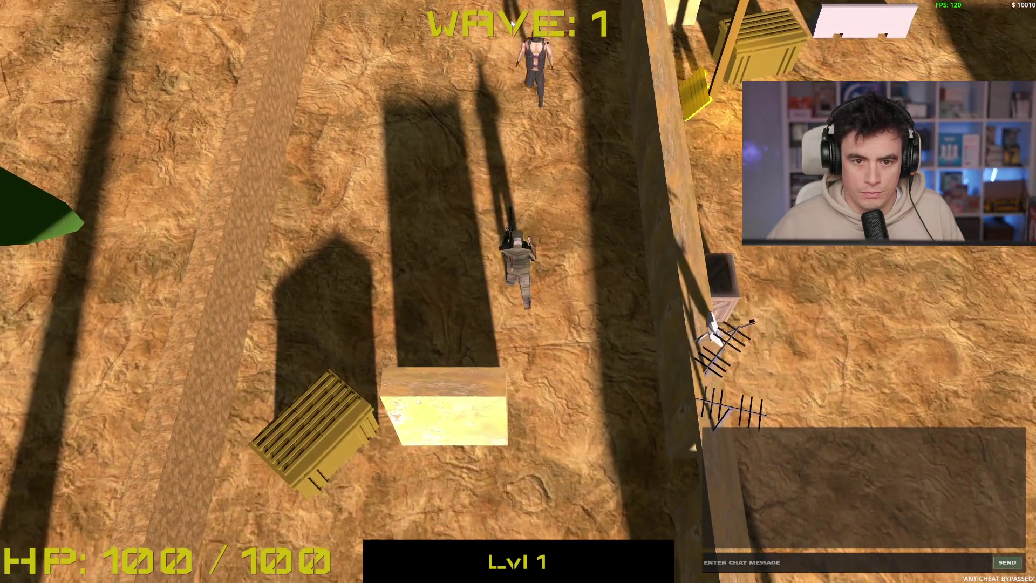
pyautogui.press('s')
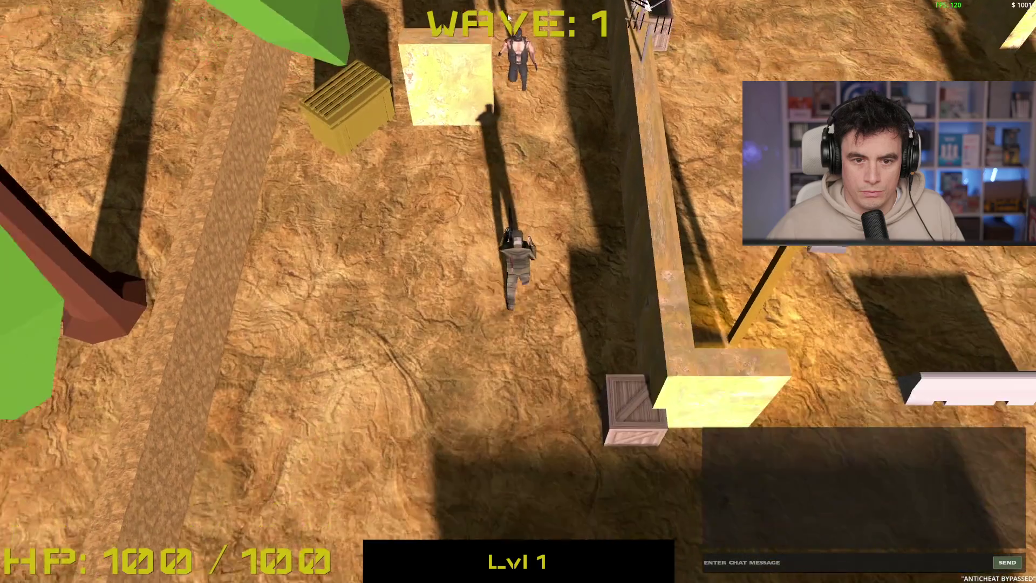
pyautogui.press('s')
pyautogui.click(516, 54)
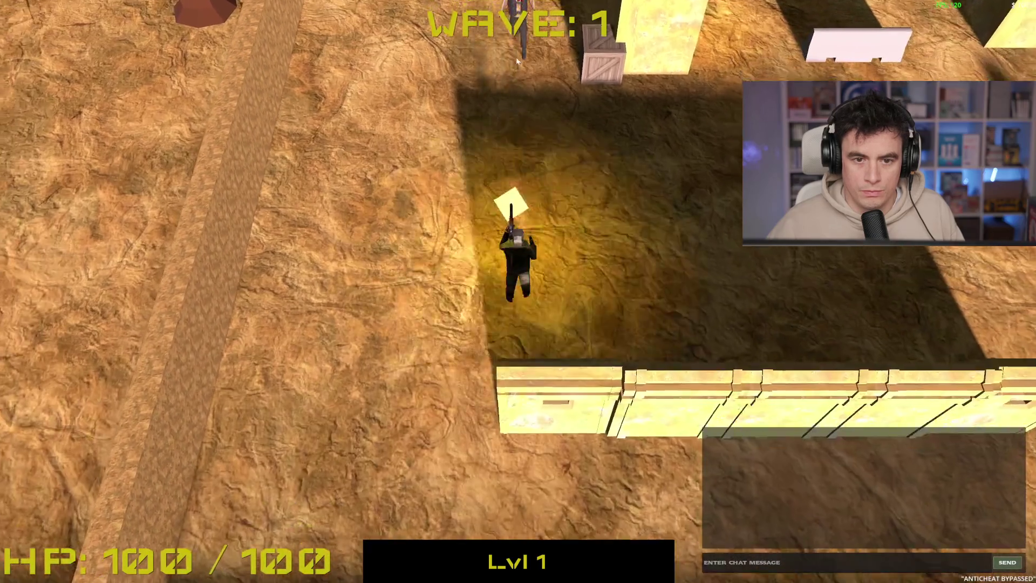
pyautogui.press('s')
pyautogui.press('F8')
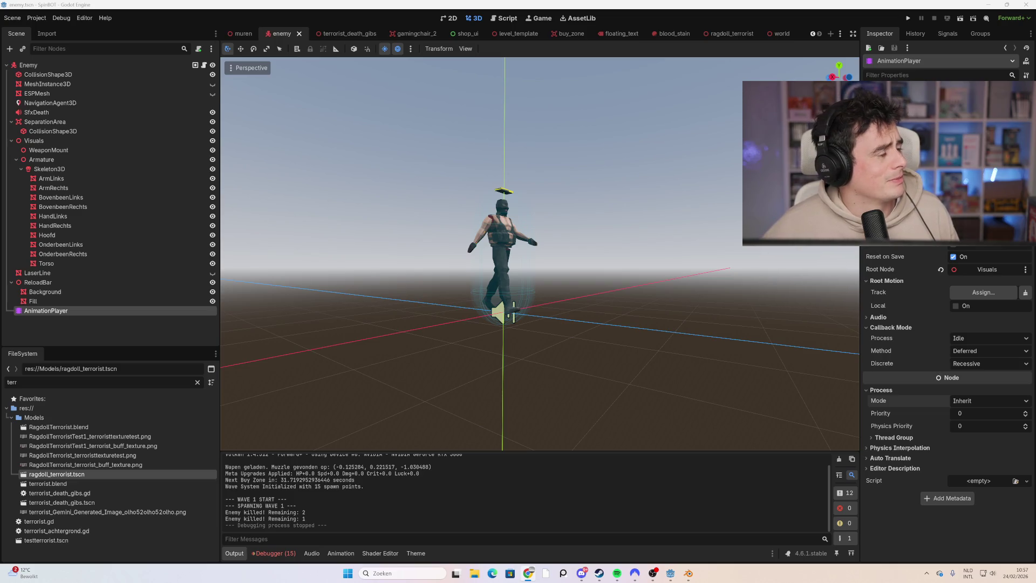
pyautogui.click(204, 65)
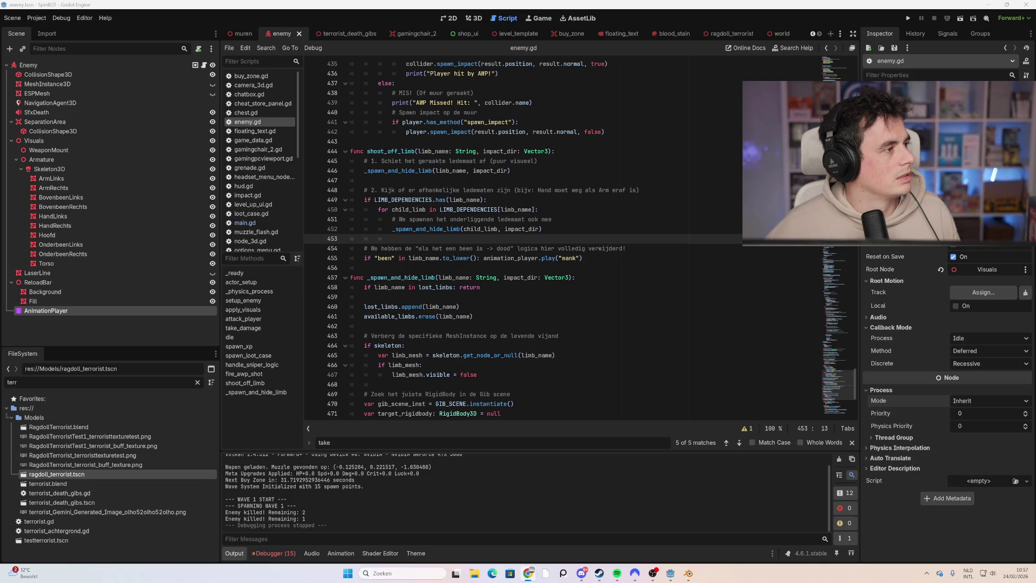
# - Scroll enemy.gd to the top, showing the terrorist_death_gibs.tscn GIB_SCENE preload
pyautogui.scroll(10, 852, 363)
pyautogui.moveTo(852, 363); pyautogui.dragTo(854, 66)
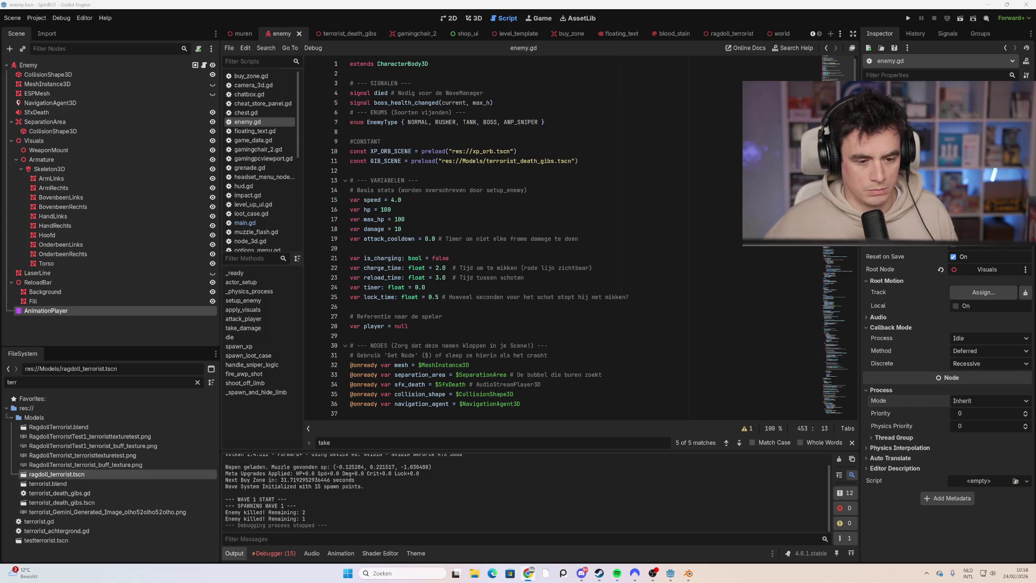
# - Declare 'var is_limping: bool = false' on line 26 of enemy.gd
pyautogui.click(350, 307)
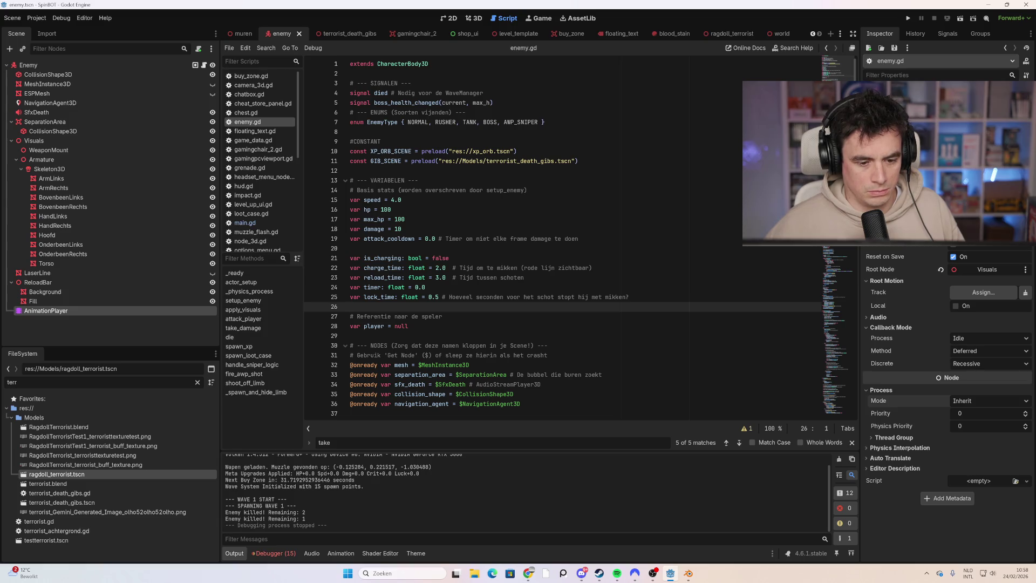
pyautogui.write('var is_limping: bool = false')
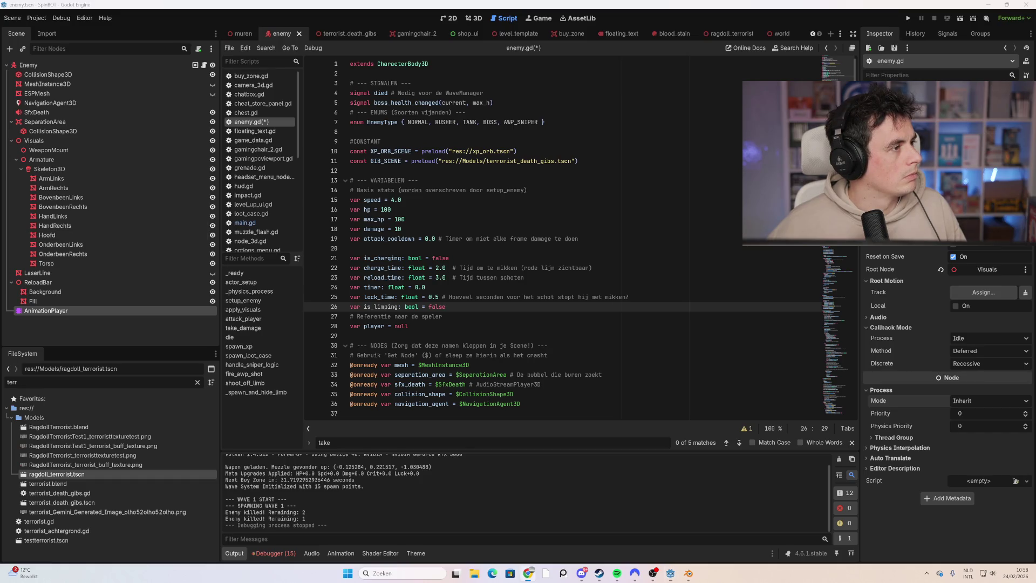
pyautogui.scroll(-5, 561, 238)
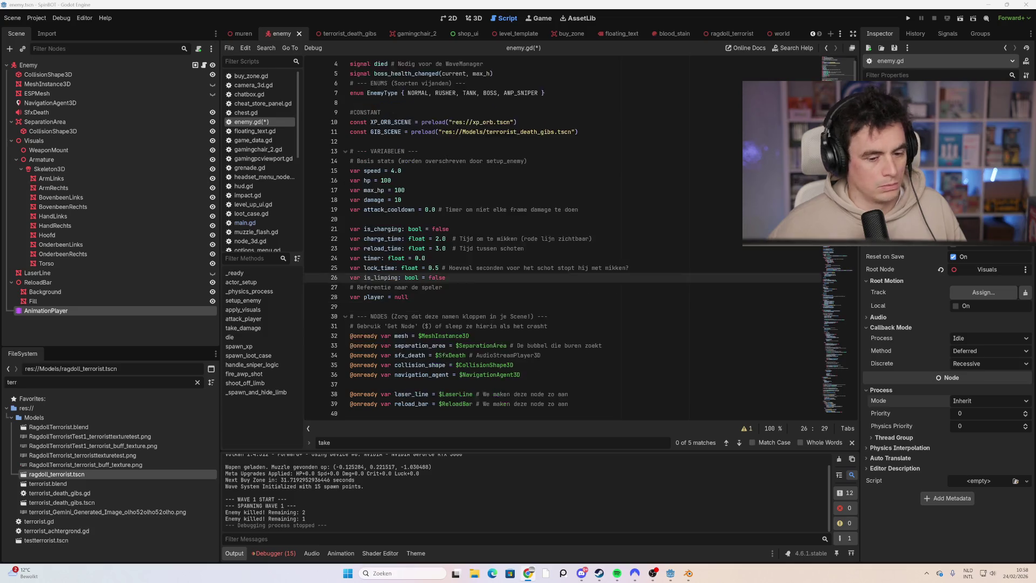
# - Replace the shoot_off_limb body with the new limping code and launch the game with F5
pyautogui.click(856, 404)
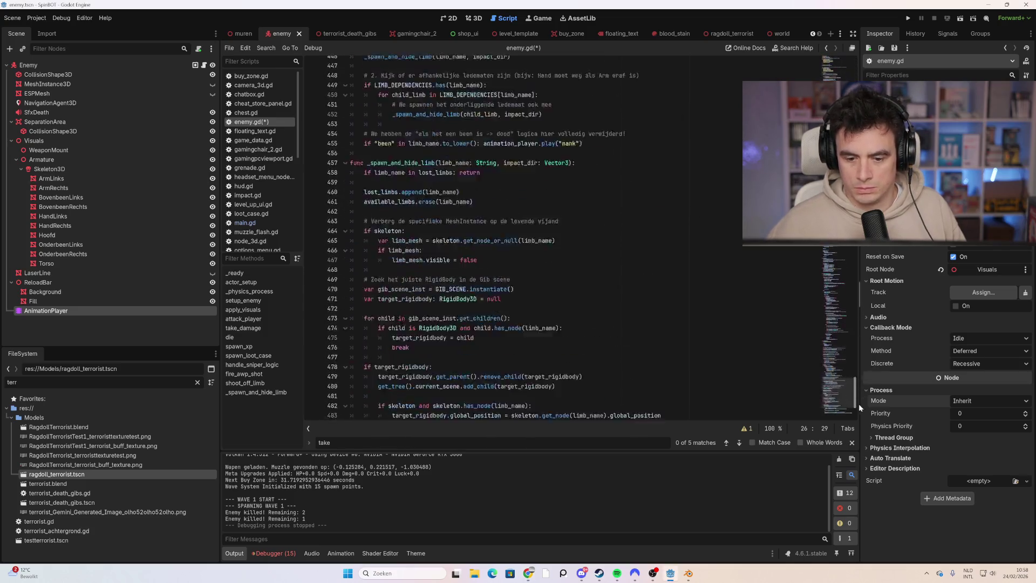
pyautogui.scroll(3, 561, 237)
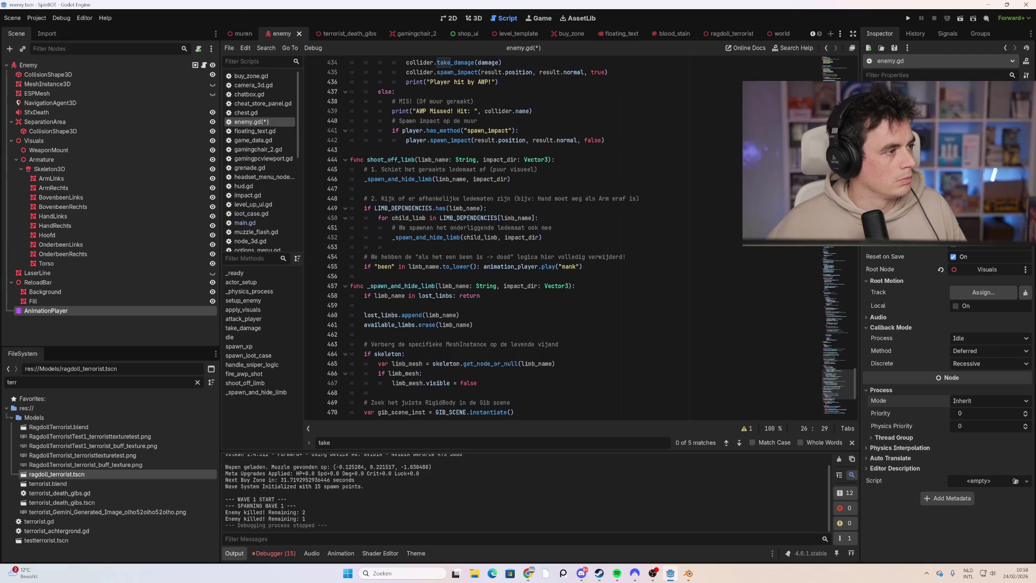
pyautogui.moveTo(583, 266)
pyautogui.mouseDown()
pyautogui.moveTo(356, 208)
pyautogui.moveTo(350, 159)
pyautogui.mouseUp()
pyautogui.write('func shoot_off_limb(limb_name: String, impact_dir: Vector3): \t# 1. Schiet het geraakte ledemaat af \t_spawn_and_hide_limb(limb_name, impact_dir) \t \t# 2. Kijk of er afhankelijke ledematen zijn \tif LIMB_DEPENDENCIES.has(limb_name): \t\tfor child_limb in LIMB_DEPENDENCIES[limb_name]: \t\t\t_spawn_and_hide_limb(child_limb, impact_dir) \t\t \t# --- 3. MANKEN (Nieuw) --- \t# Als we een been verliezen én we mankten nog niet \tif "been" in limb_name.to_lower() and not is_limping: \t\tis_limping = true \t\tspeed = speed * 0.6 # Maak de vijand 40% trager \t\t \t\t# Speel de animatie af \t\tif animation_player and animation_player.has_animation("mank"): \t\t\tanimation_player.play("mank")')
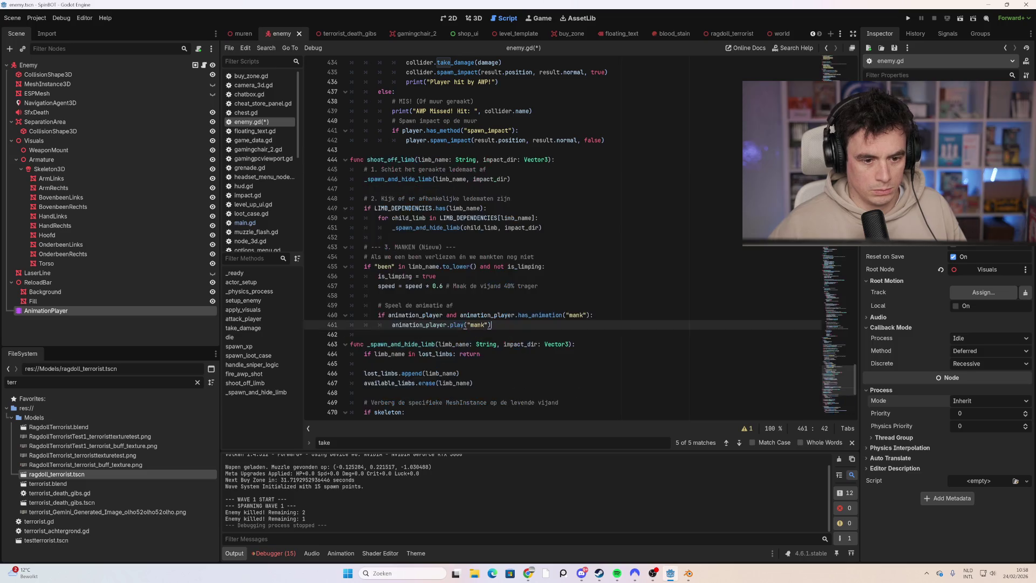
pyautogui.click(456, 246)
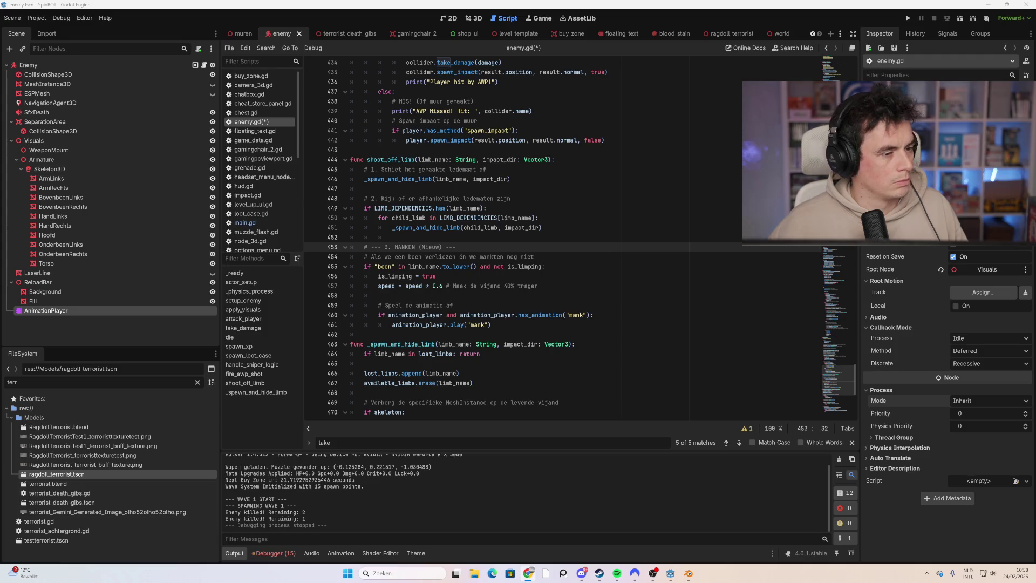
pyautogui.scroll(10, 539, 238)
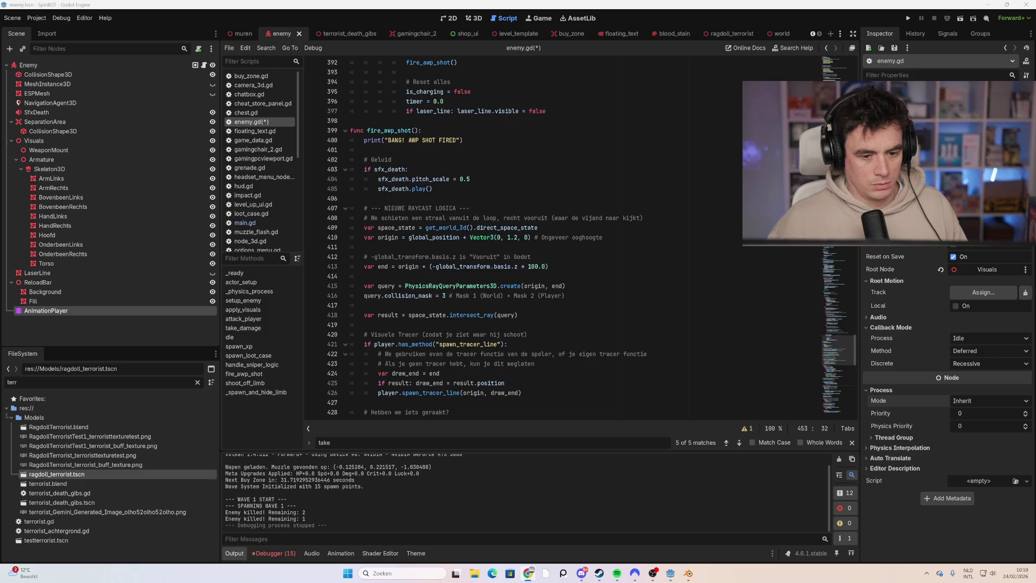
pyautogui.click(534, 256)
pyautogui.press('F5')
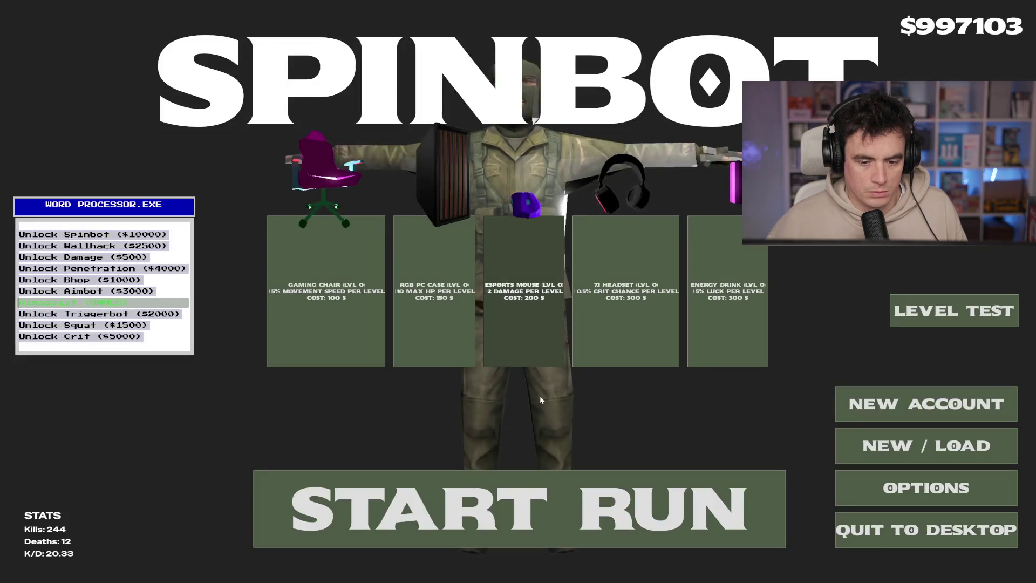
# - Start a run and fight through wave 1, shooting enemies ahead, at the top and on the left
pyautogui.click(531, 486)
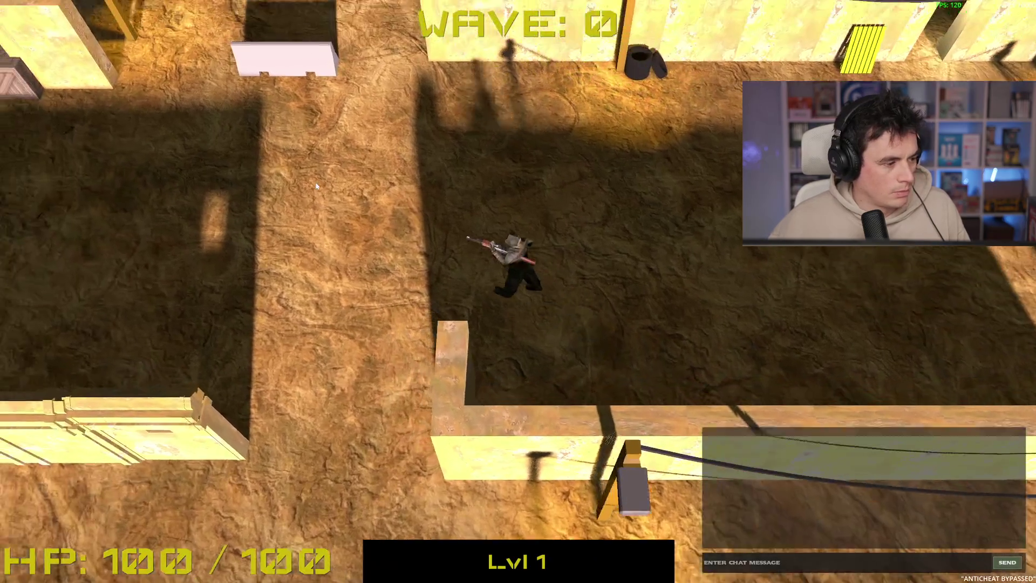
pyautogui.press('a')
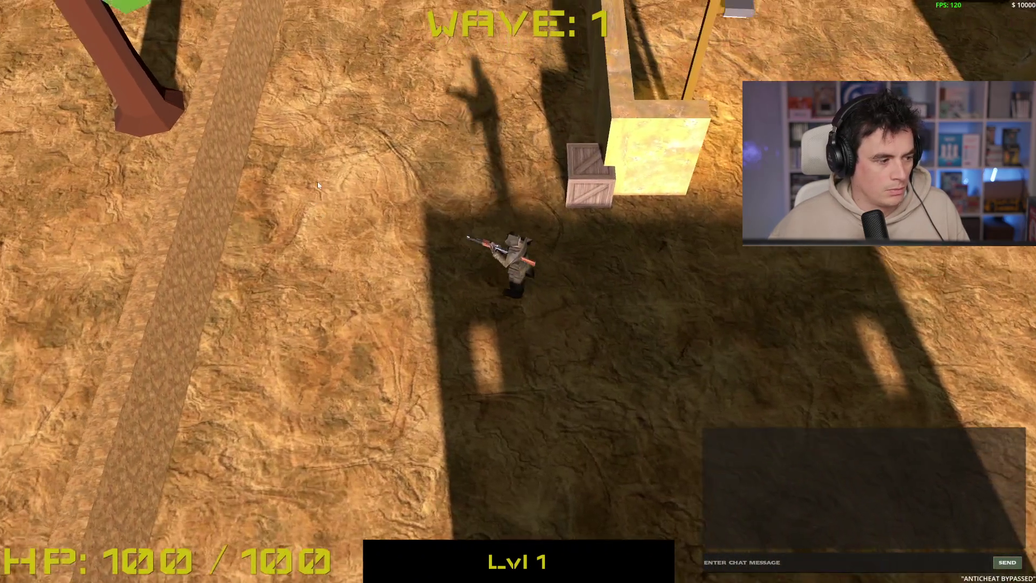
pyautogui.press('w')
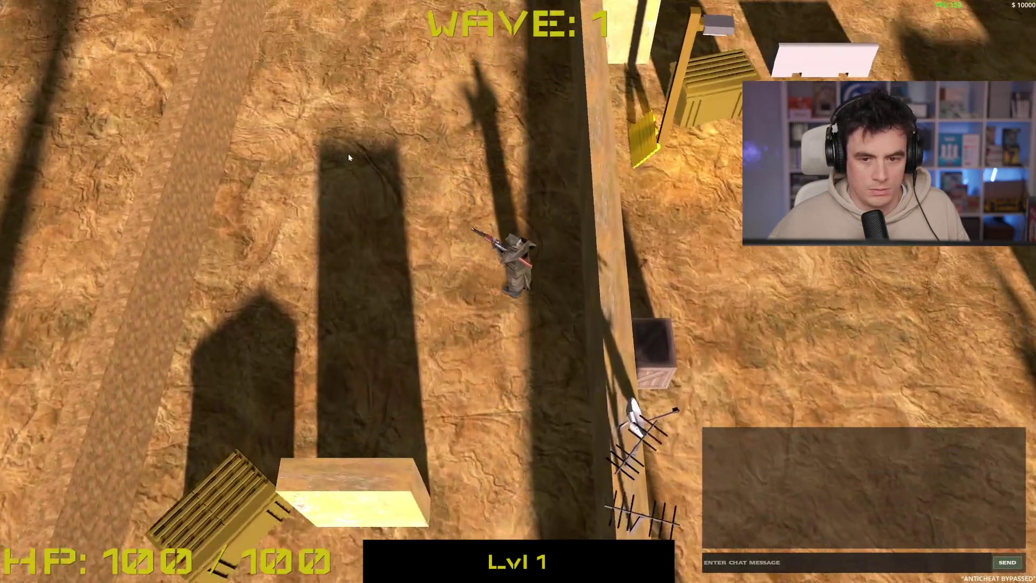
pyautogui.click(455, 139)
pyautogui.press('w')
pyautogui.press('a')
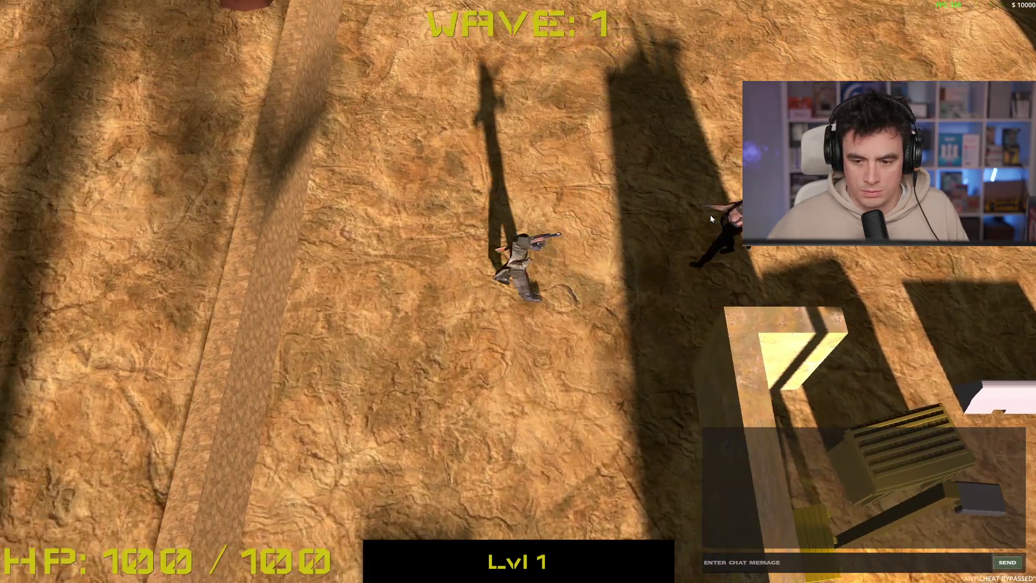
pyautogui.press('w')
pyautogui.click(509, 99)
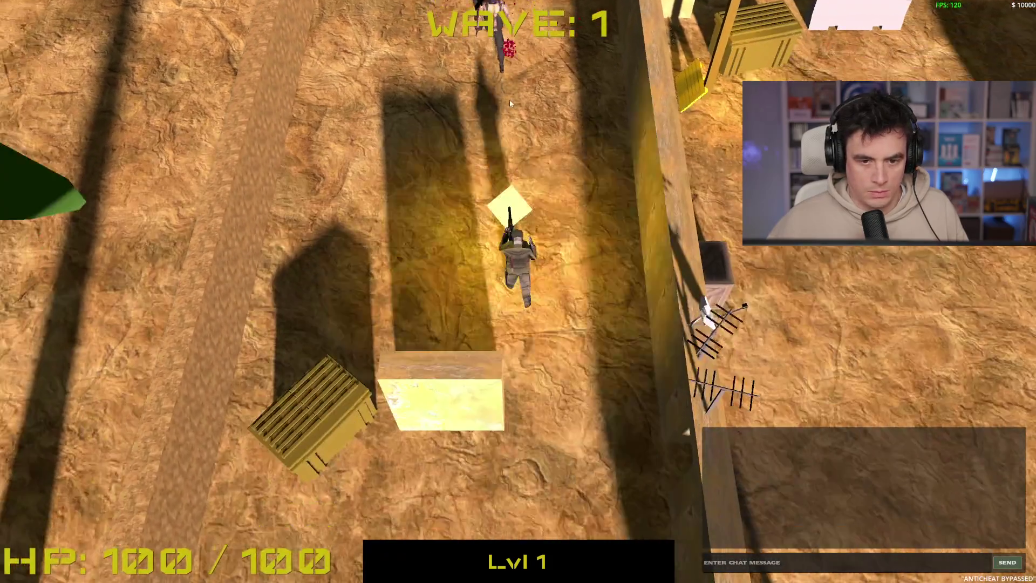
pyautogui.press('w')
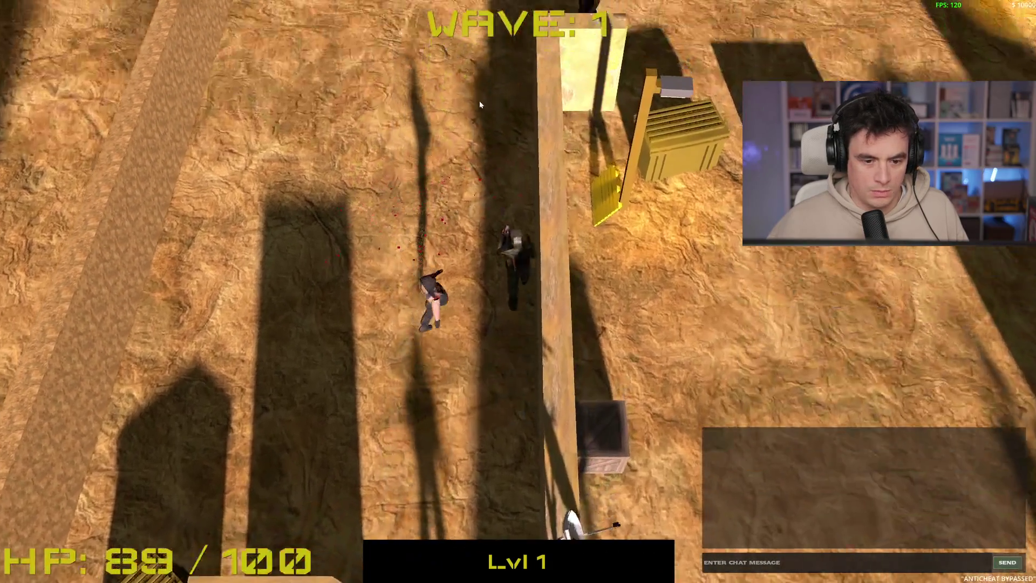
pyautogui.press('w')
pyautogui.press('a')
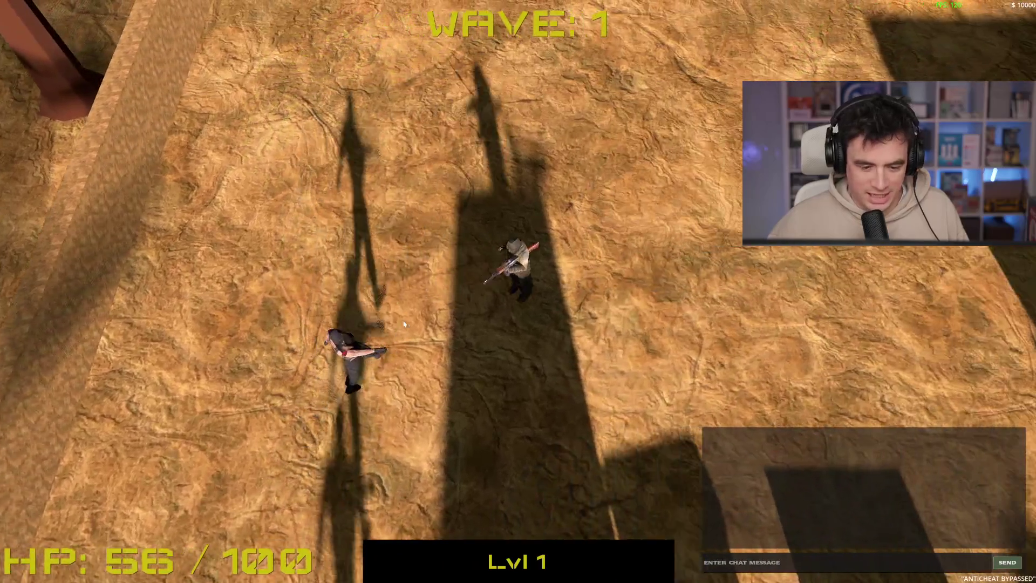
pyautogui.press('d')
pyautogui.click(302, 296)
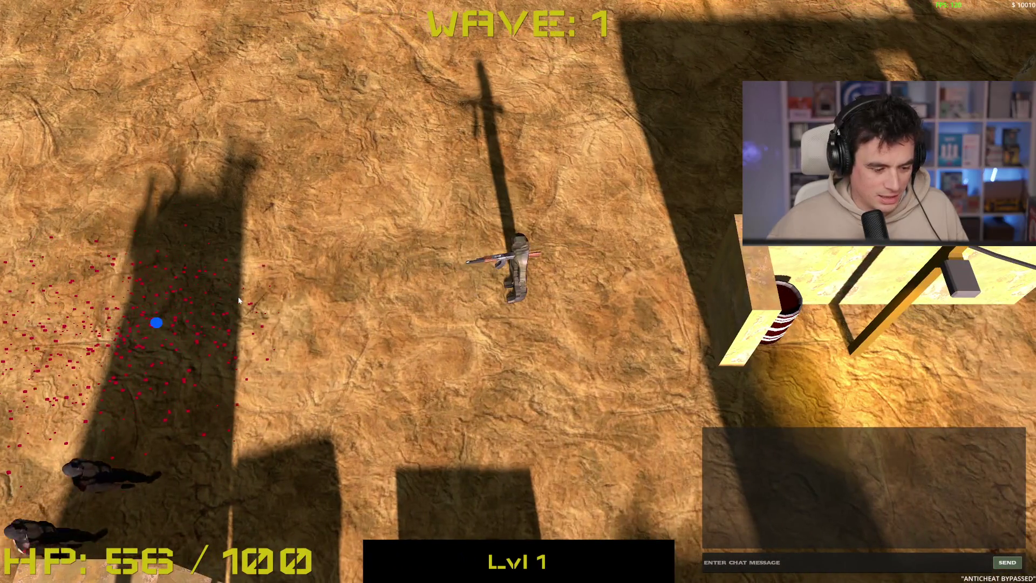
# - Move down-left, shoot the nearby enemy, then stop the test run with F8
pyautogui.press('w')
pyautogui.press('a')
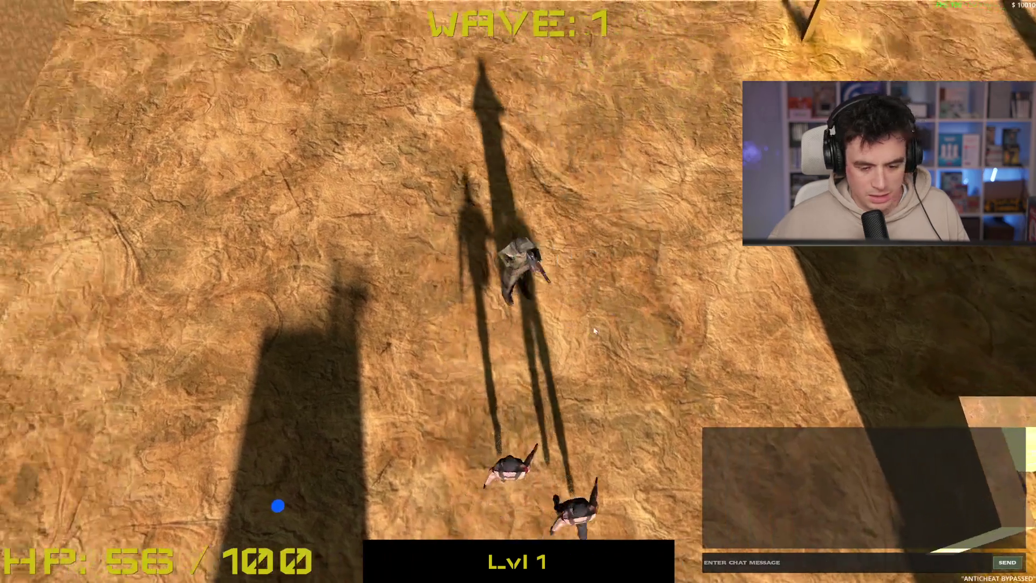
pyautogui.press('a')
pyautogui.press('s')
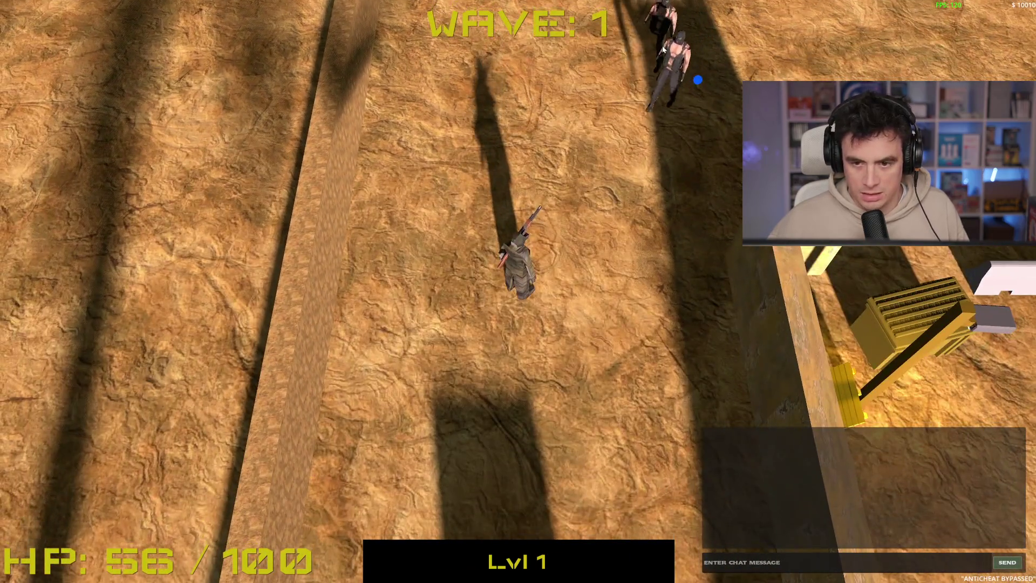
pyautogui.press('s')
pyautogui.press('a')
pyautogui.click(583, 68)
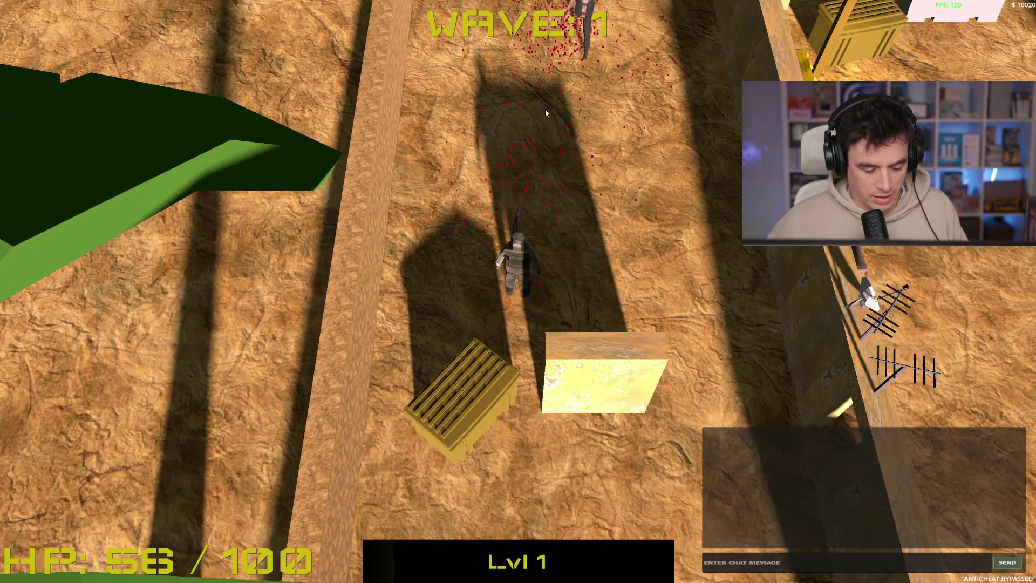
pyautogui.press('F8')
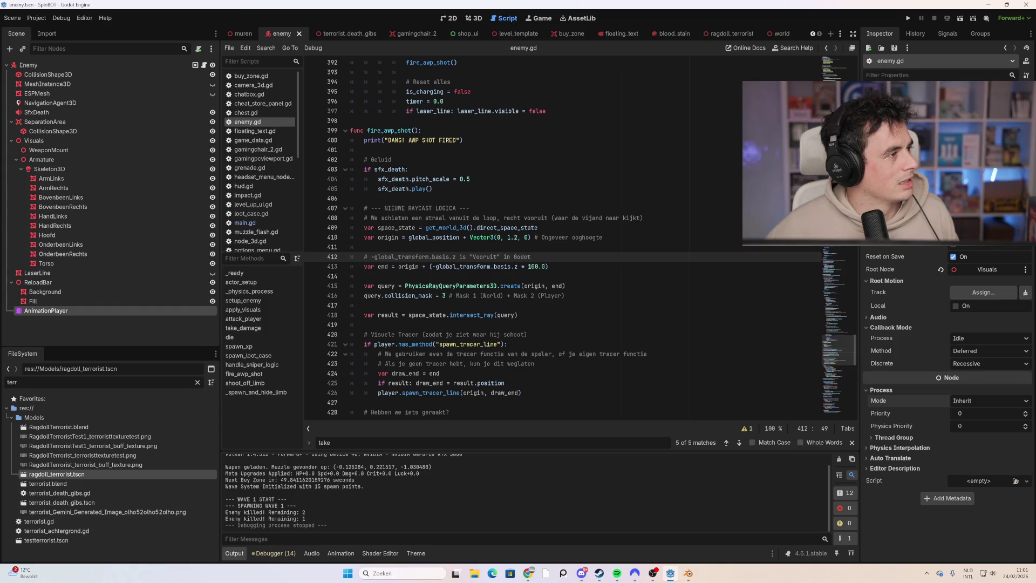
# - Replace the whole shoot_off_limb function in enemy.gd with the rewritten limping code
pyautogui.hotkey('alt', 'Tab')
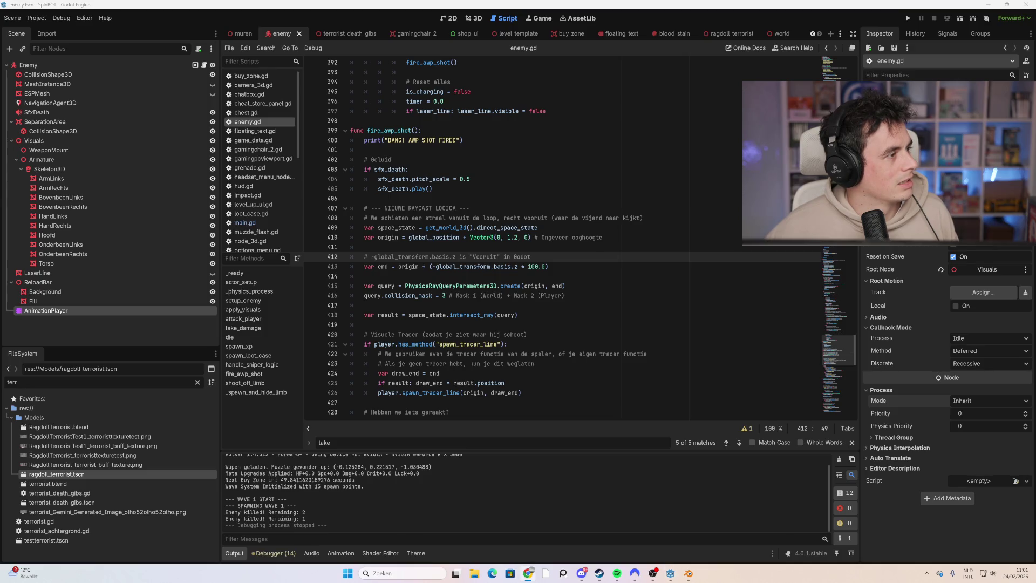
pyautogui.scroll(-6, 580, 238)
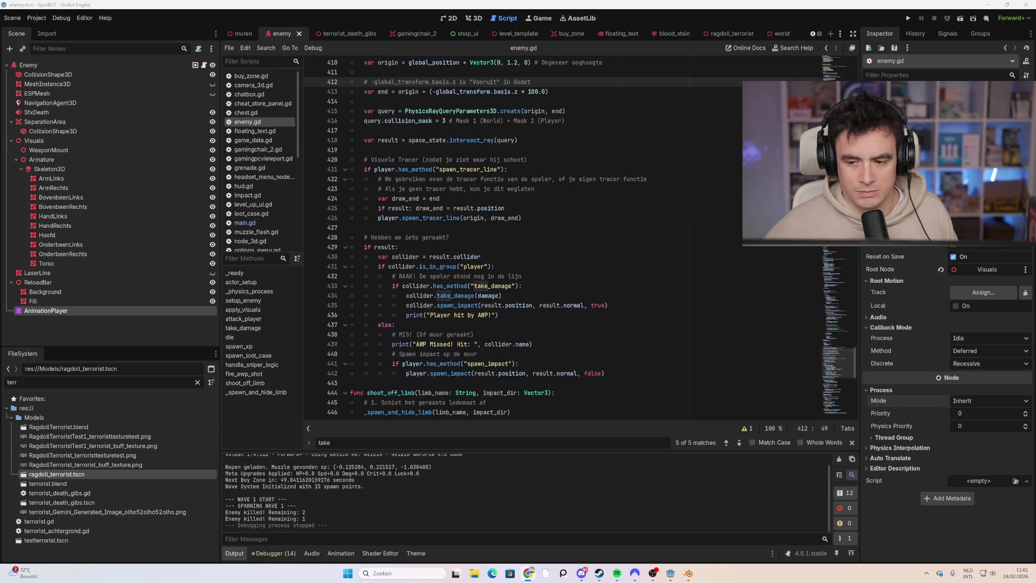
pyautogui.scroll(-12, 580, 238)
pyautogui.scroll(1, 580, 238)
pyautogui.moveTo(377, 248); pyautogui.dragTo(378, 80)
pyautogui.click(377, 207)
pyautogui.moveTo(494, 238)
pyautogui.mouseDown()
pyautogui.moveTo(377, 228)
pyautogui.moveTo(366, 121)
pyautogui.moveTo(350, 72)
pyautogui.mouseUp()
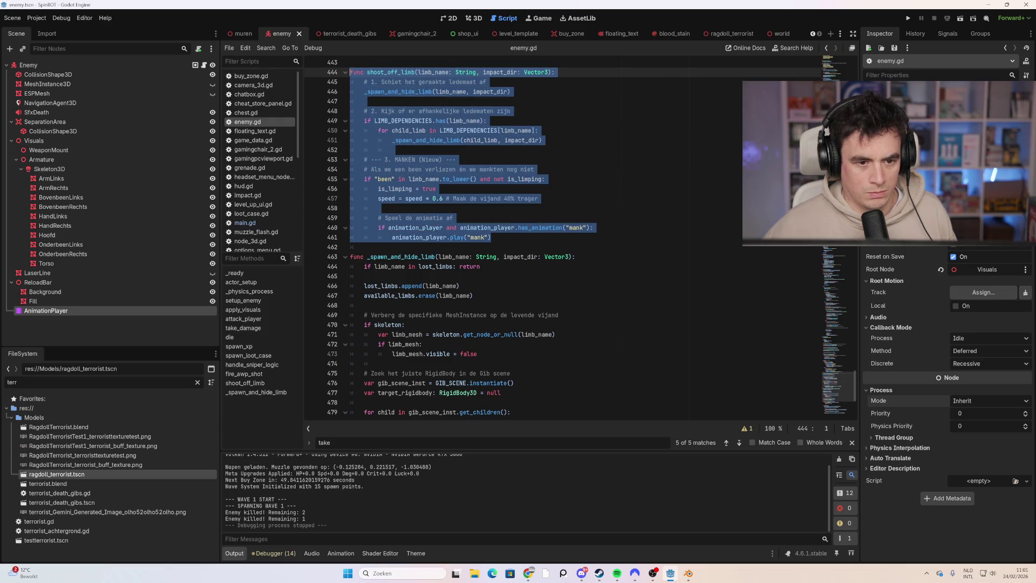
pyautogui.hotkey('ctrl', 'v')
pyautogui.scroll(6, 485, 216)
pyautogui.click(436, 188)
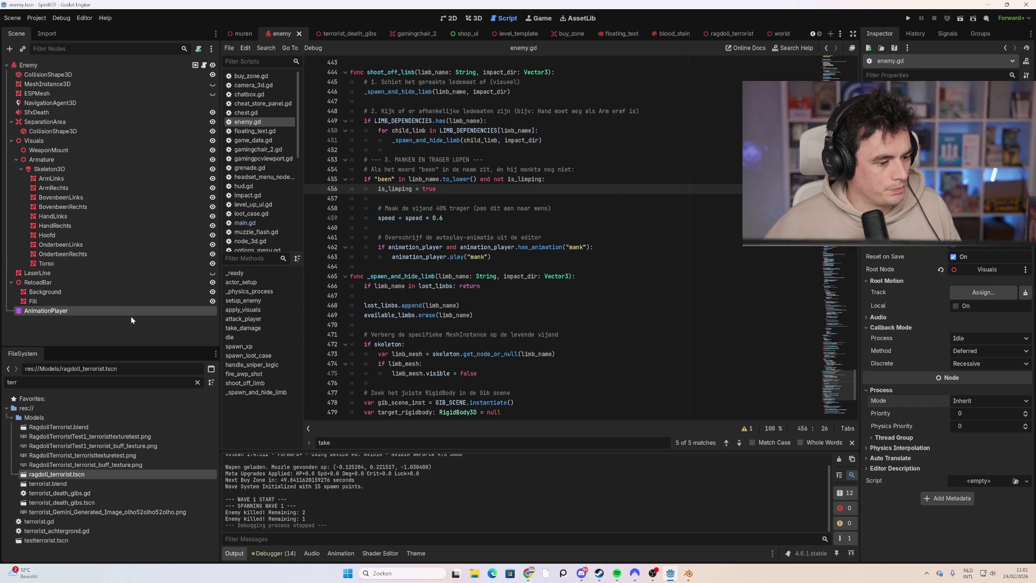
# - Check the enemy's animation list (Loop, Mank, teabag), keep Loop, and relaunch the game
pyautogui.click(340, 553)
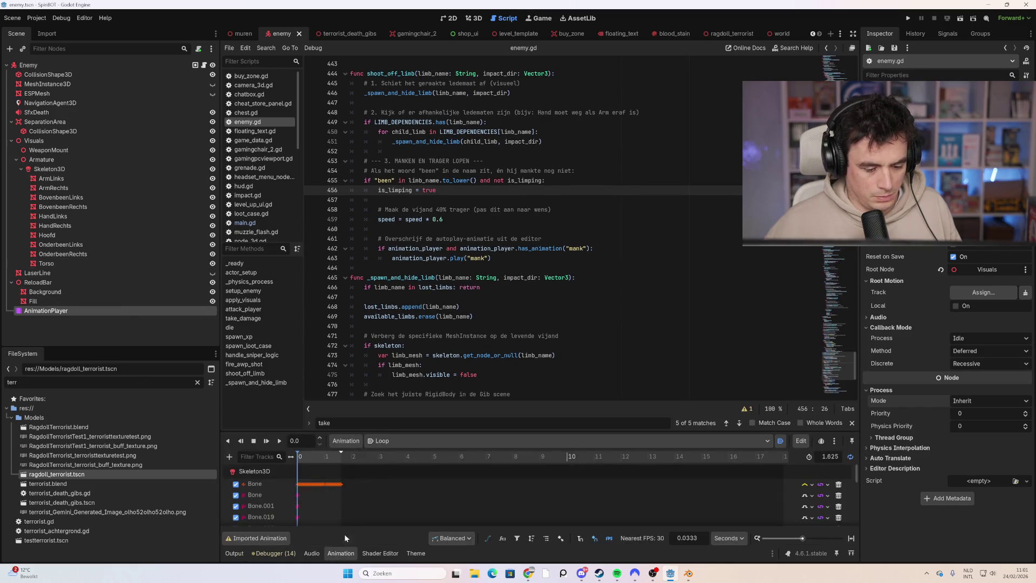
pyautogui.click(399, 442)
pyautogui.click(401, 447)
pyautogui.click(400, 446)
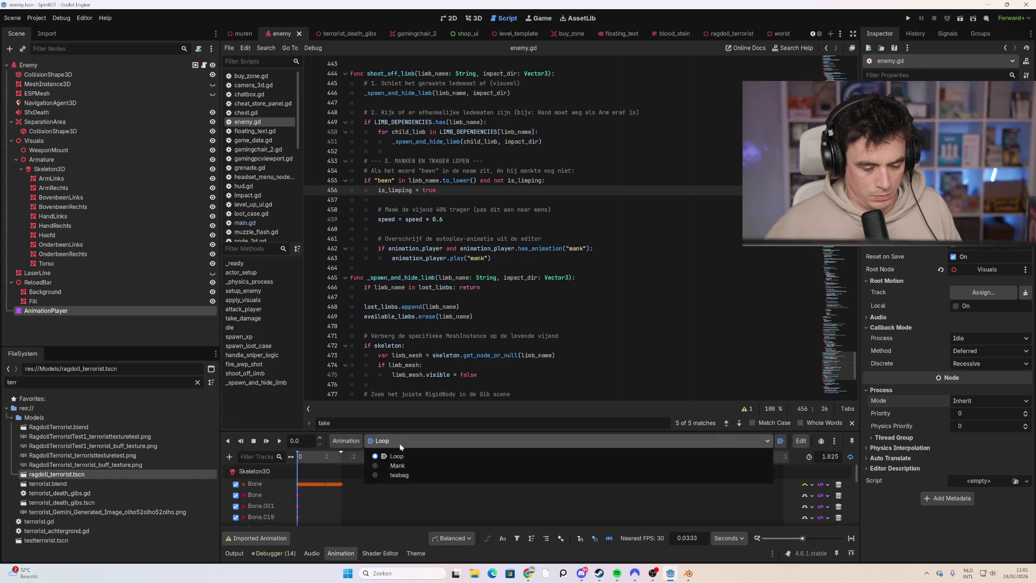
pyautogui.click(399, 442)
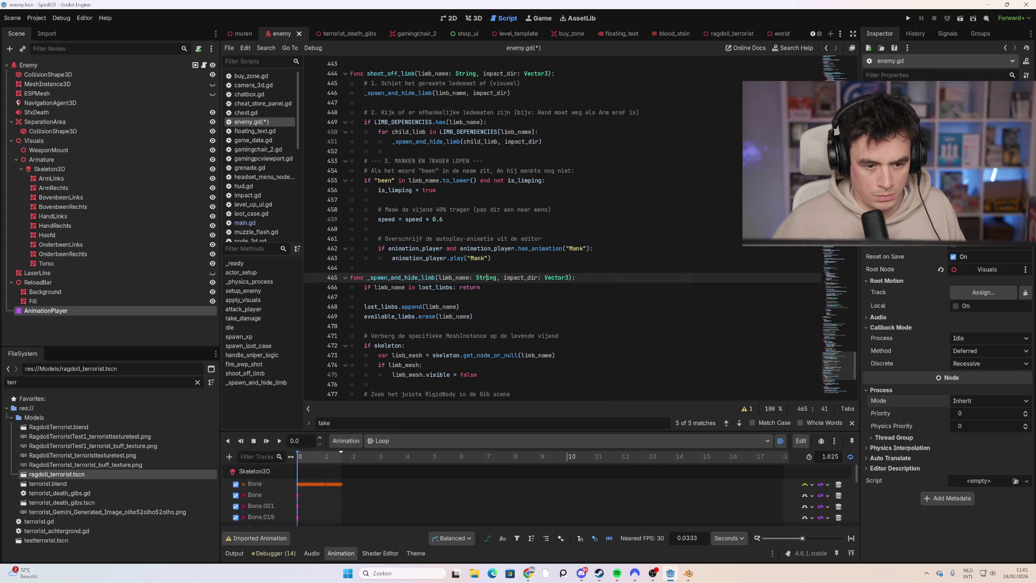
pyautogui.press('F5')
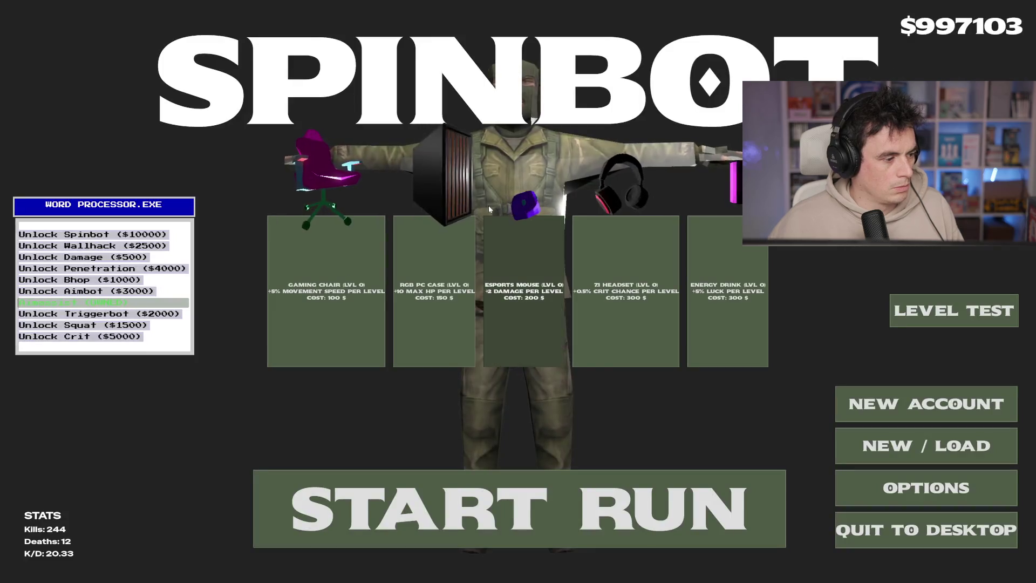
# - Advance into wave 2 and shoot the enemies to the north and west
pyautogui.press('w')
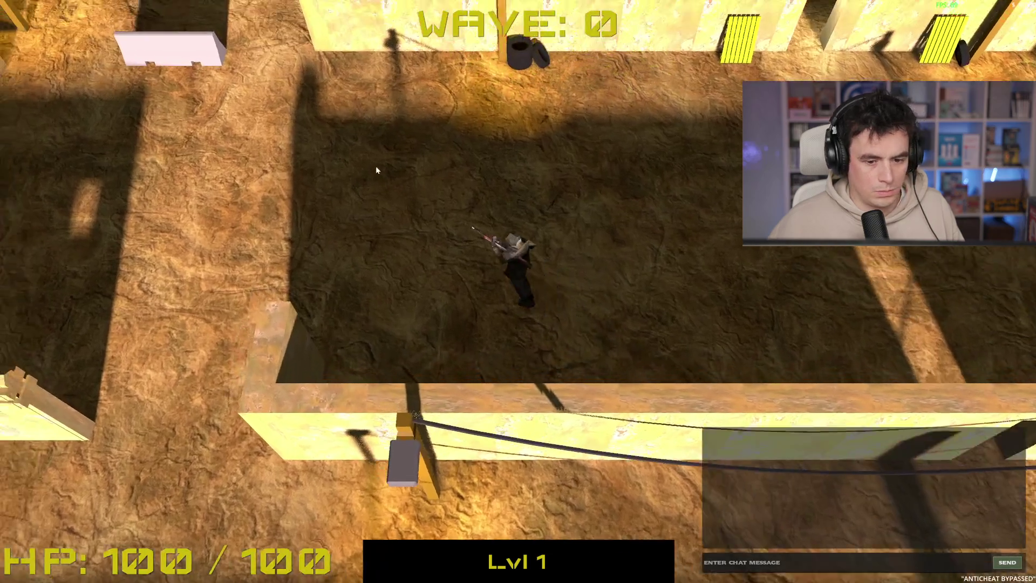
pyautogui.press('w')
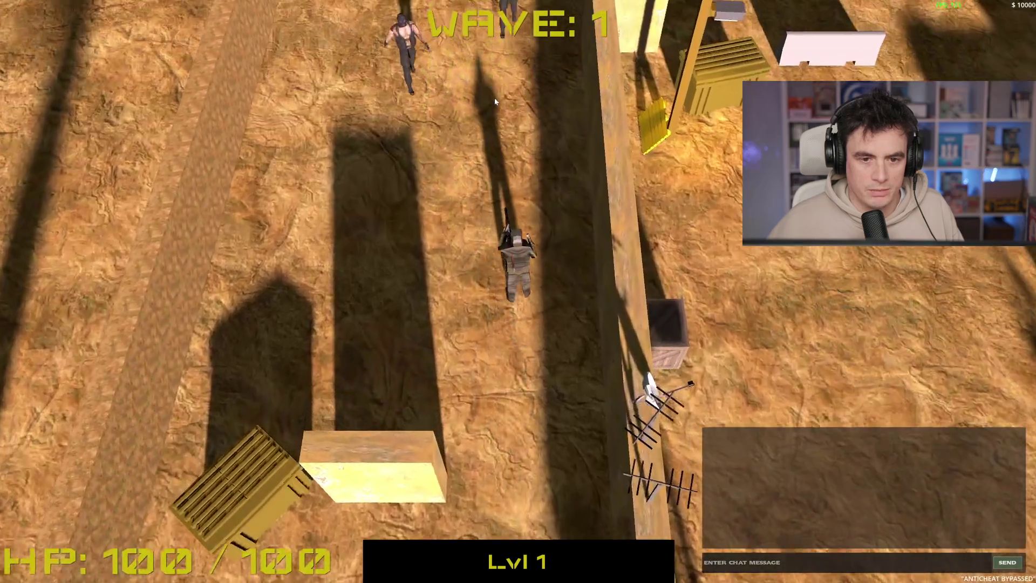
pyautogui.press('s')
pyautogui.click(498, 135)
pyautogui.press('s')
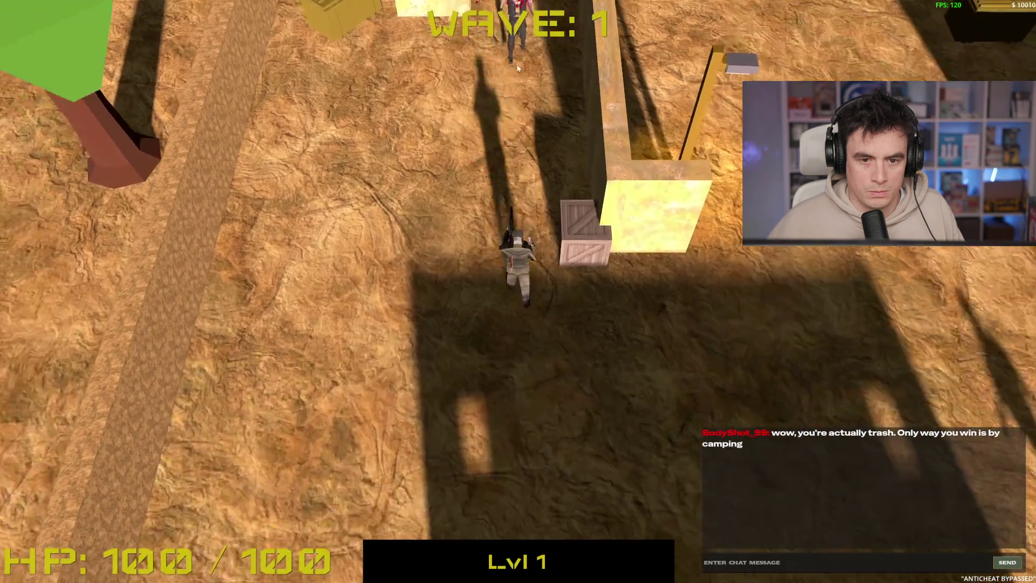
pyautogui.click(517, 69)
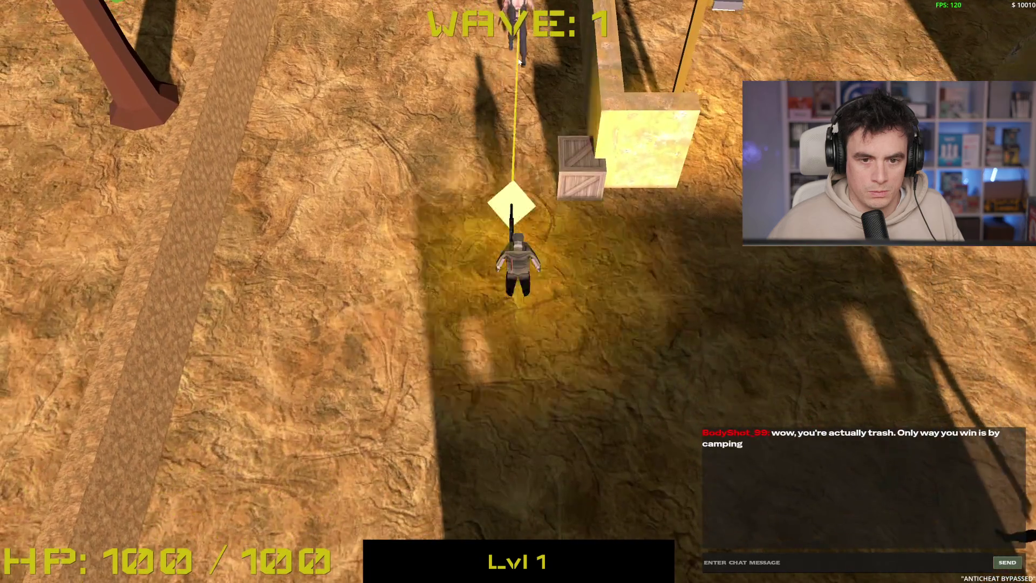
pyautogui.press('s')
pyautogui.press('s')
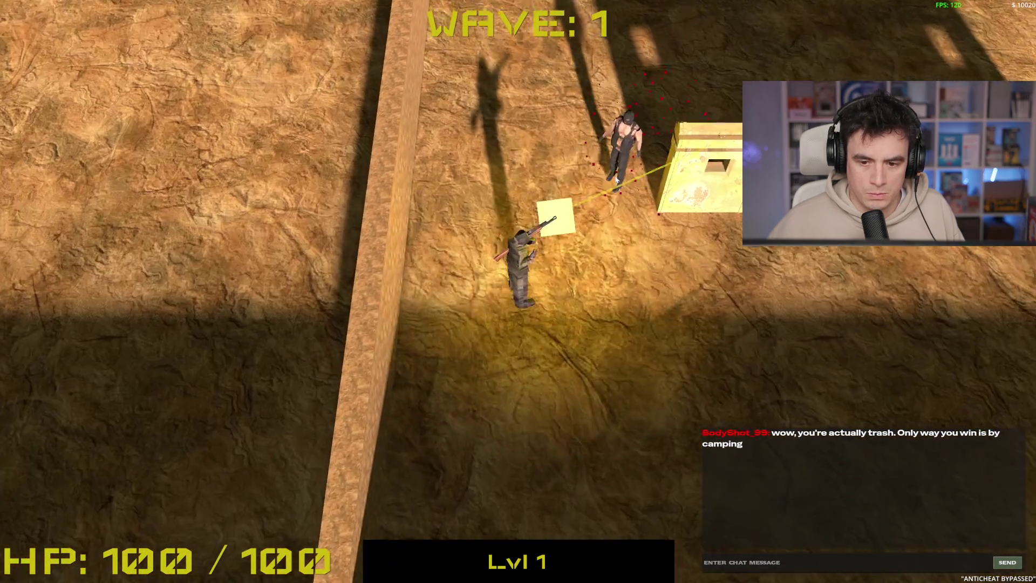
pyautogui.click(479, 158)
pyautogui.press('d')
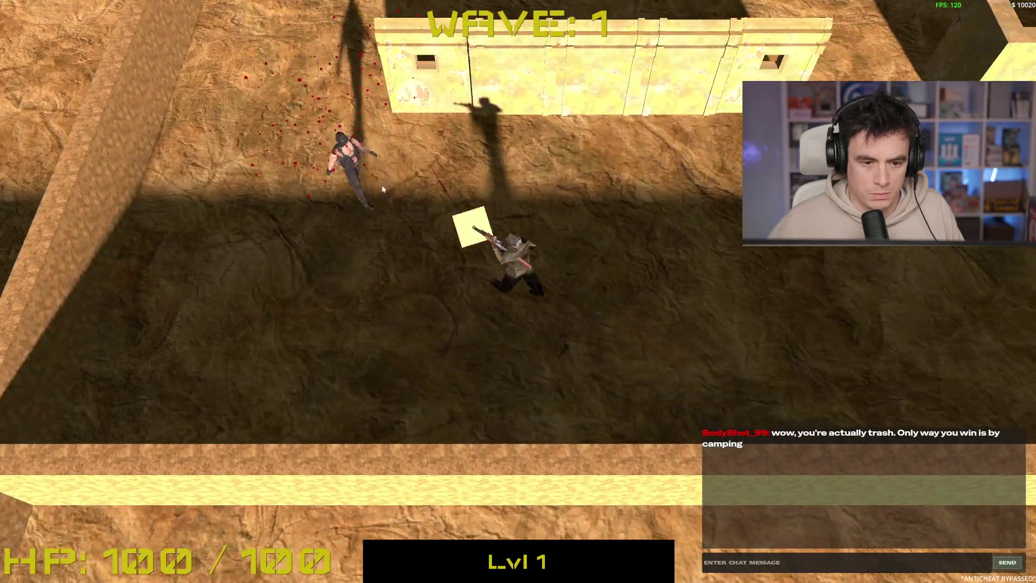
pyautogui.click(332, 216)
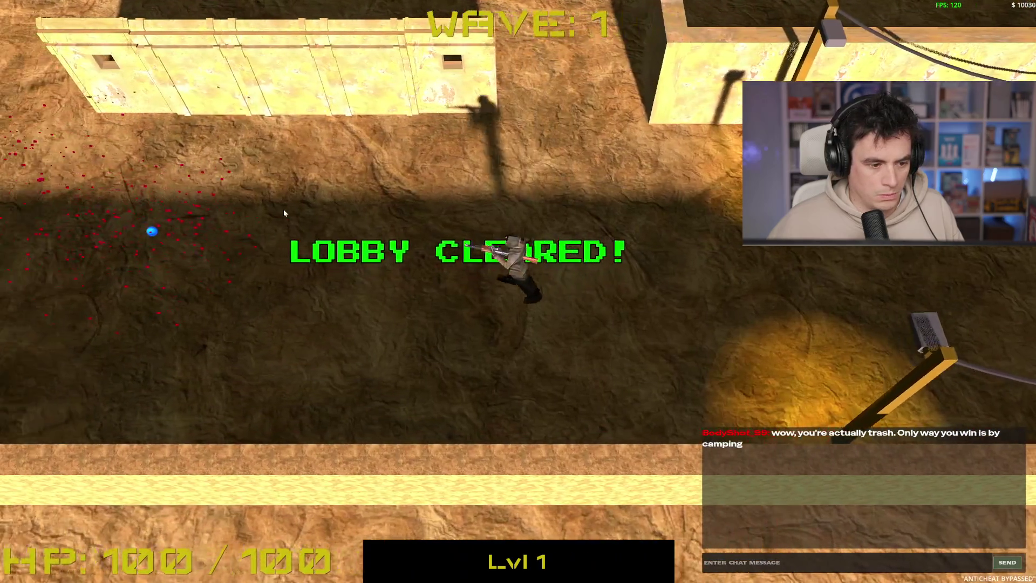
# - Work north-west past the long wall, strafing and shooting the approaching enemies
pyautogui.press('a')
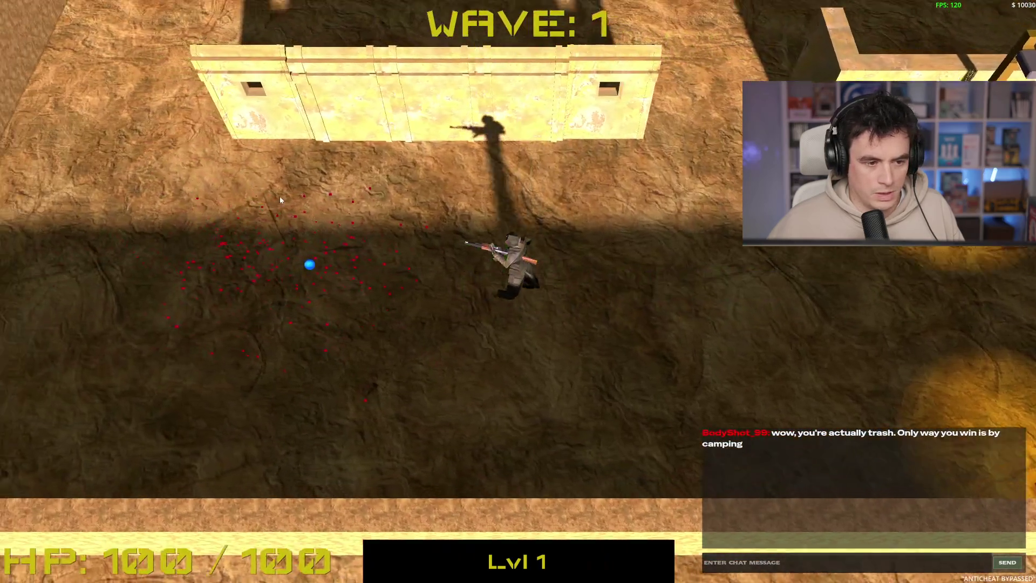
pyautogui.press('w')
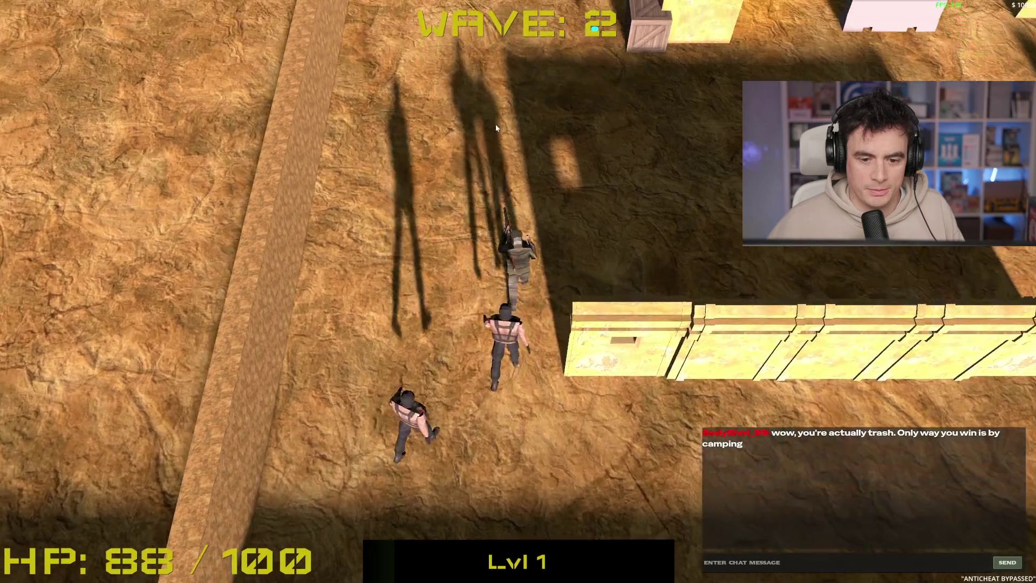
pyautogui.press('w')
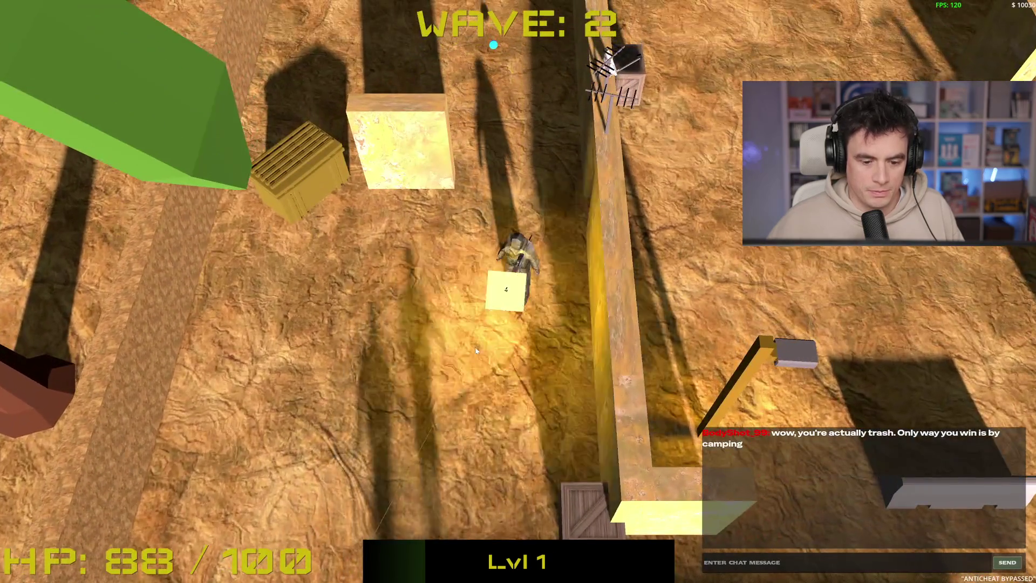
pyautogui.press('w')
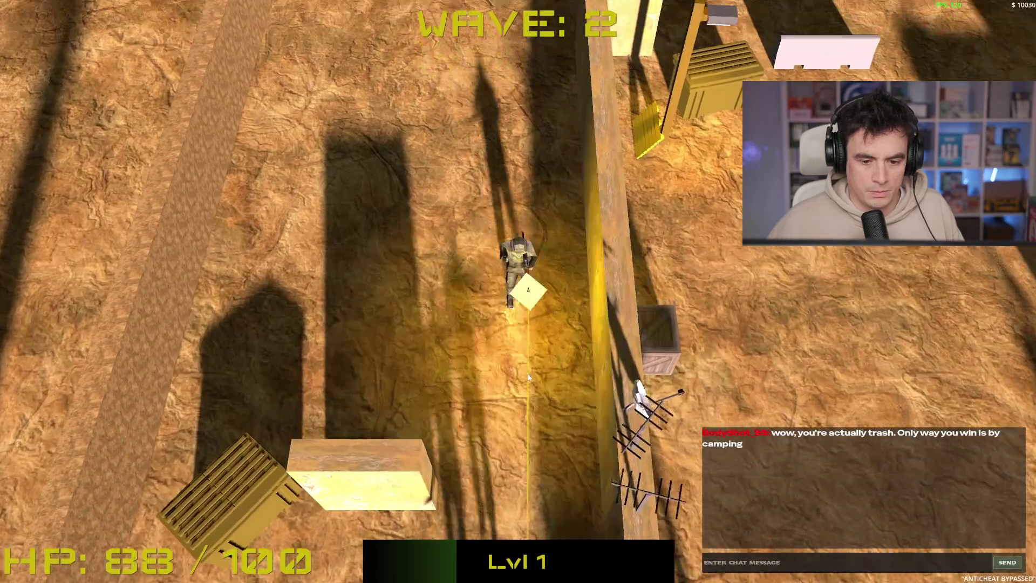
pyautogui.press('a')
pyautogui.press('w')
pyautogui.press('a')
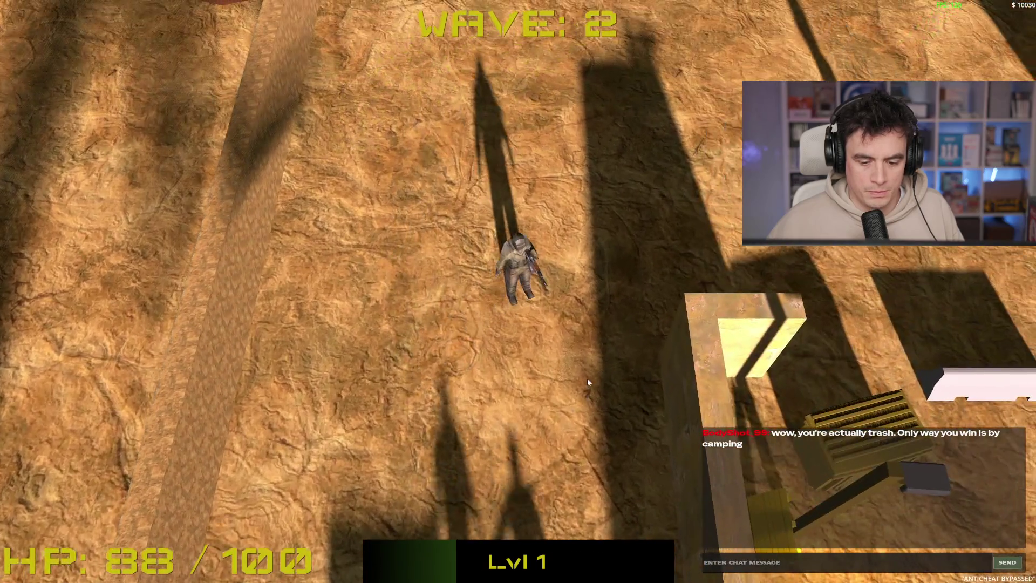
pyautogui.press('w')
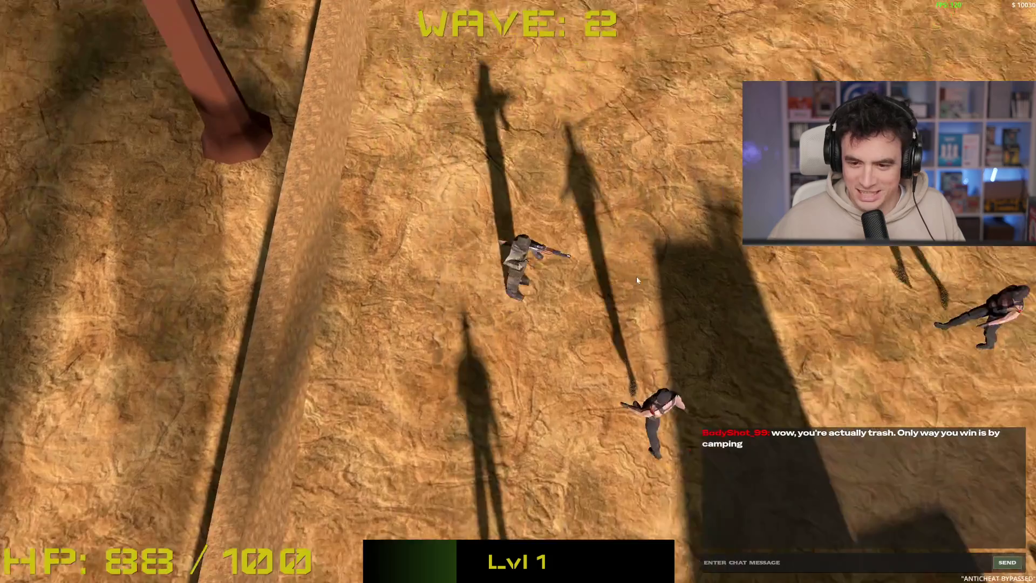
pyautogui.press('d')
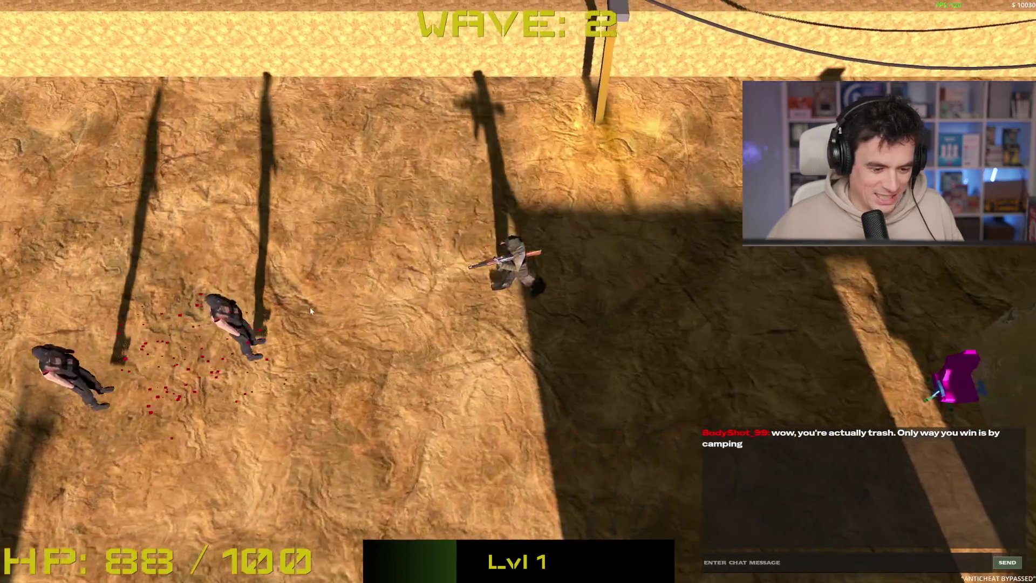
pyautogui.click(309, 306)
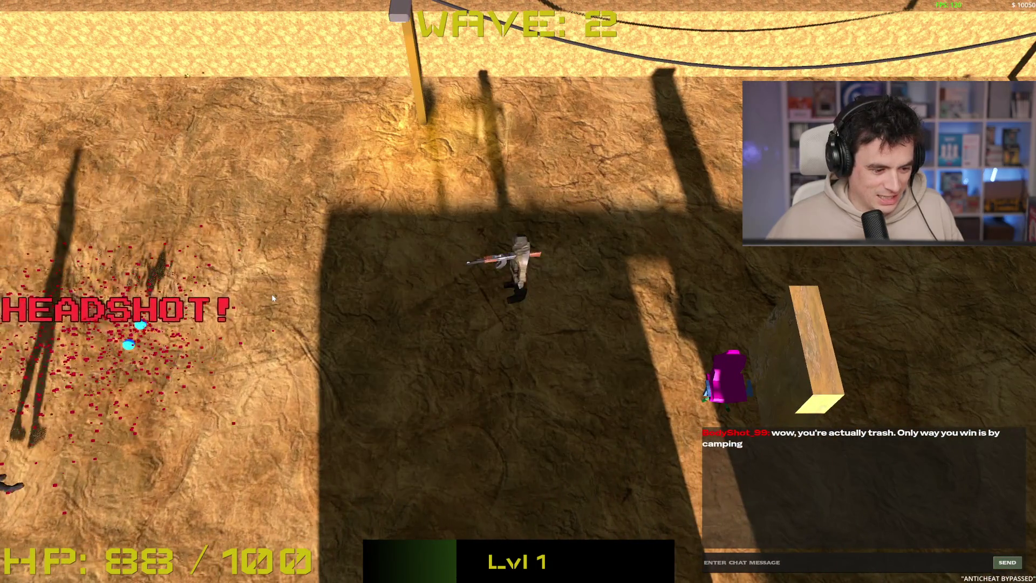
pyautogui.press('a')
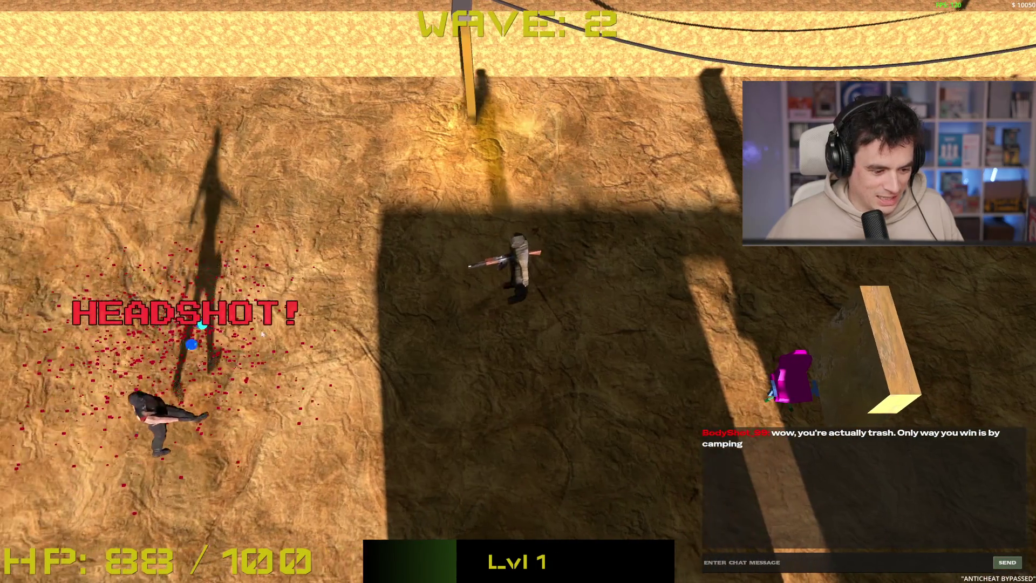
pyautogui.press('d')
pyautogui.click(210, 354)
# - Weave around the crates and walk east along the wall, shooting enemies until the lobby is clear
pyautogui.press('a')
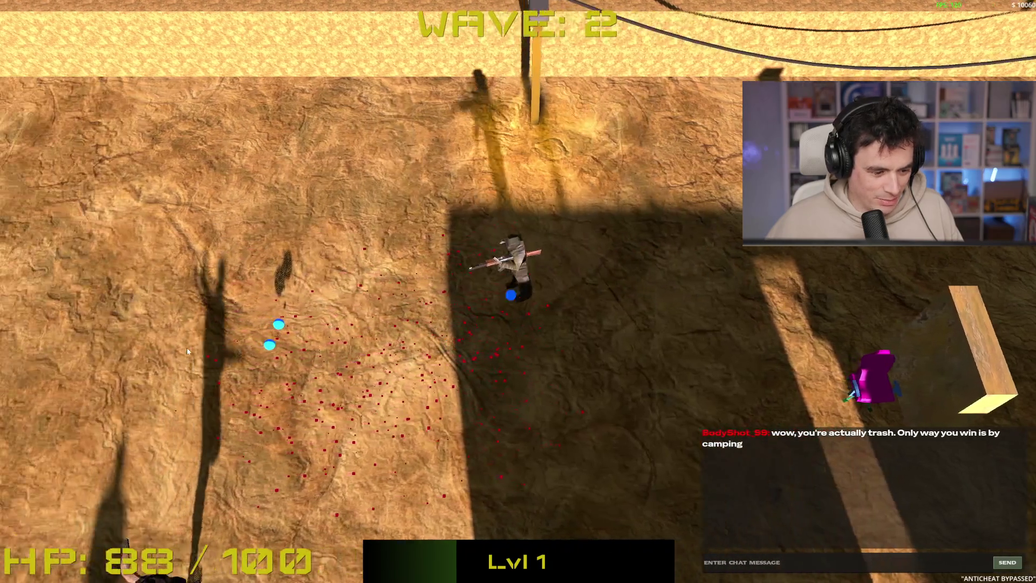
pyautogui.press('w')
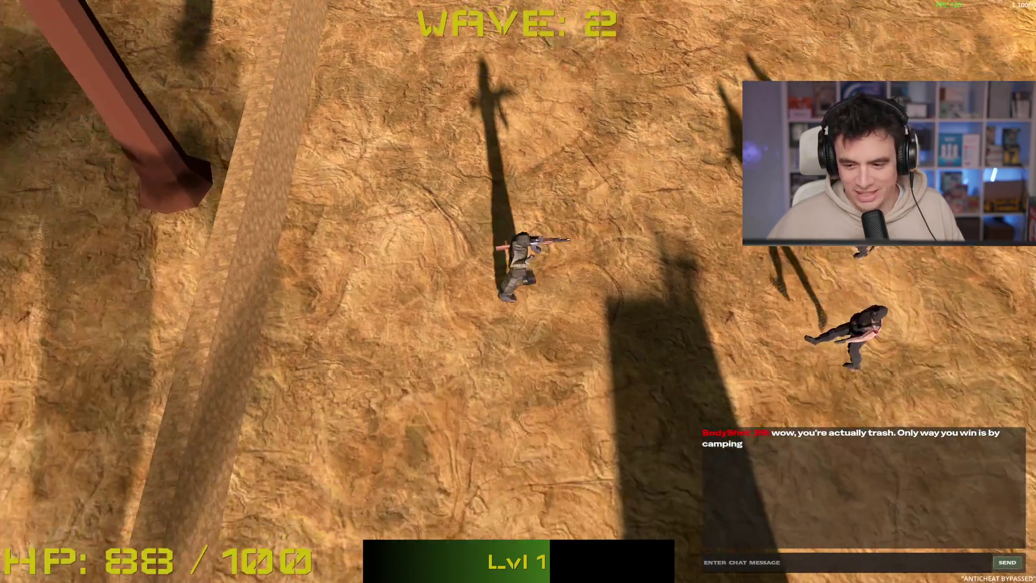
pyautogui.press('s')
pyautogui.press('d')
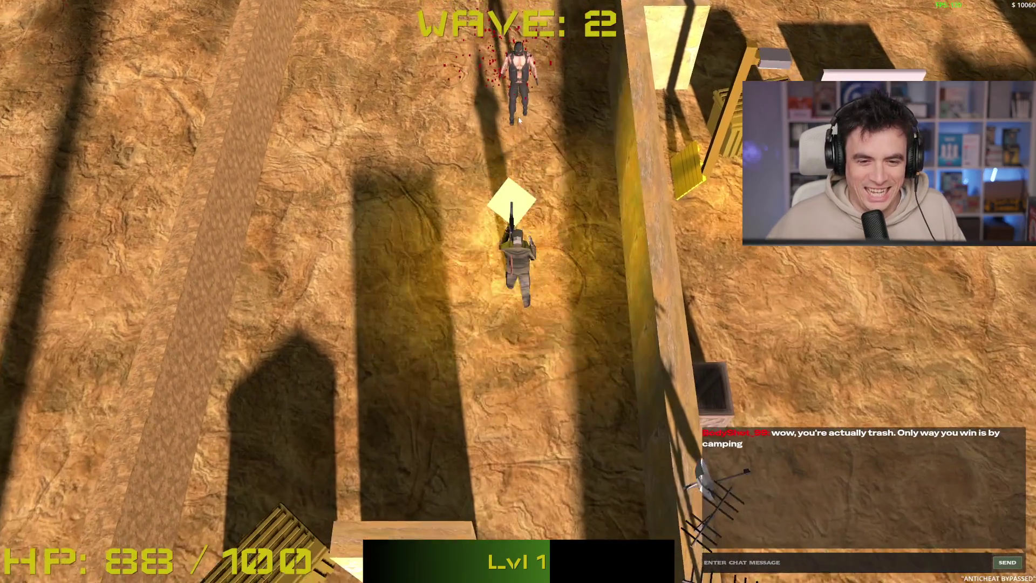
pyautogui.click(516, 123)
pyautogui.press('w')
pyautogui.press('a')
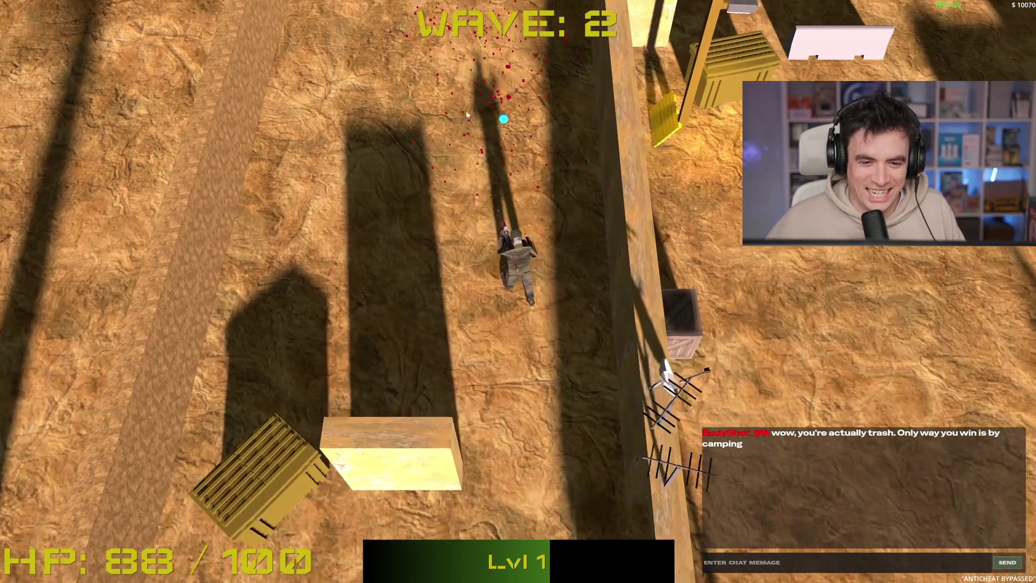
pyautogui.press('s')
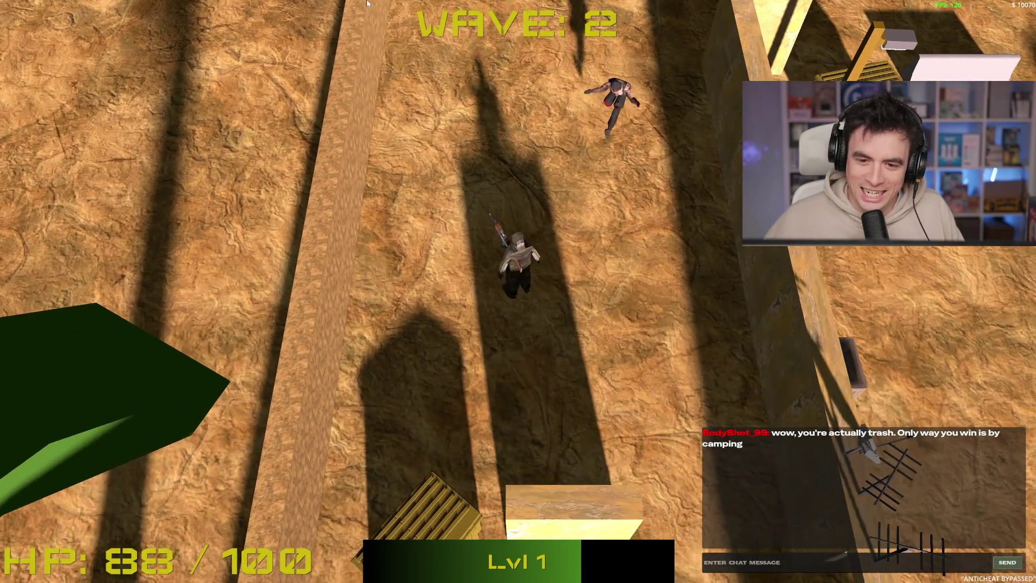
pyautogui.press('d')
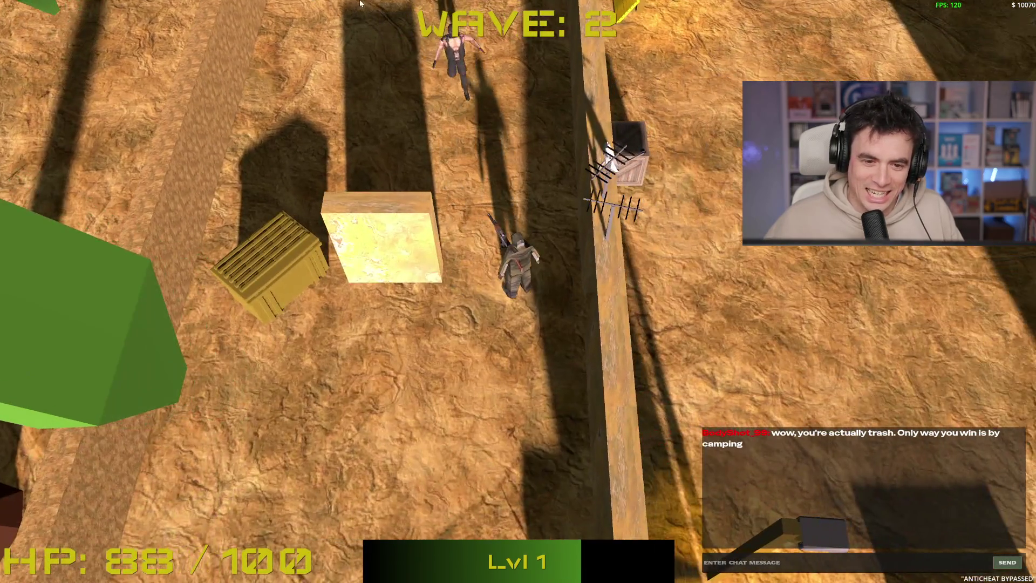
pyautogui.press('a')
pyautogui.press('s')
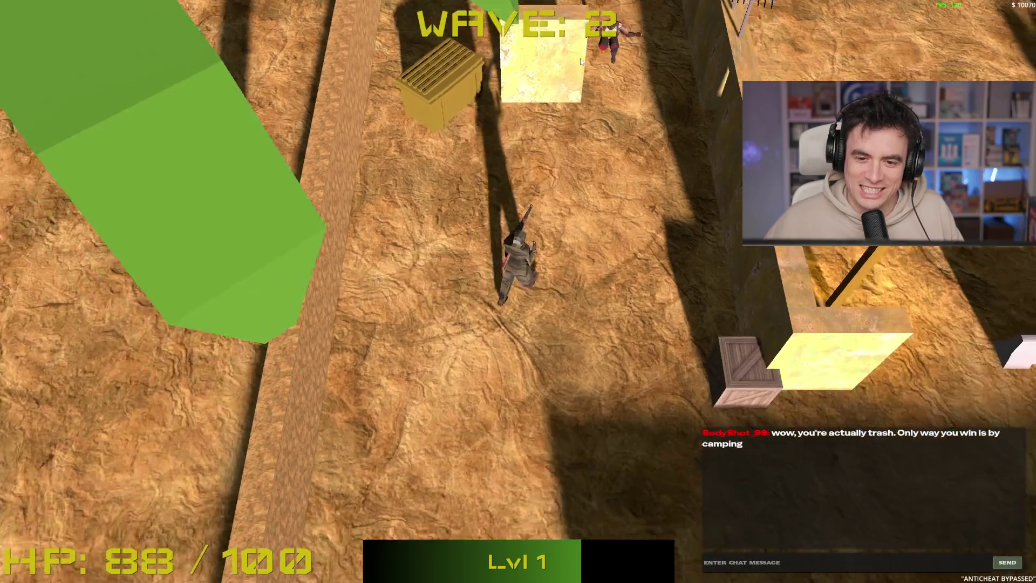
pyautogui.press('a')
pyautogui.press('w')
pyautogui.press('d')
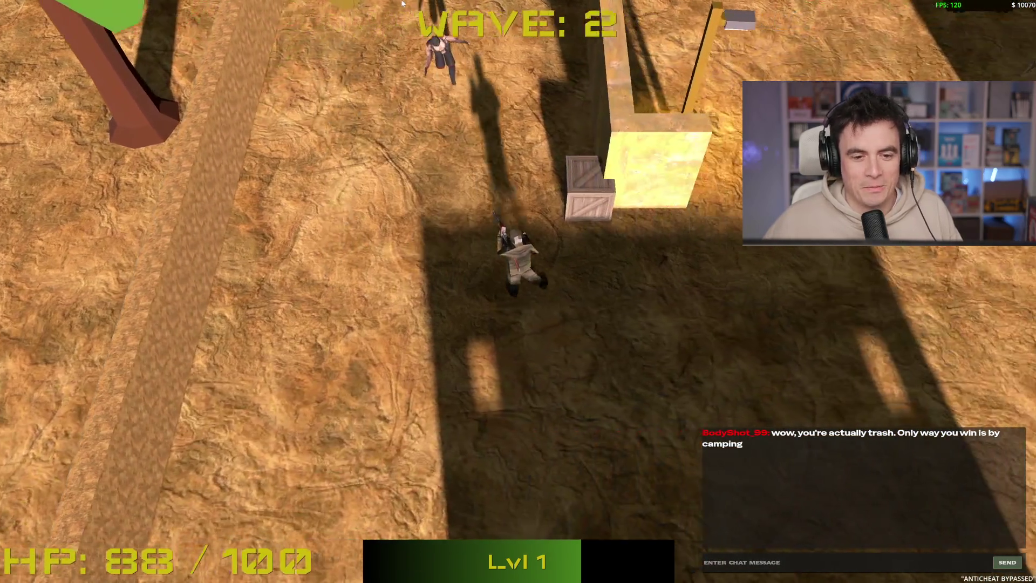
pyautogui.press('s')
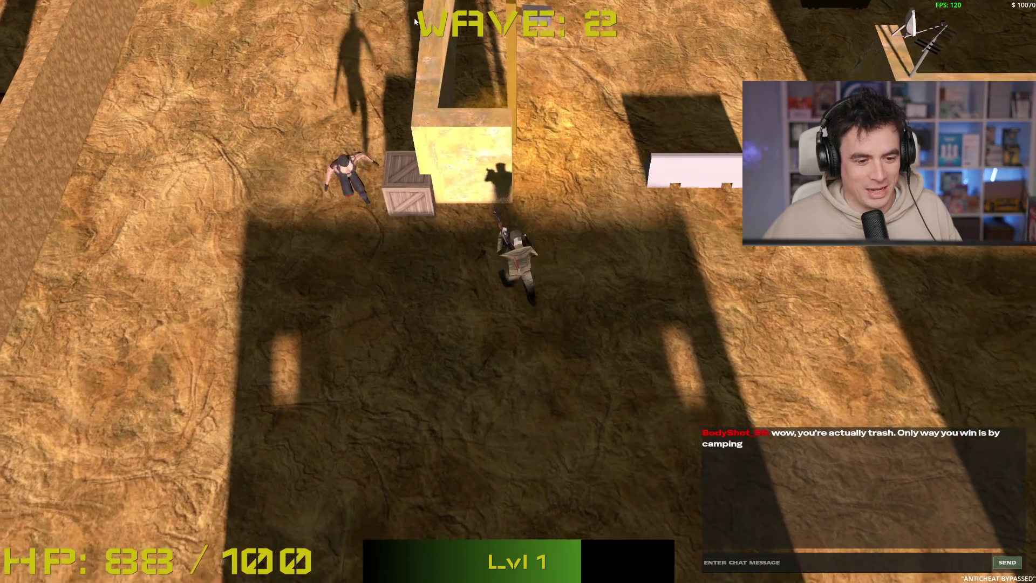
pyautogui.press('d')
pyautogui.press('d')
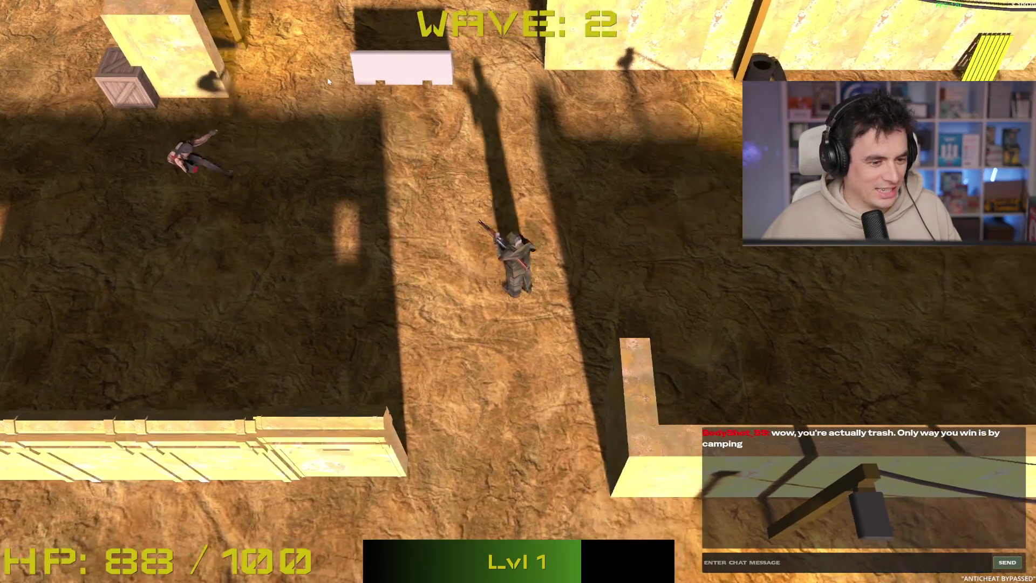
pyautogui.press('d')
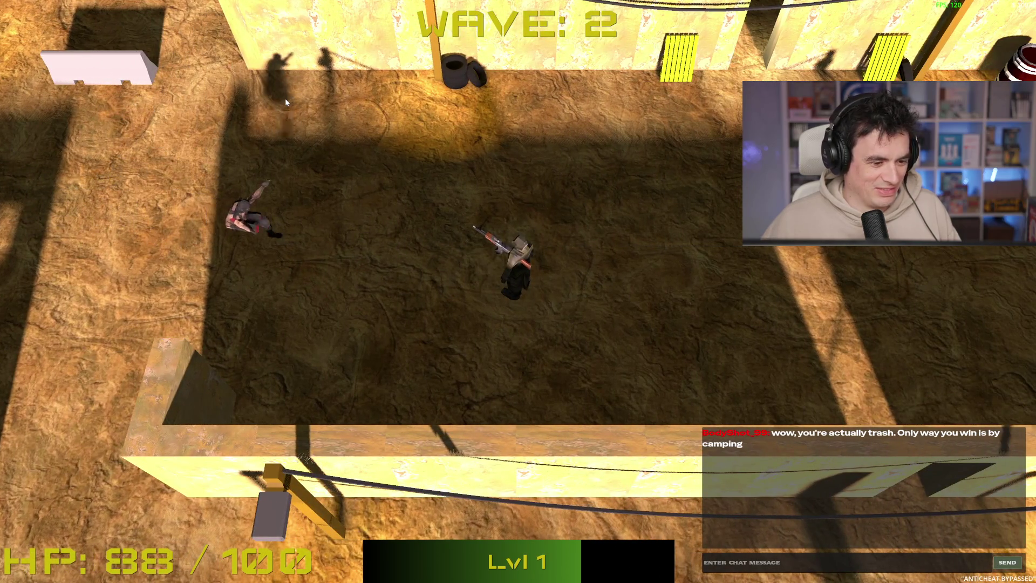
pyautogui.press('d')
pyautogui.press('d')
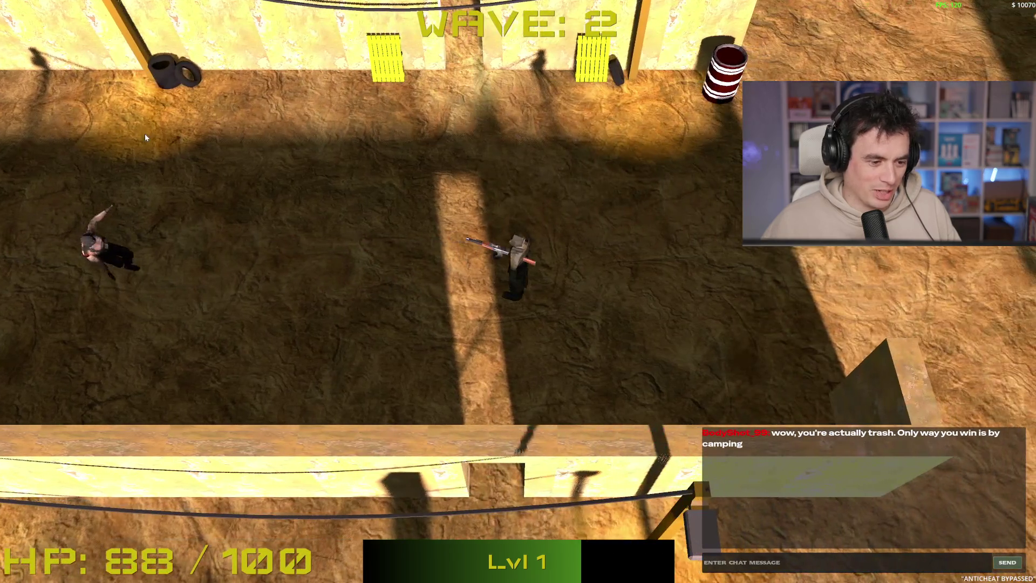
pyautogui.press('d')
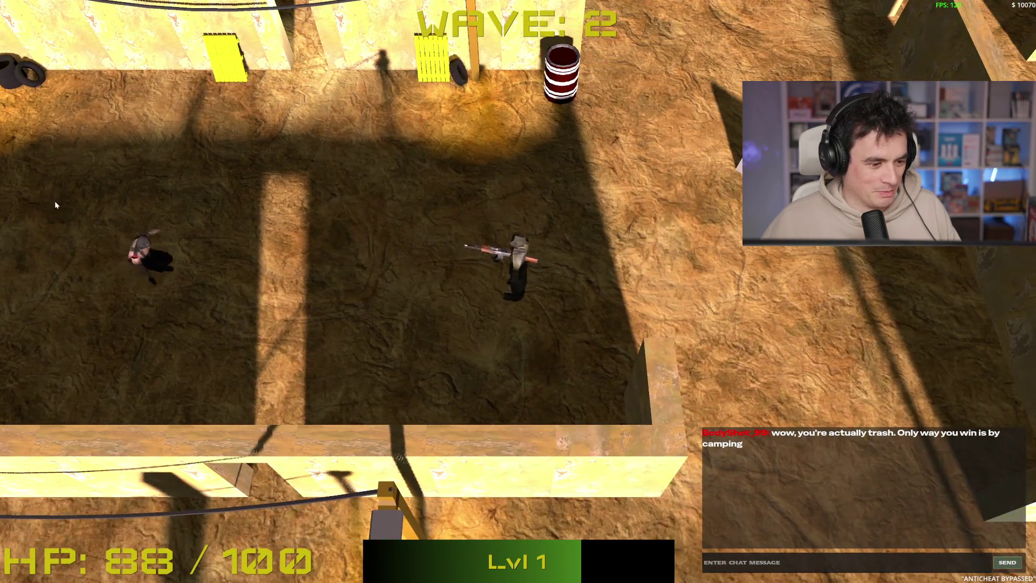
pyautogui.click(69, 223)
# - Head north, dismiss the loot message, and fight in wave 3 until enemies close in
pyautogui.press('a')
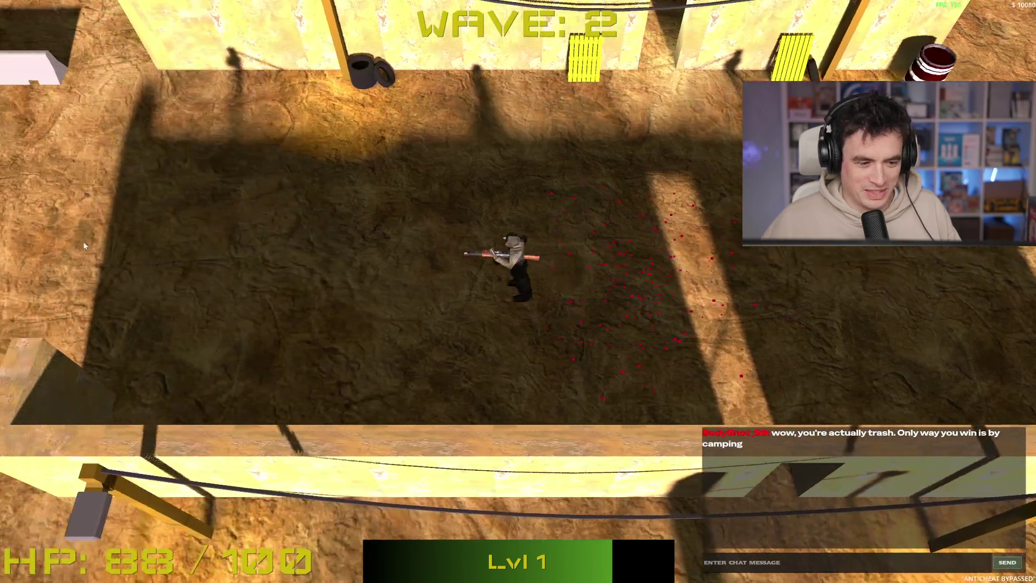
pyautogui.press('w')
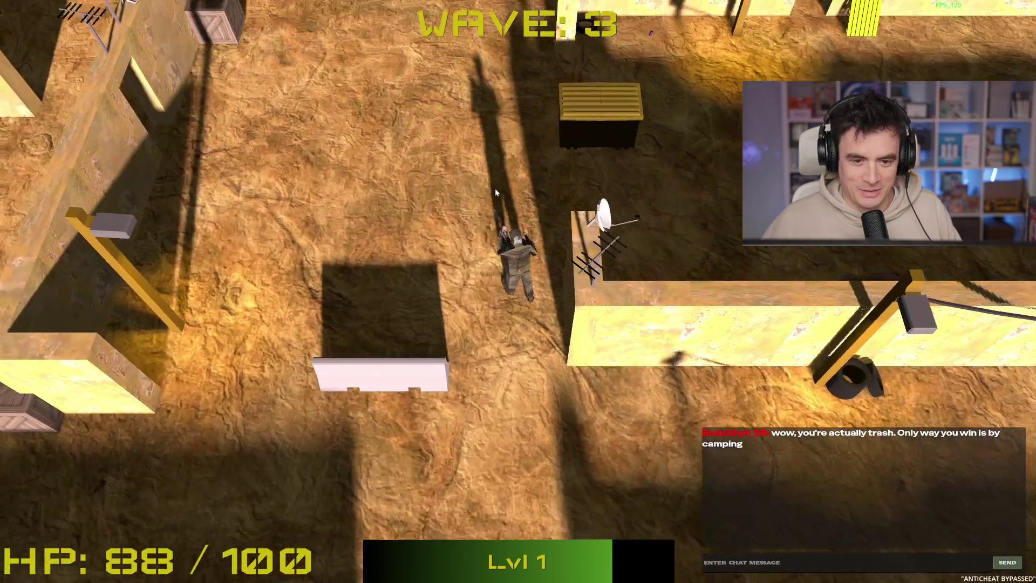
pyautogui.press('space')
pyautogui.press('w')
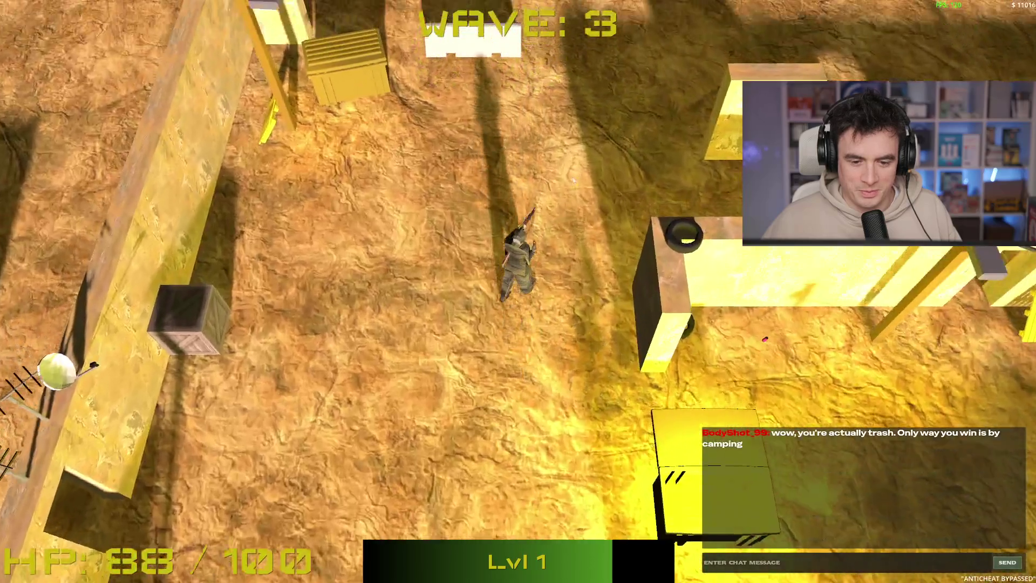
pyautogui.press('s')
pyautogui.press('a')
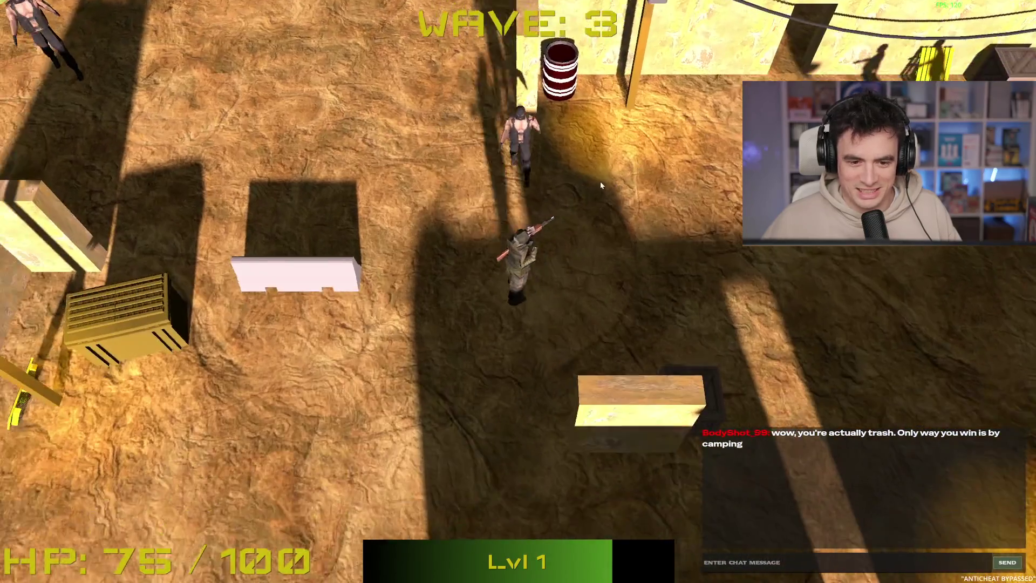
pyautogui.press('s')
pyautogui.press('a')
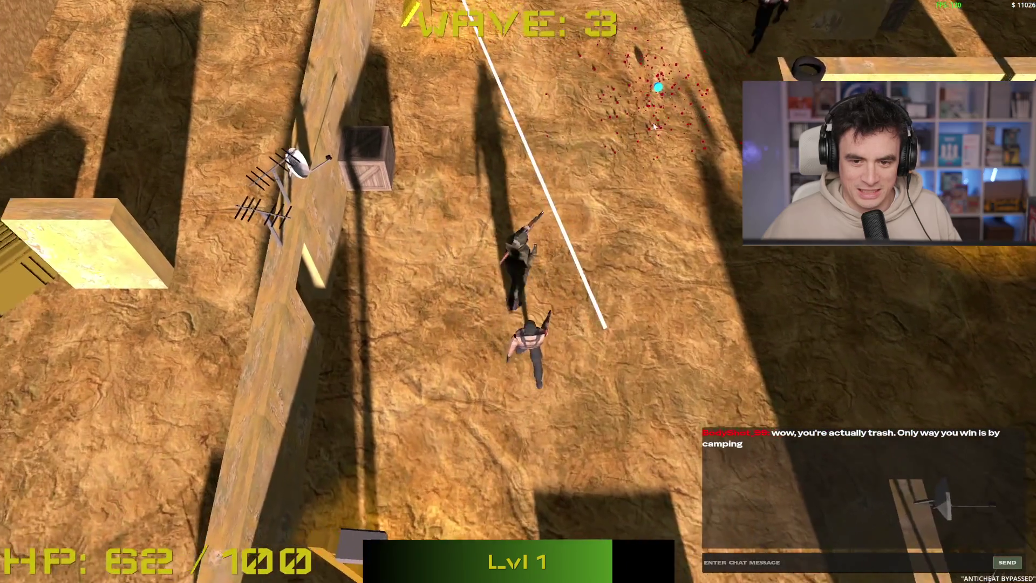
pyautogui.click(687, 185)
pyautogui.press('w')
pyautogui.press('a')
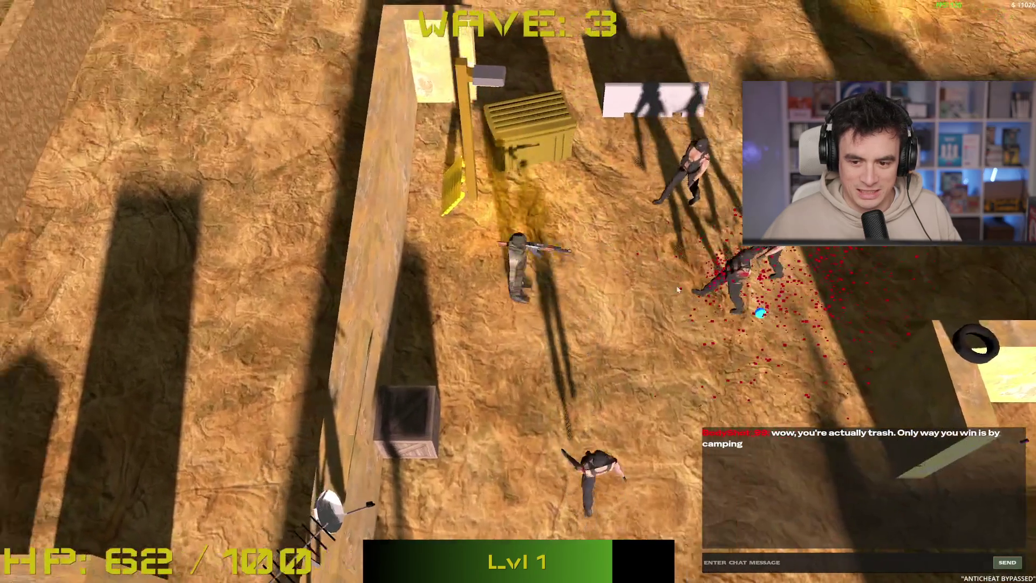
pyautogui.press('s')
pyautogui.press('d')
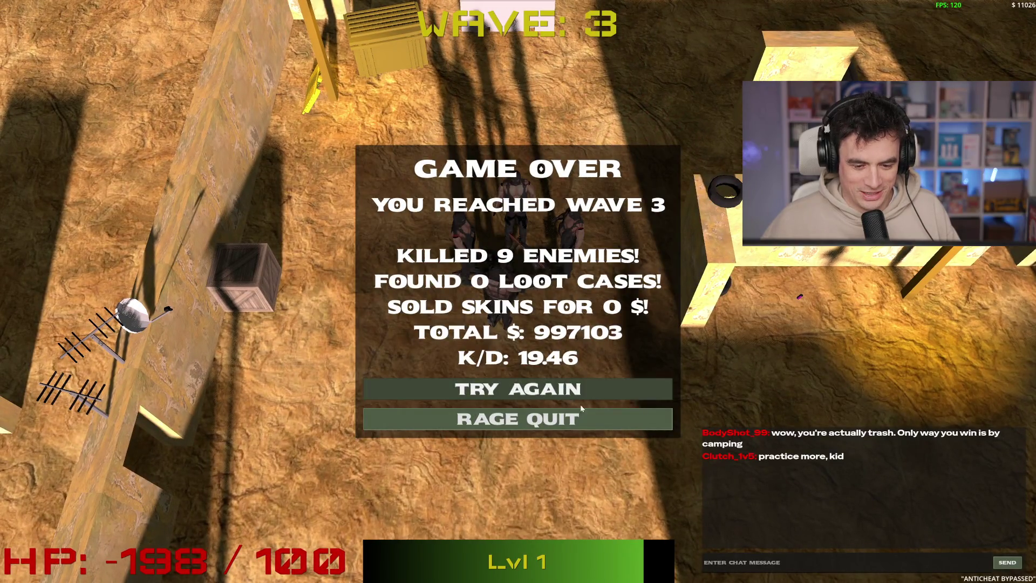
# - Choose Rage Quit on the Game Over screen to return to the SPINBOT main menu
pyautogui.click(552, 420)
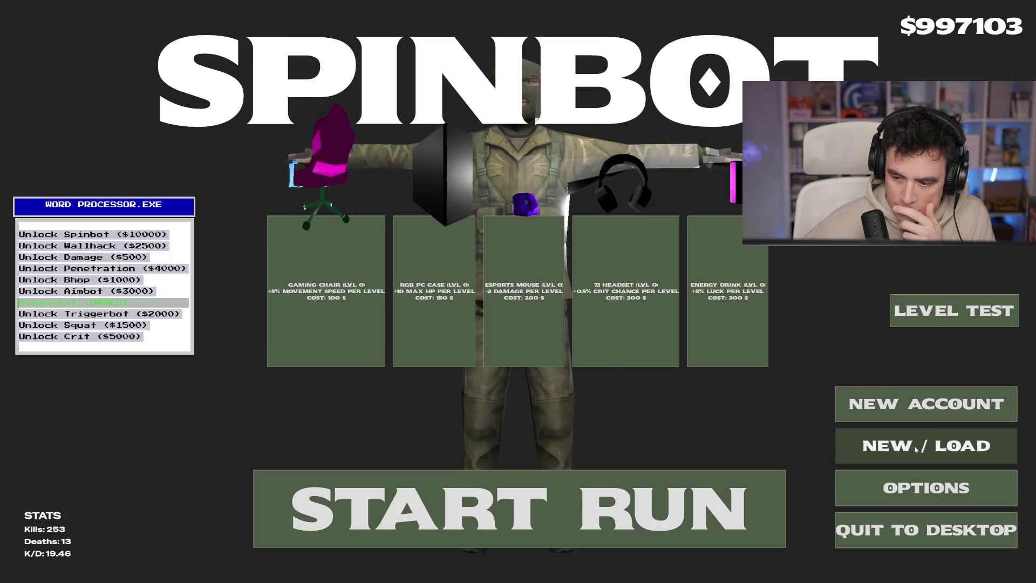
pyautogui.click(924, 413)
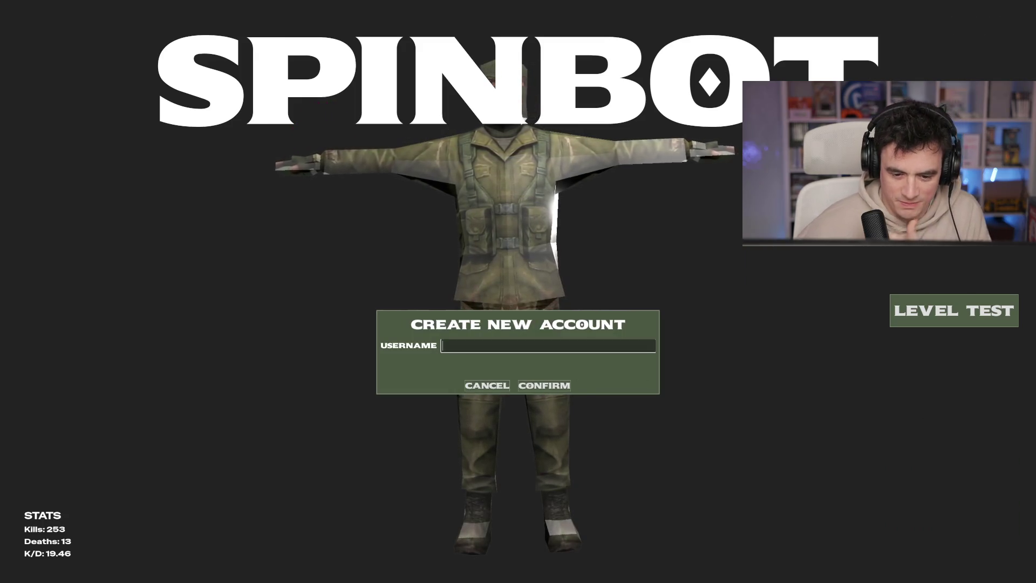
pyautogui.write('DFGF')
pyautogui.click(541, 385)
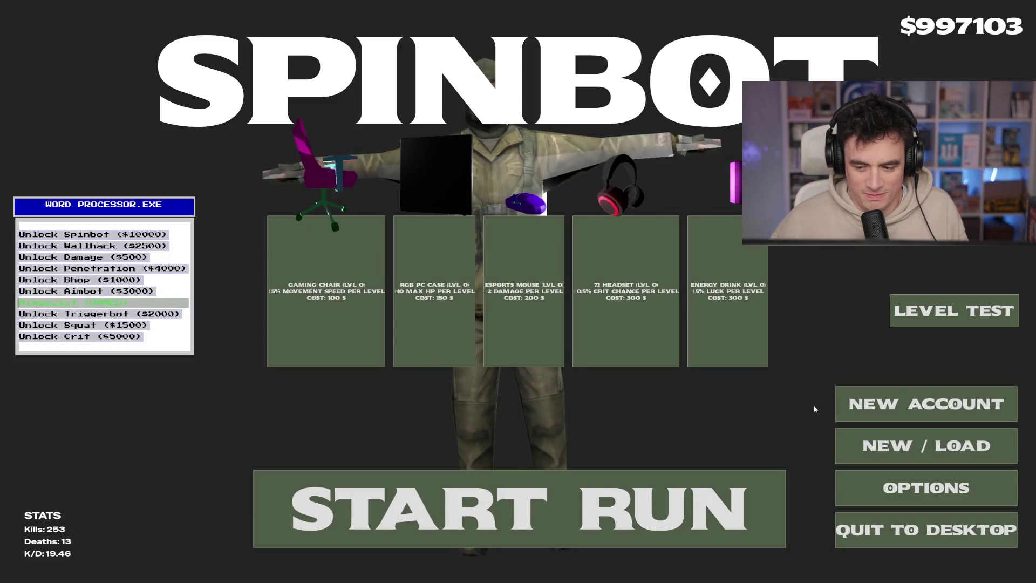
pyautogui.click(923, 402)
pyautogui.write('GFDGDG')
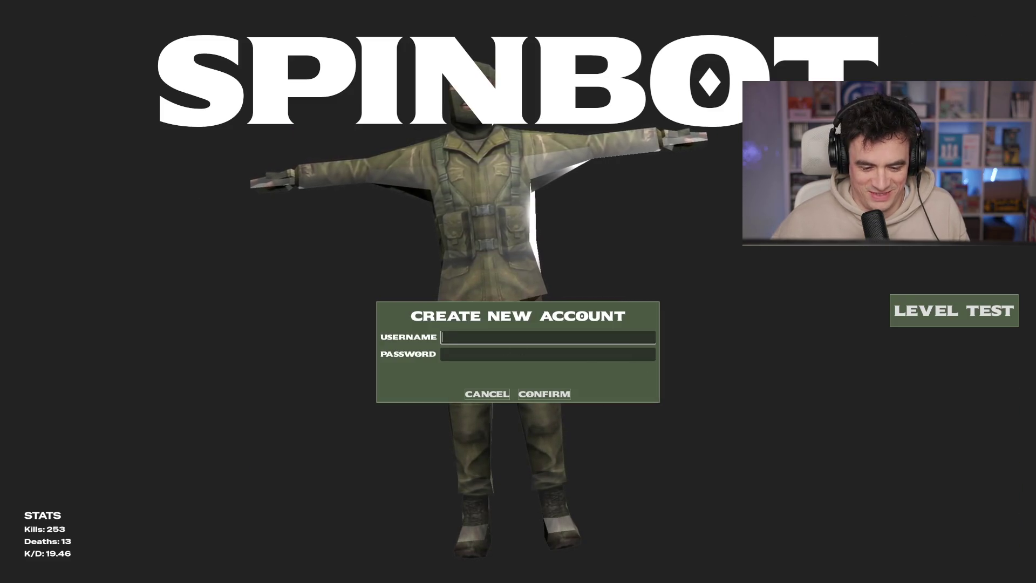
pyautogui.click(545, 391)
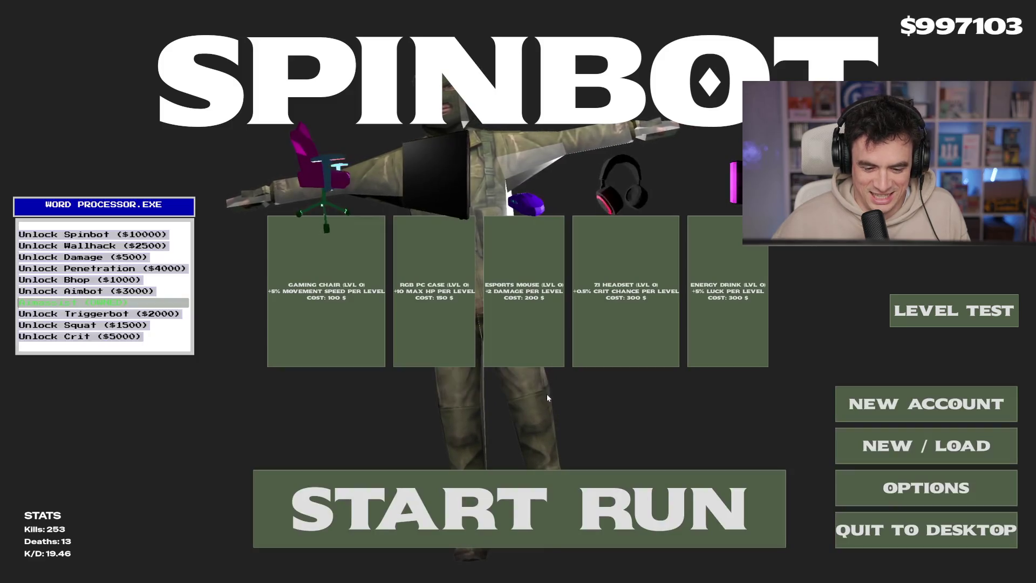
pyautogui.click(907, 398)
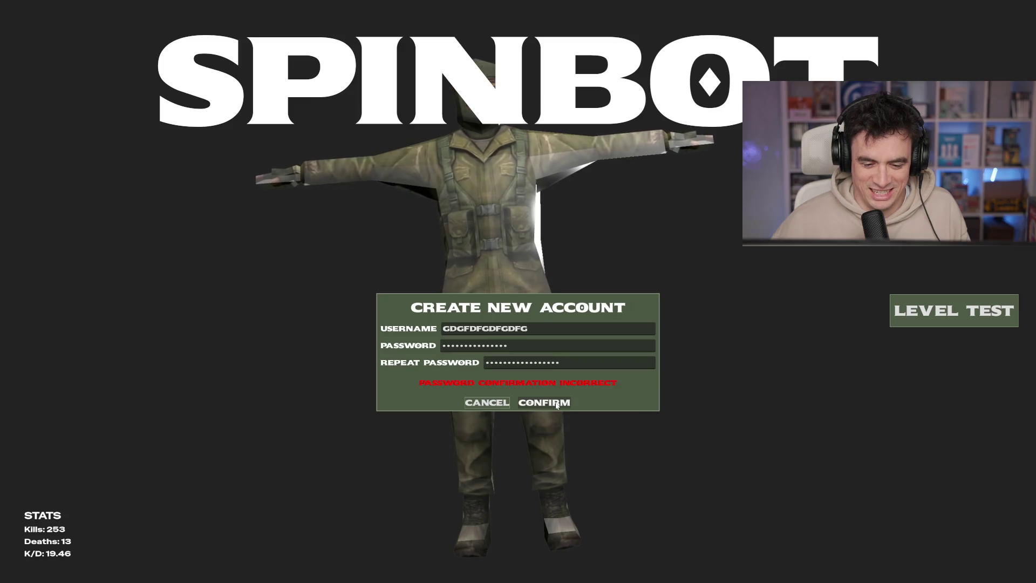
pyautogui.click(507, 403)
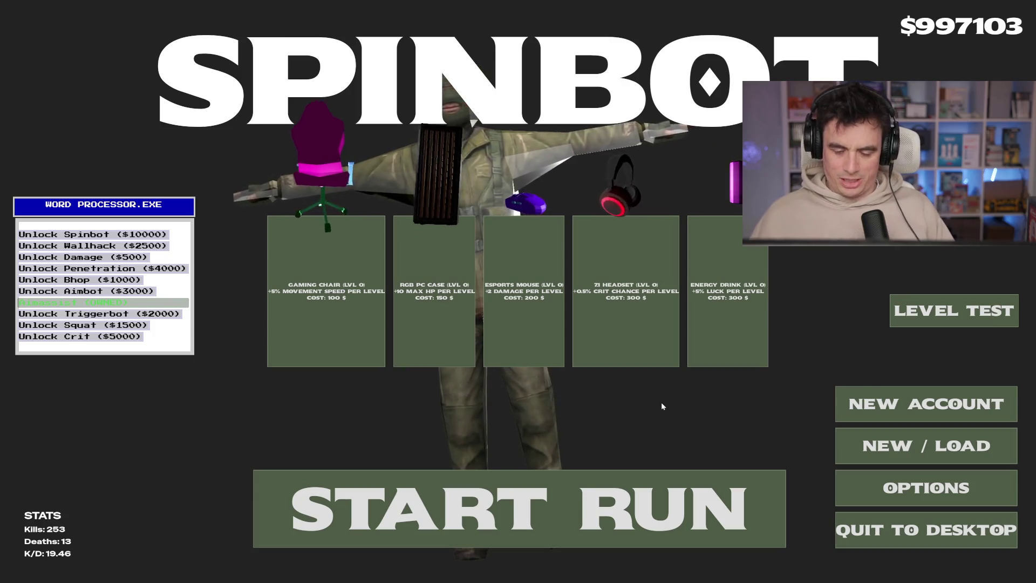
pyautogui.click(508, 477)
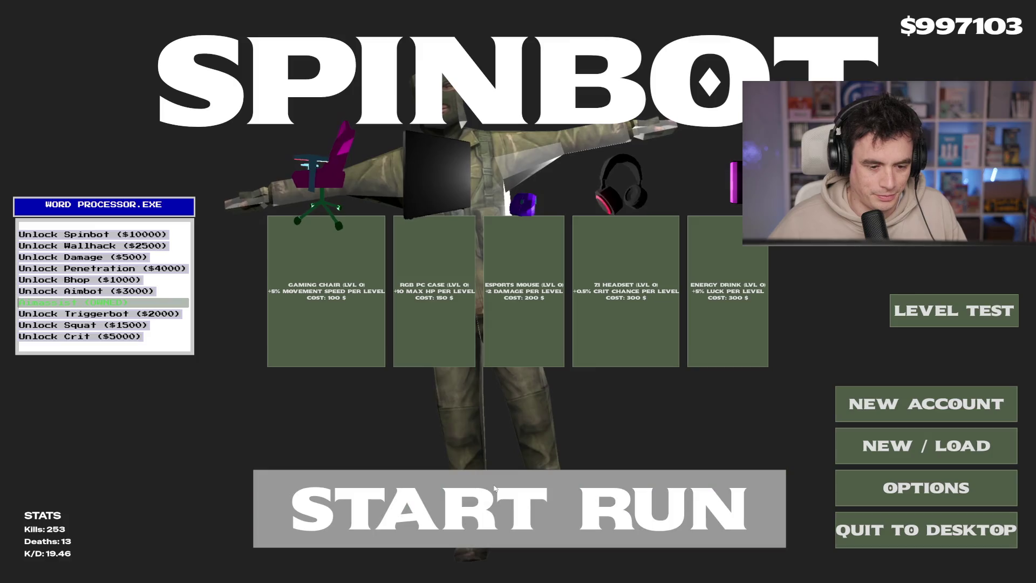
# - Walk up through the level past the crate, dismissing the loot found message
pyautogui.press('w')
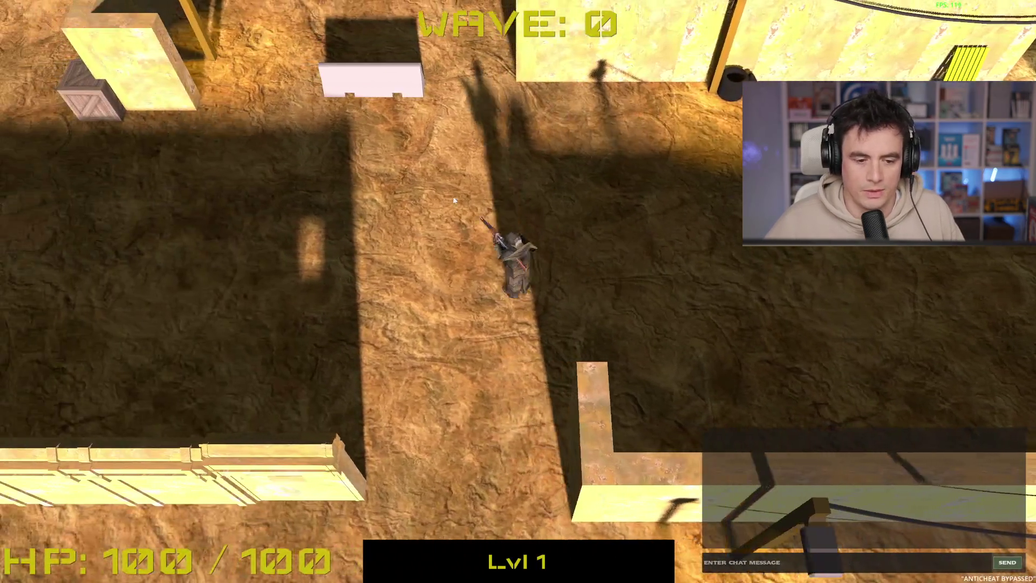
pyautogui.press('w')
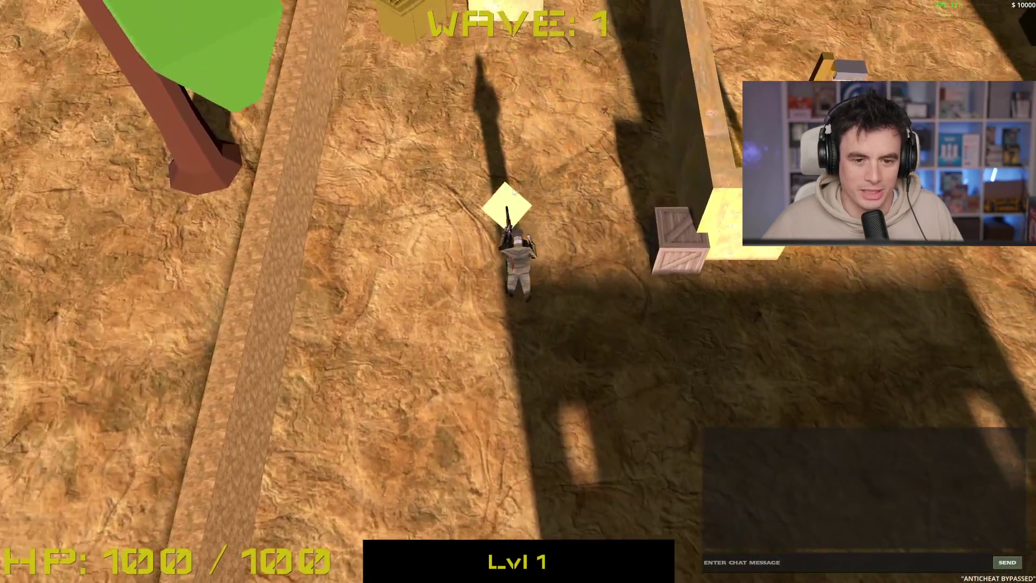
pyautogui.press('space')
pyautogui.press('w')
pyautogui.press('w')
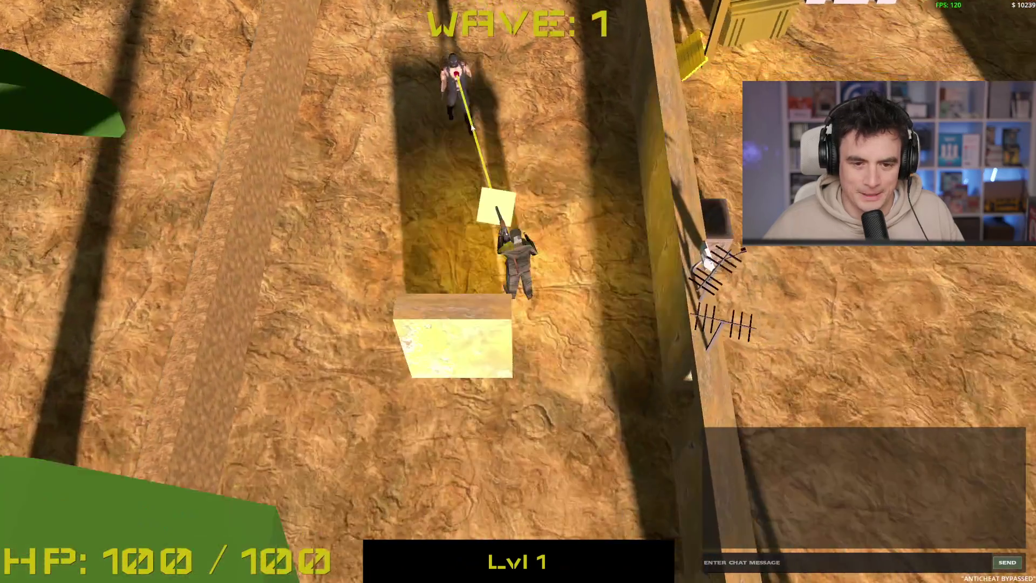
pyautogui.press('w')
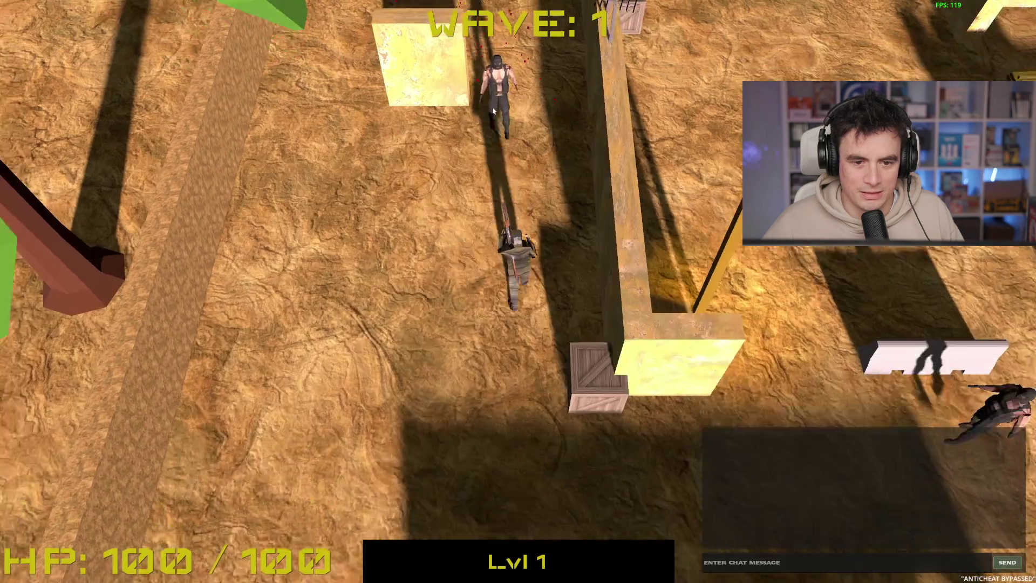
pyautogui.press('w')
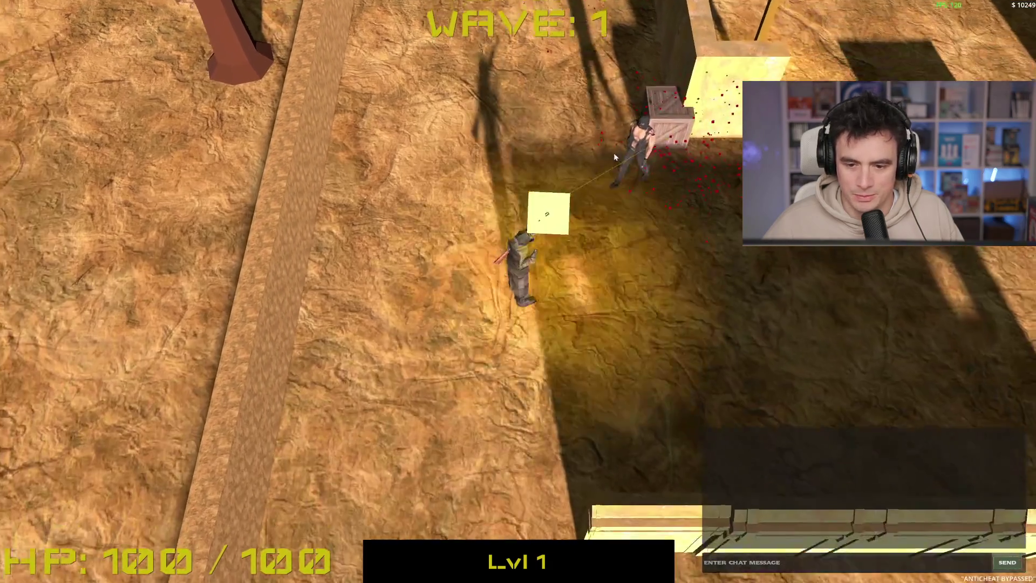
pyautogui.press('w')
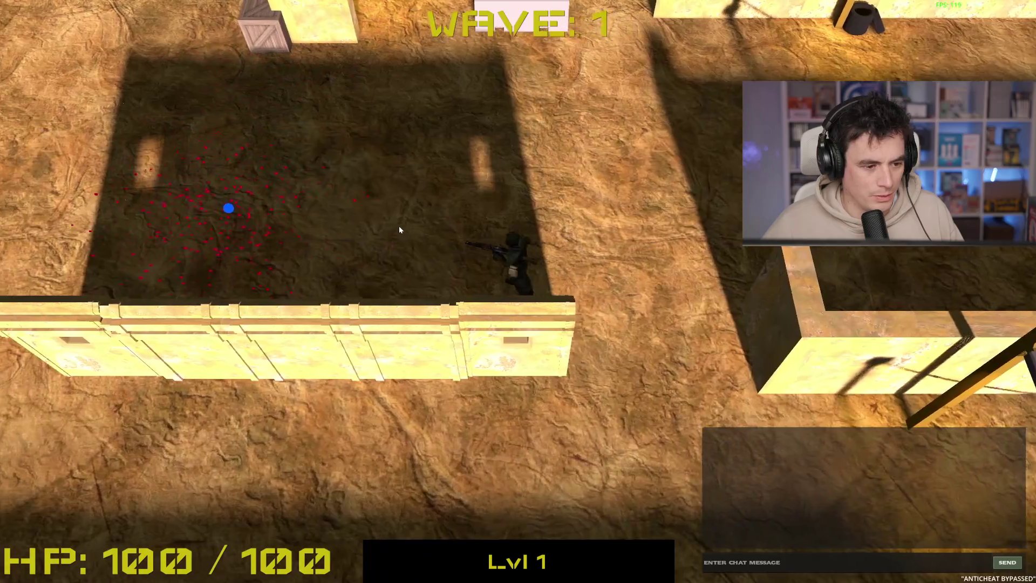
pyautogui.press('w')
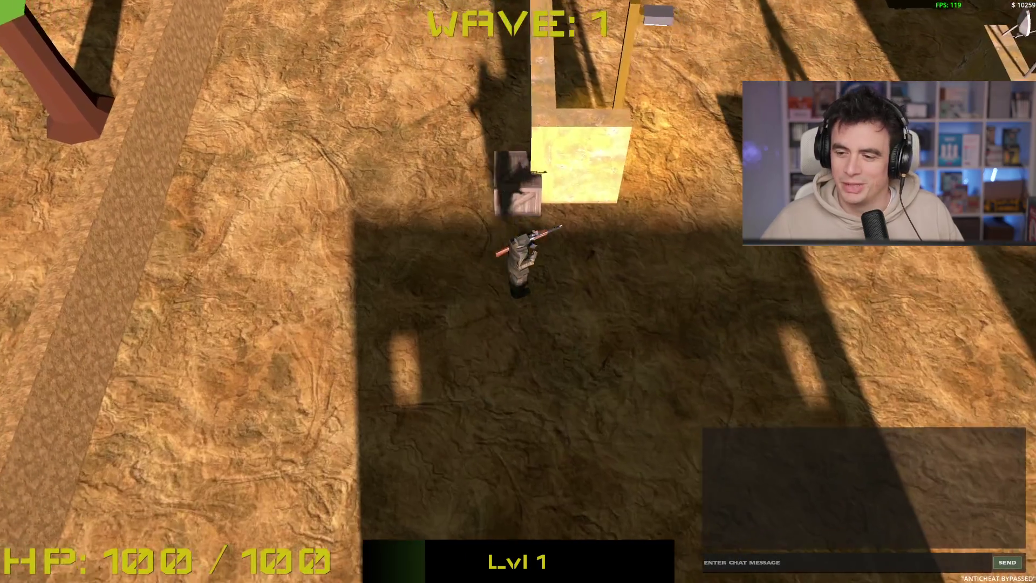
# - Shoot the enemies in the room and finish off the right-hand enemy
pyautogui.click(734, 130)
pyautogui.press('a')
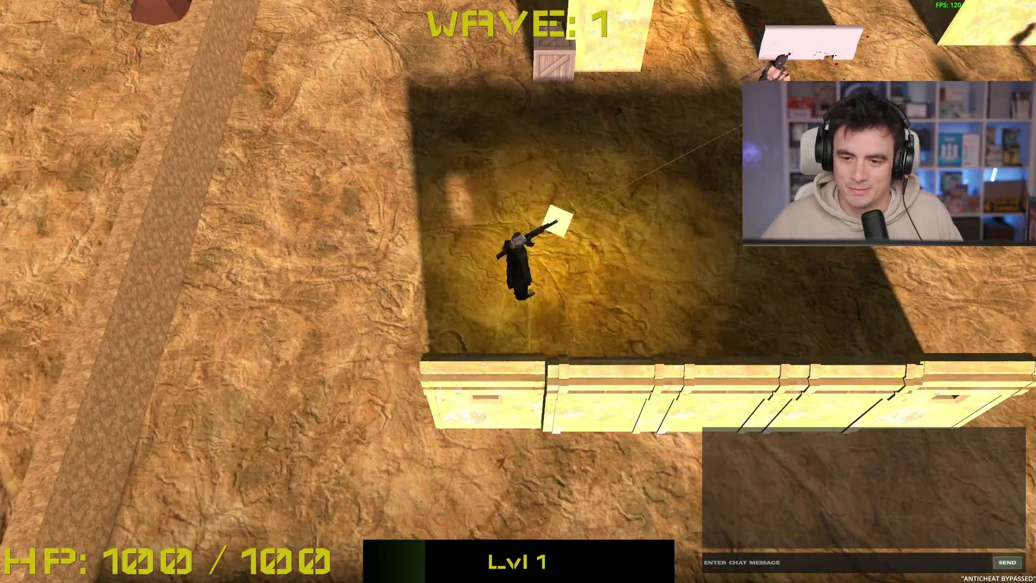
pyautogui.click(734, 141)
pyautogui.press('w')
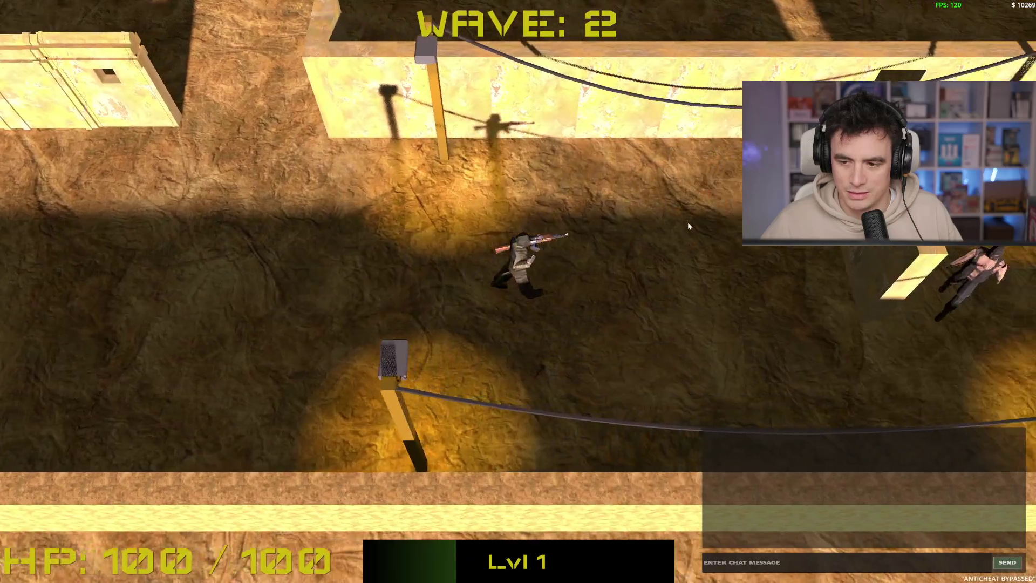
pyautogui.click(716, 309)
pyautogui.press('a')
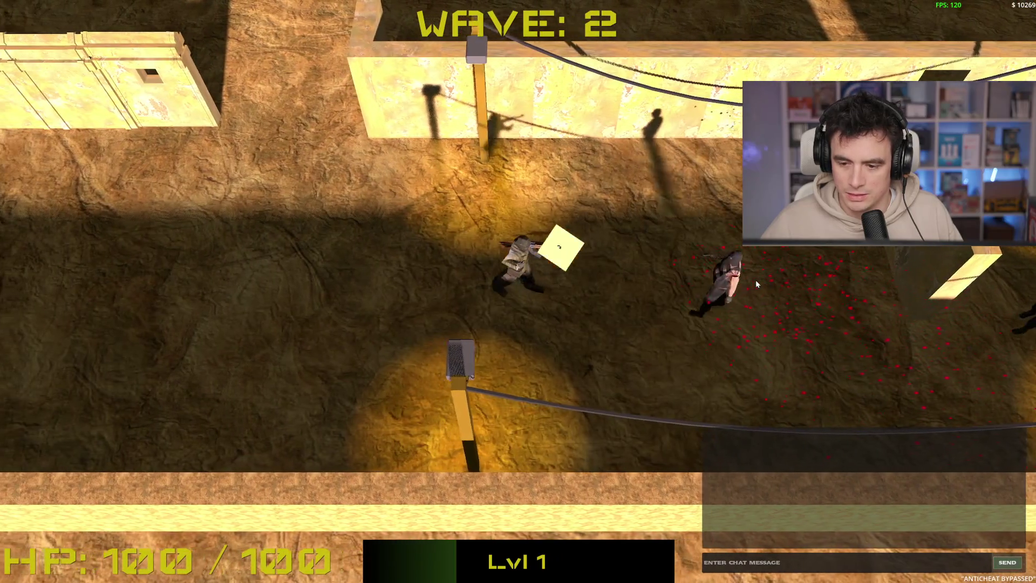
pyautogui.click(802, 270)
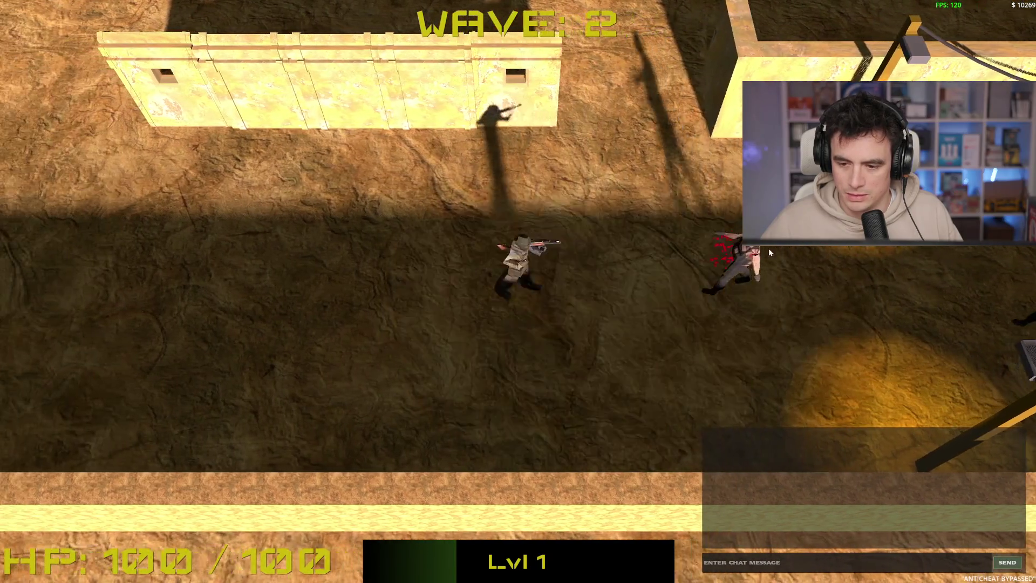
pyautogui.click(769, 248)
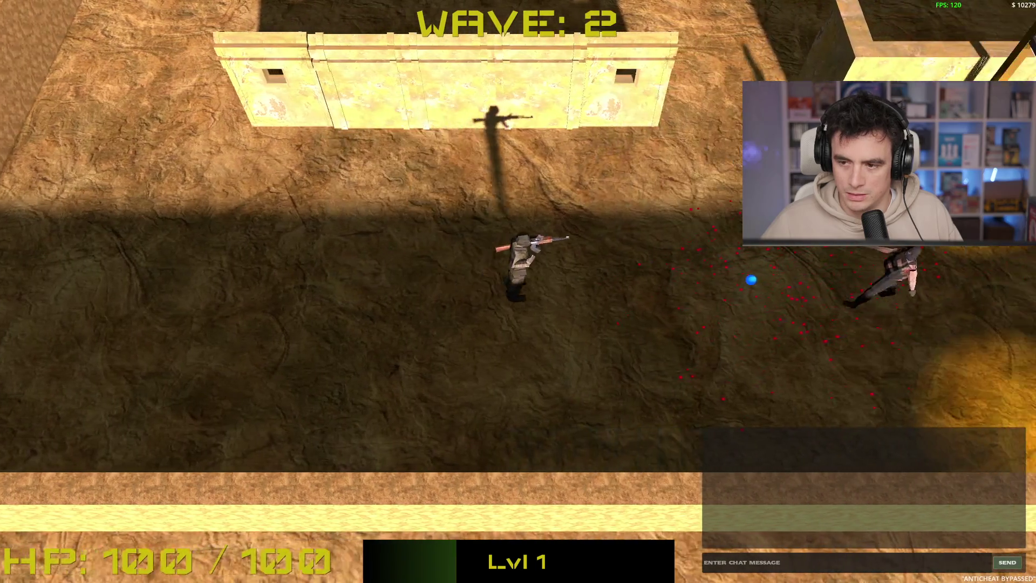
pyautogui.click(857, 260)
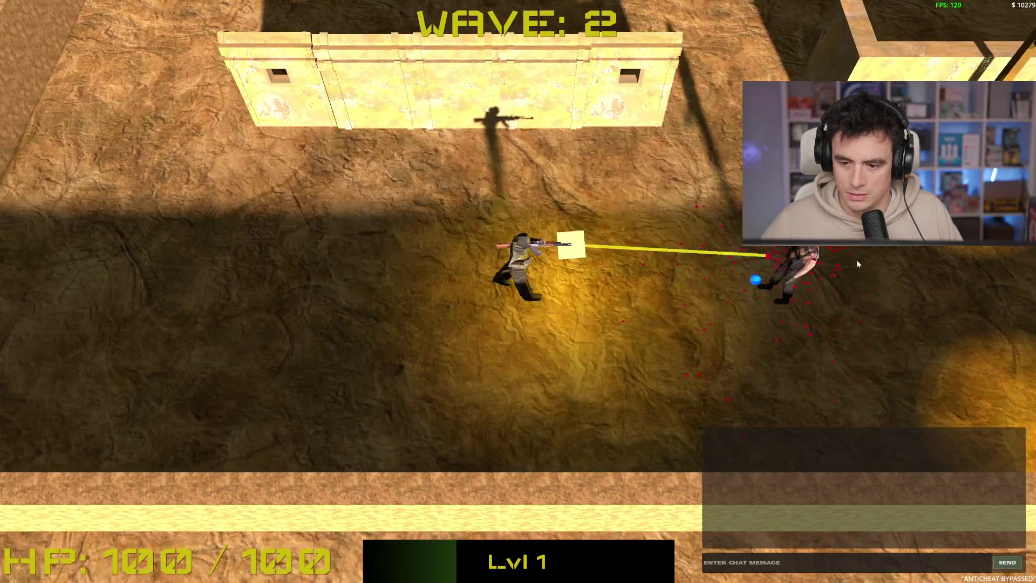
pyautogui.click(857, 260)
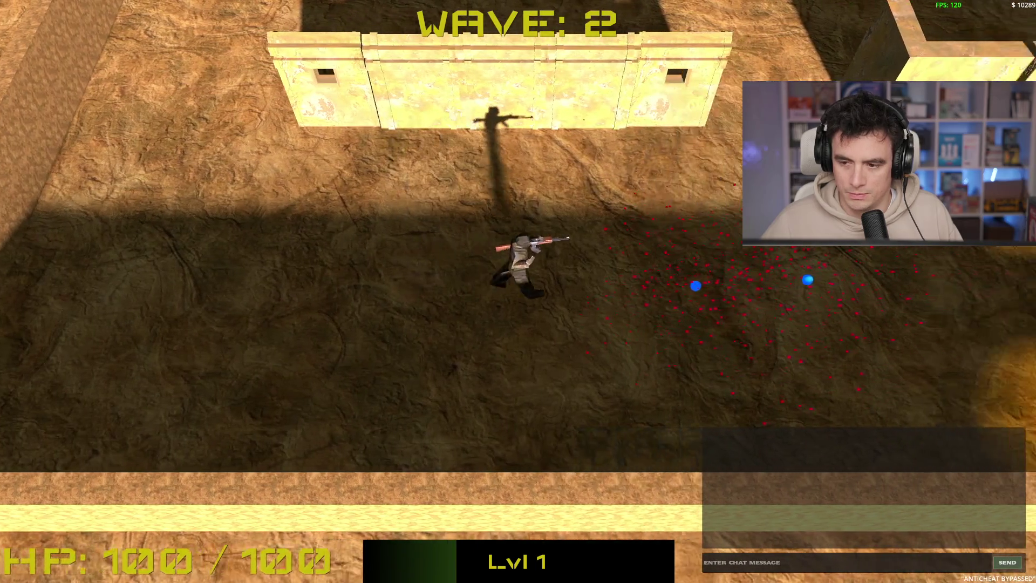
# - Move right, shoot one more enemy, and stop the game with F8
pyautogui.press('d')
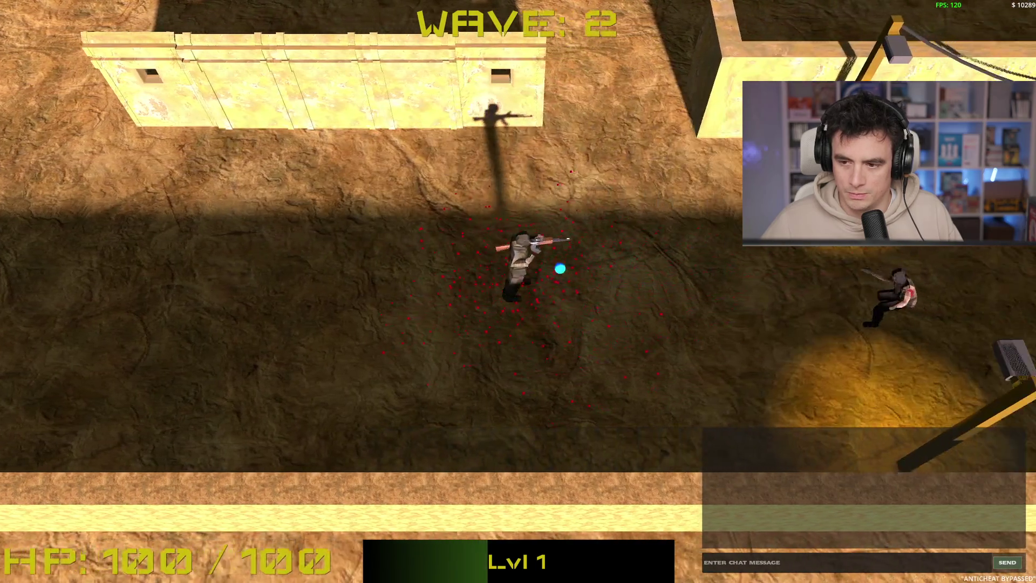
pyautogui.click(944, 302)
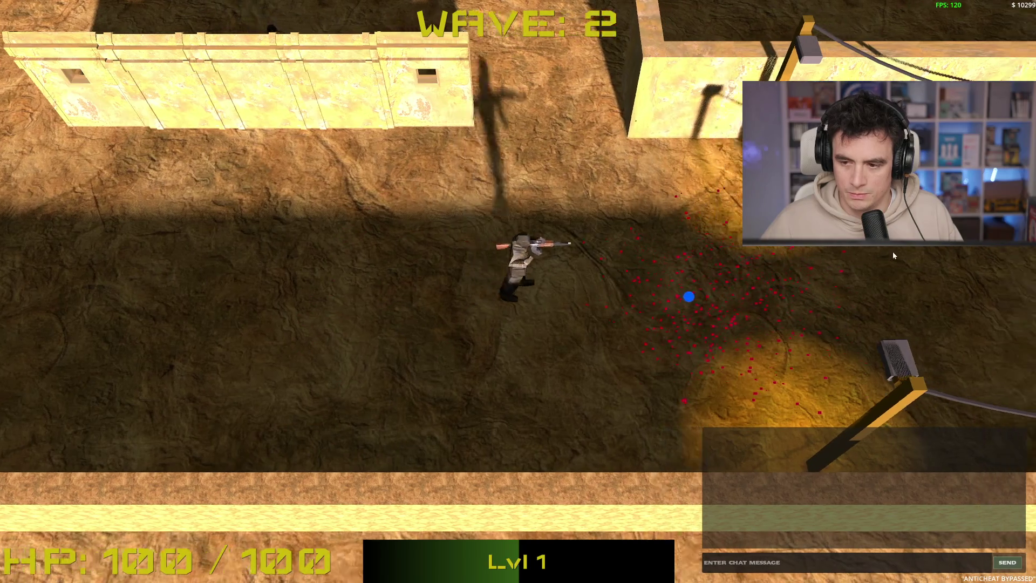
pyautogui.press('d')
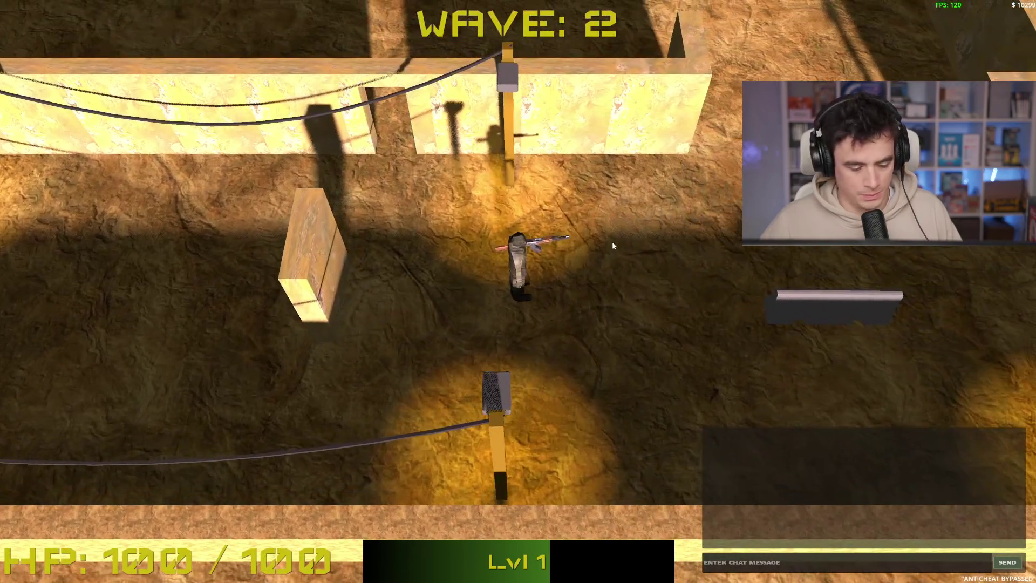
pyautogui.press('F8')
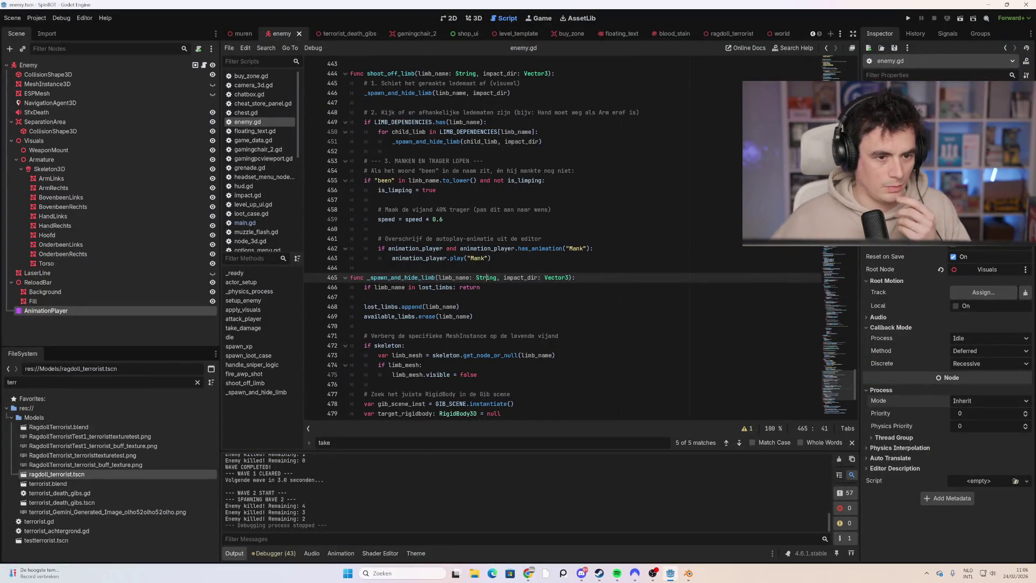
# - Open the terrorist_death_gibs scene, select its first RigidBody3D limb, and view it in 3D
pyautogui.click(344, 33)
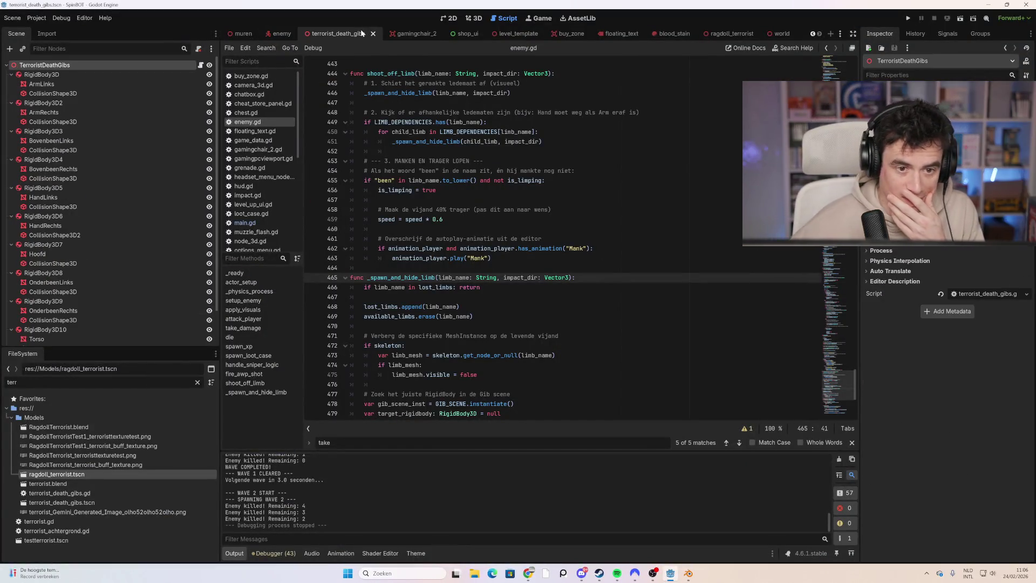
pyautogui.click(95, 75)
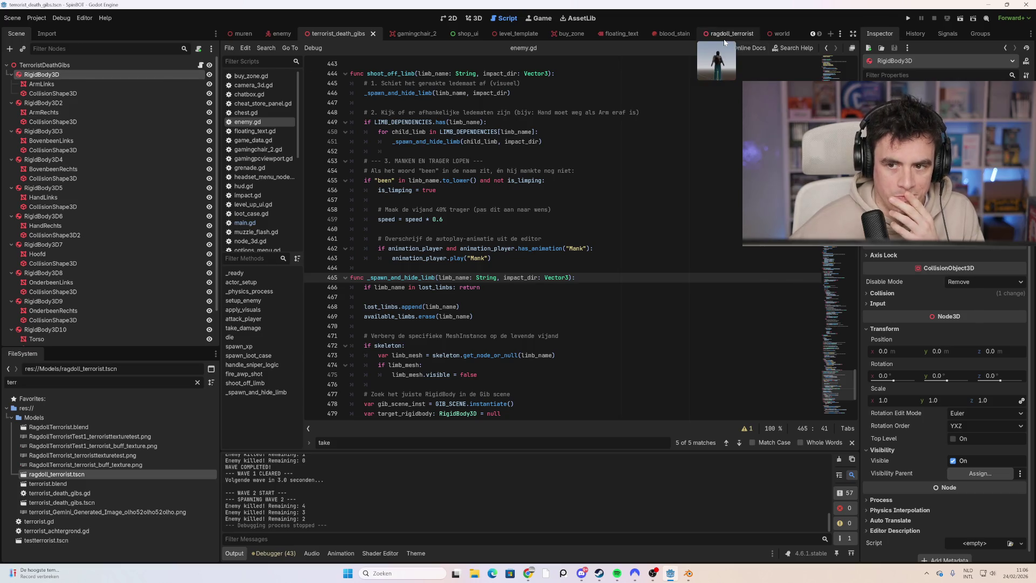
pyautogui.click(473, 20)
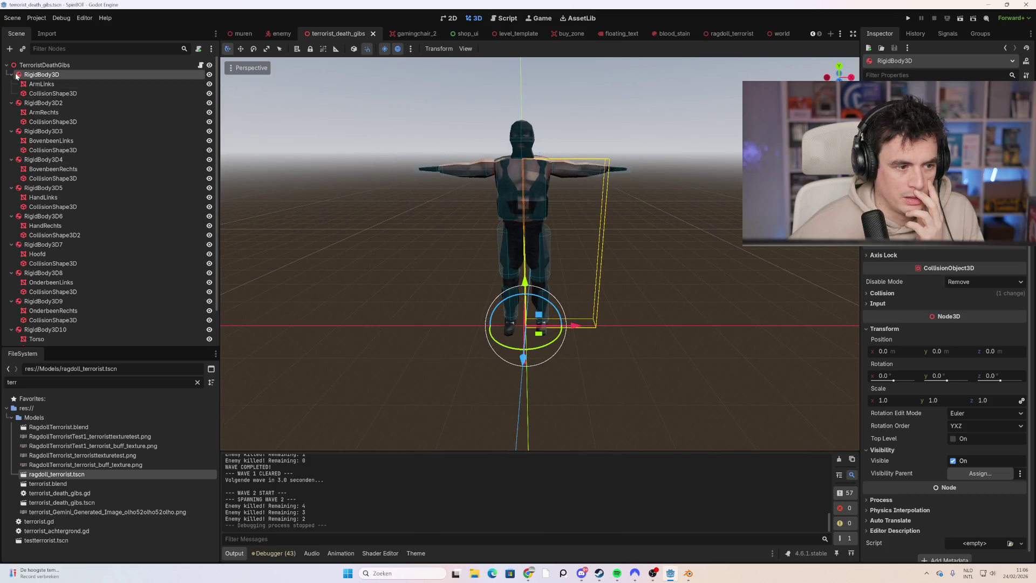
# - Collapse the first two RigidBody3D branches and the TerroristDeathGibs tree, and select its root node
pyautogui.click(12, 75)
pyautogui.click(11, 85)
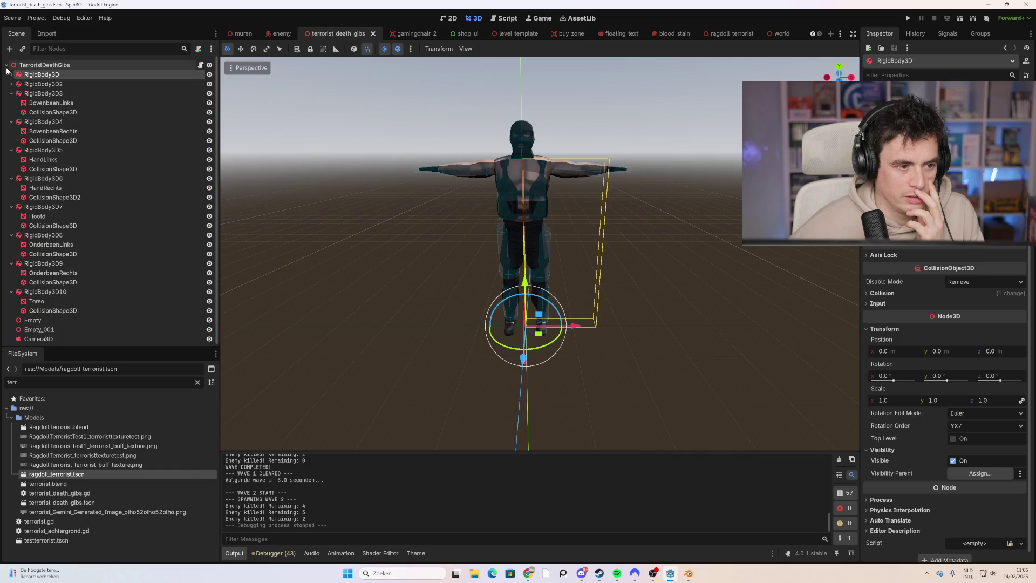
pyautogui.click(6, 65)
pyautogui.click(64, 66)
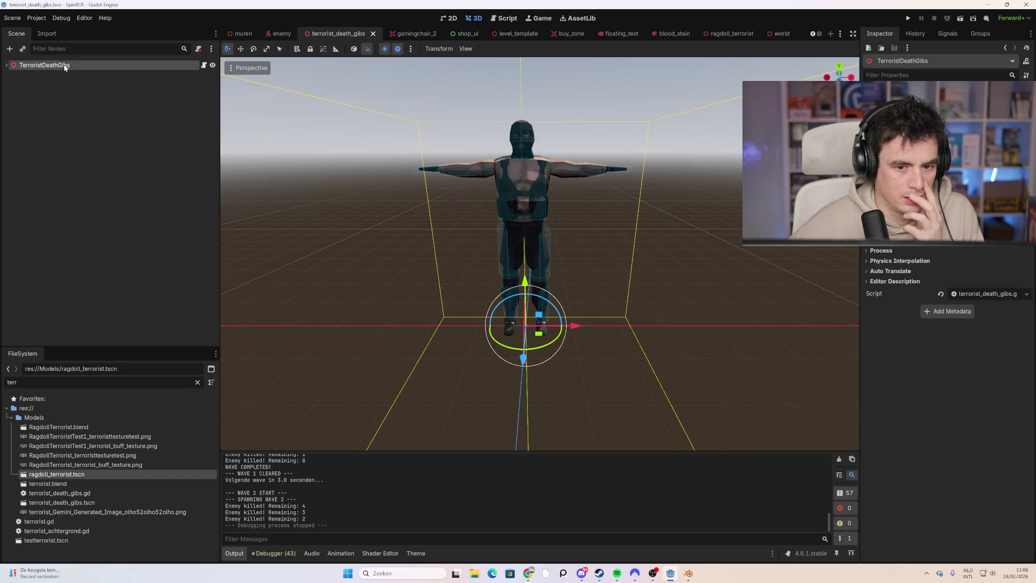
pyautogui.rightClick(64, 66)
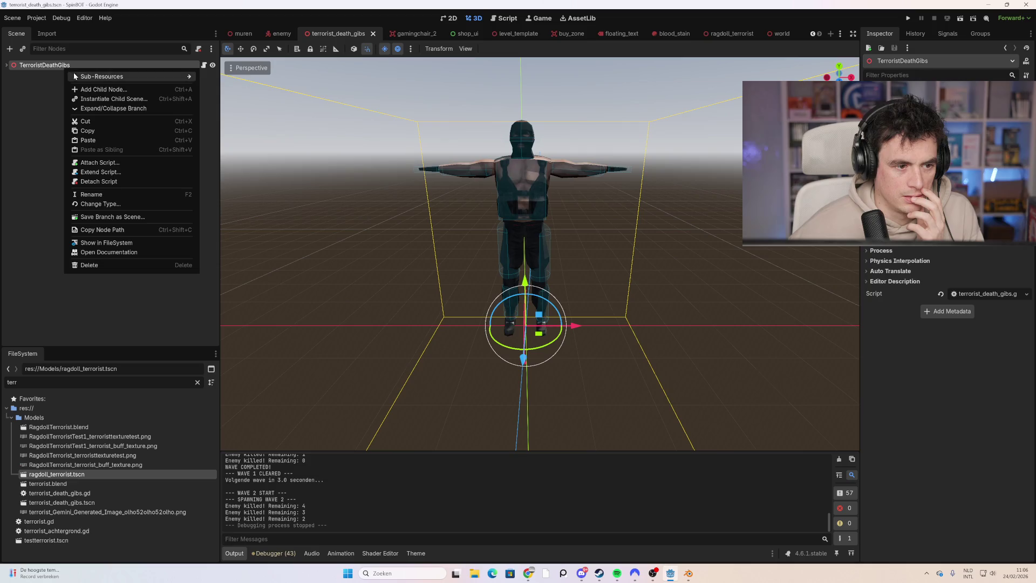
pyautogui.click(48, 103)
# - Re-expand the tree, inspect the left arm's collision shape and ArmLinks mesh, then go to ragdoll_terrorist
pyautogui.click(7, 65)
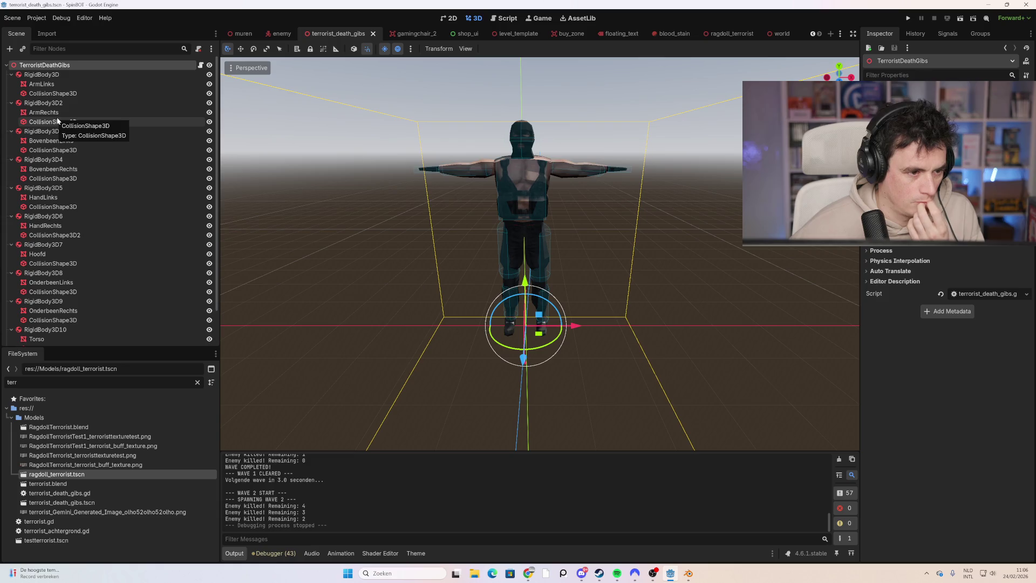
pyautogui.click(54, 93)
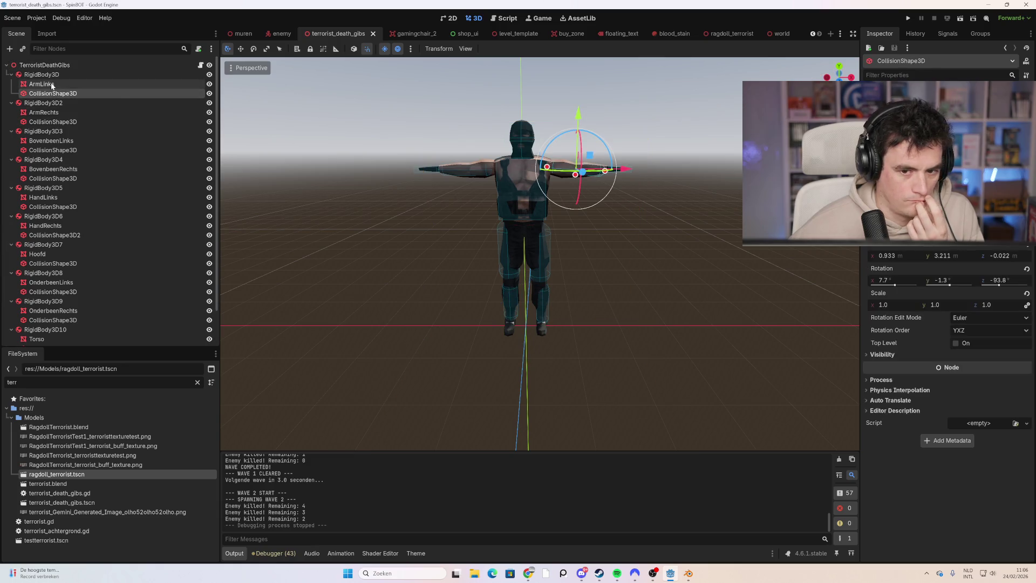
pyautogui.click(52, 86)
pyautogui.click(7, 64)
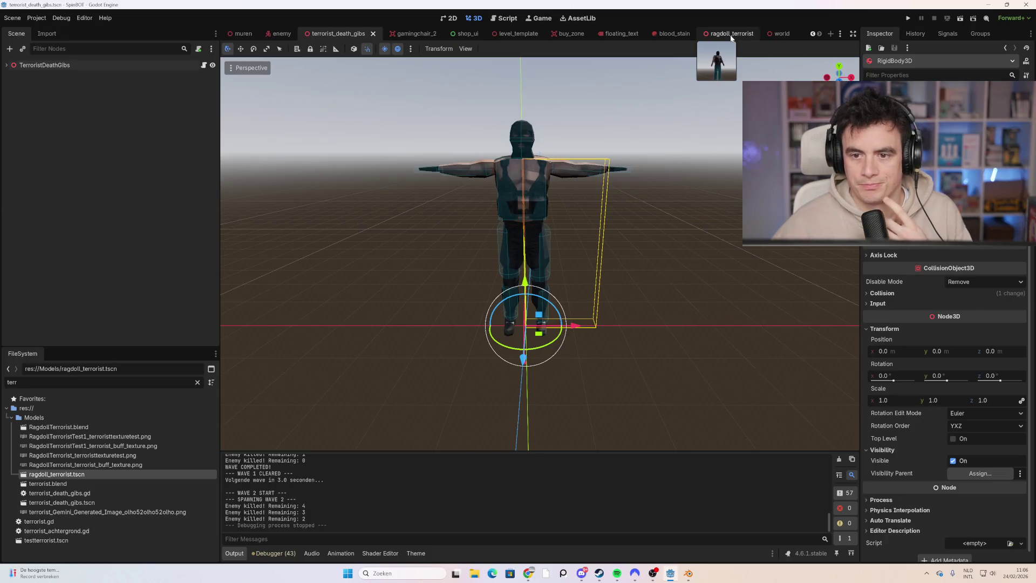
pyautogui.click(731, 36)
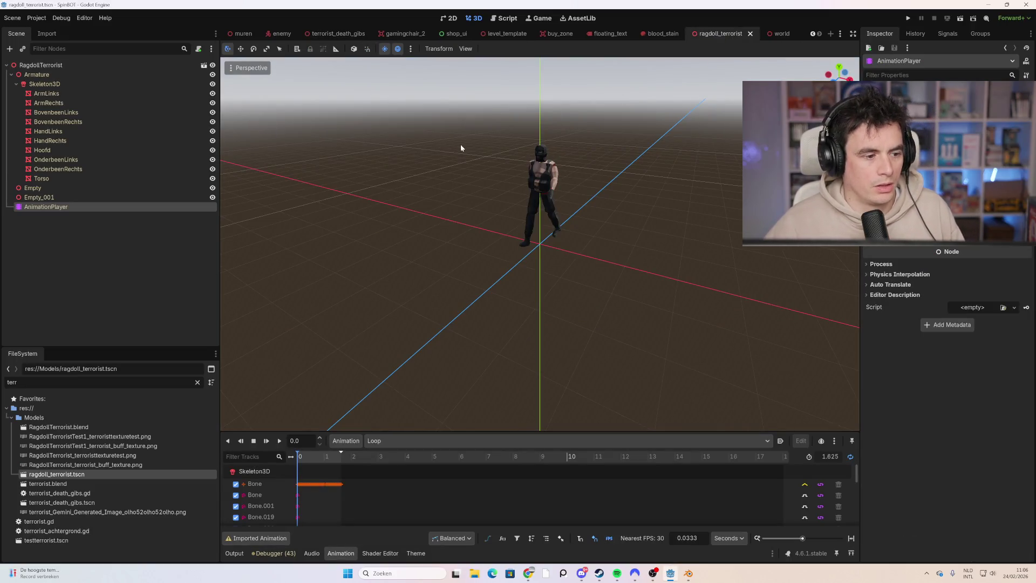
# - Browse the ragdoll's animation list and click through its nodes up to the RagdollTerrorist root
pyautogui.click(395, 442)
pyautogui.click(405, 468)
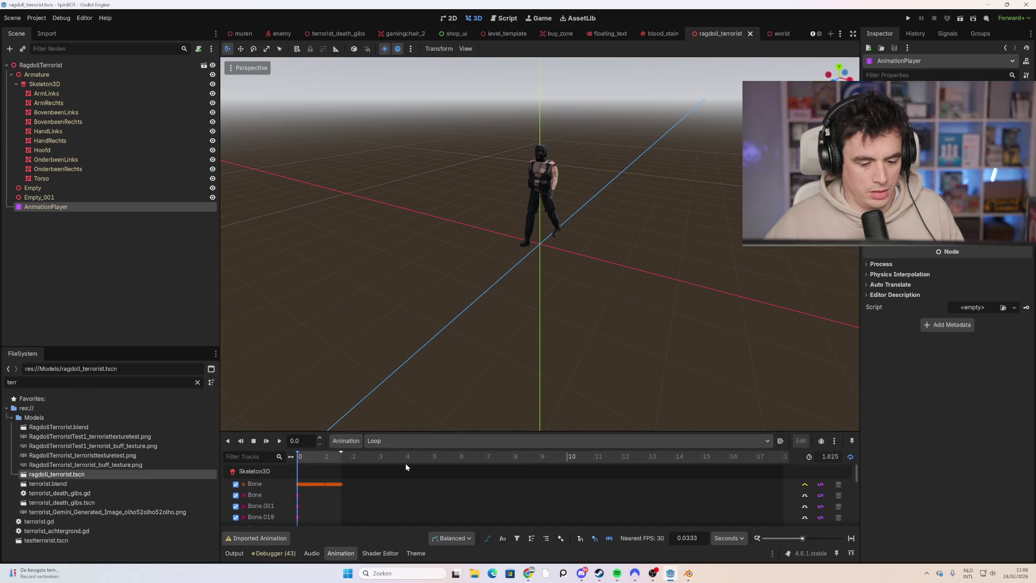
pyautogui.click(92, 114)
pyautogui.click(78, 76)
pyautogui.click(73, 66)
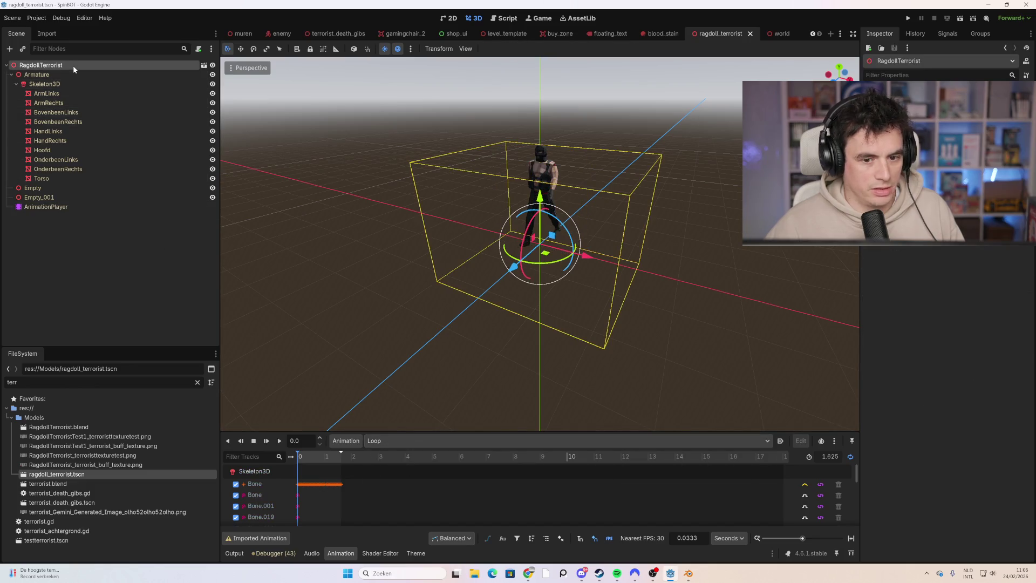
pyautogui.scroll(3, 296, 172)
# - Select the ten limb meshes ArmLinks through Torso under Skeleton3D, then return to terrorist_death_gibs
pyautogui.click(76, 84)
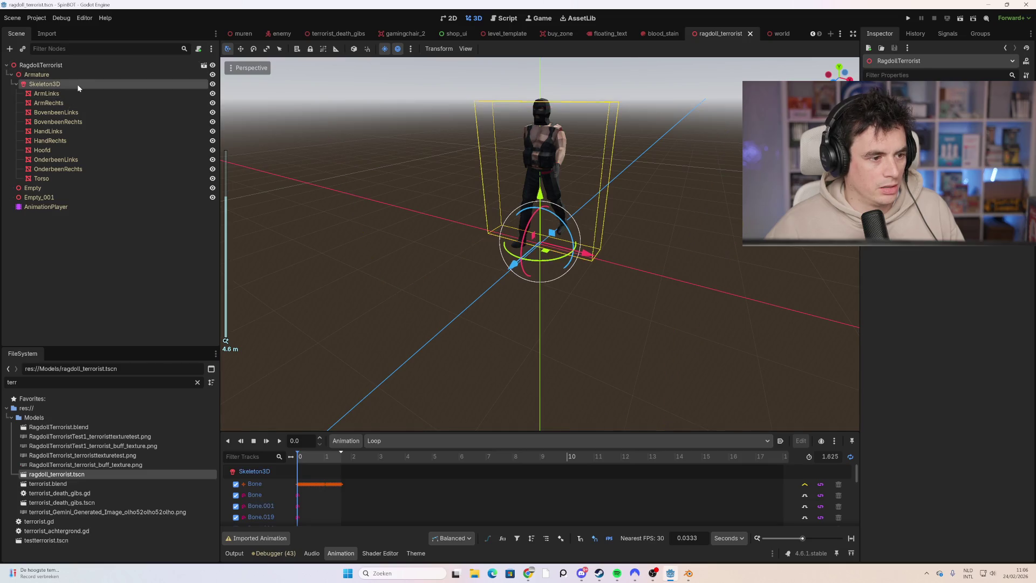
pyautogui.click(67, 94)
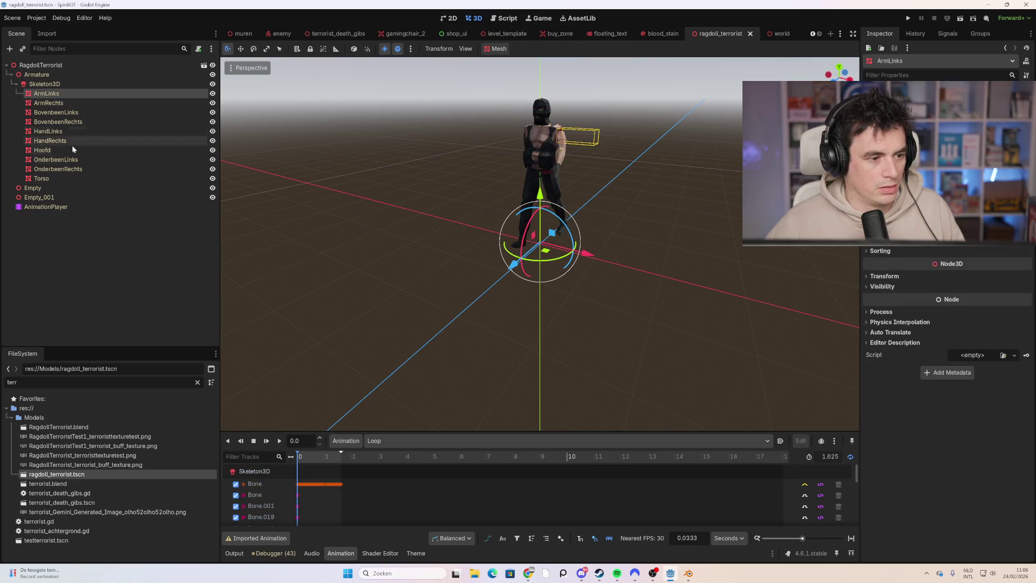
pyautogui.keyDown('shift'); pyautogui.click(67, 180); pyautogui.keyUp('shift')
pyautogui.moveTo(281, 232)
pyautogui.mouseDown()
pyautogui.moveTo(403, 244)
pyautogui.moveTo(422, 234)
pyautogui.mouseUp()
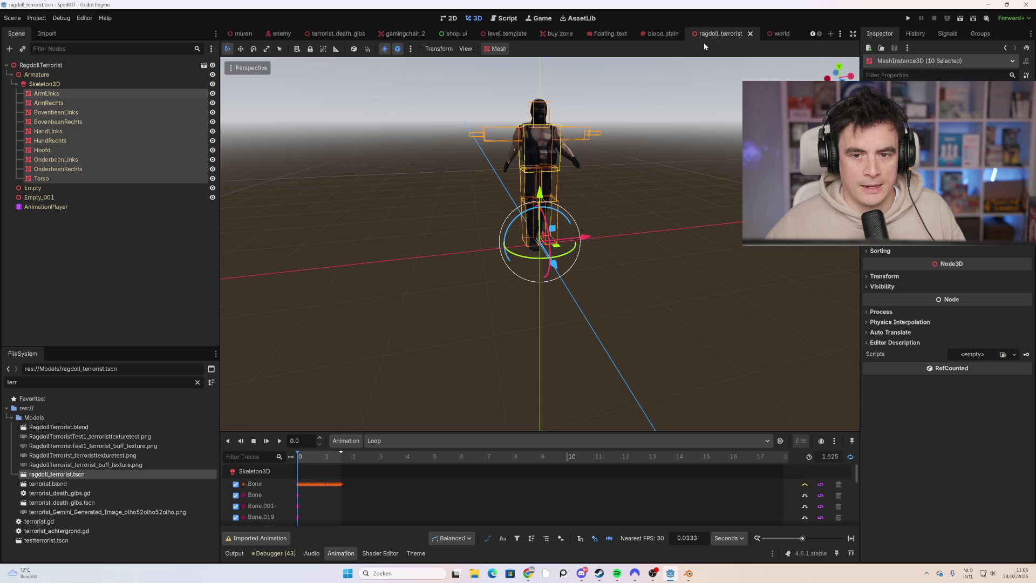
pyautogui.click(362, 34)
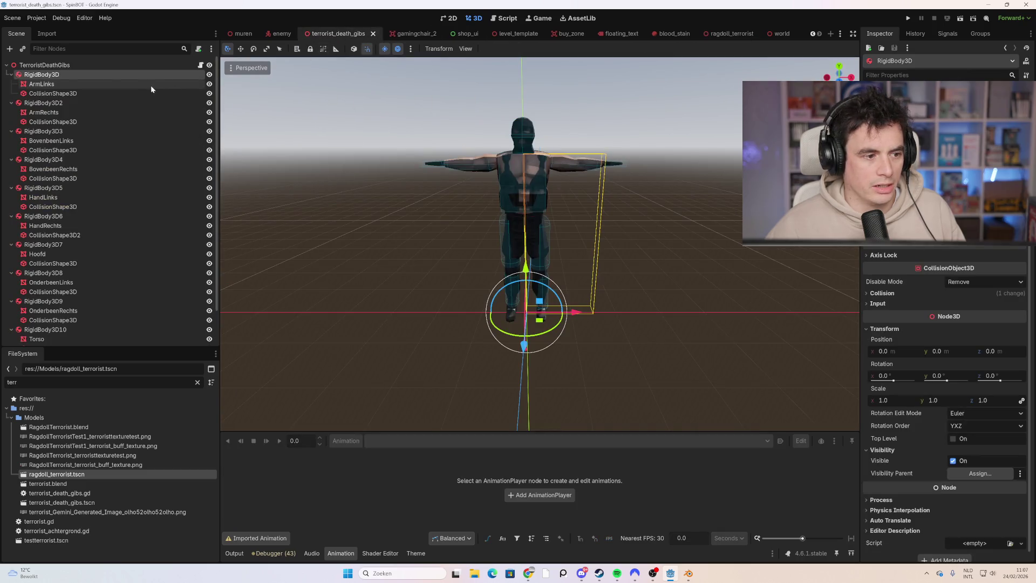
# - Paste the ten copied limb meshes into the terrorist_death_gibs scene
pyautogui.click(11, 83)
pyautogui.hotkey('ctrl', 'v')
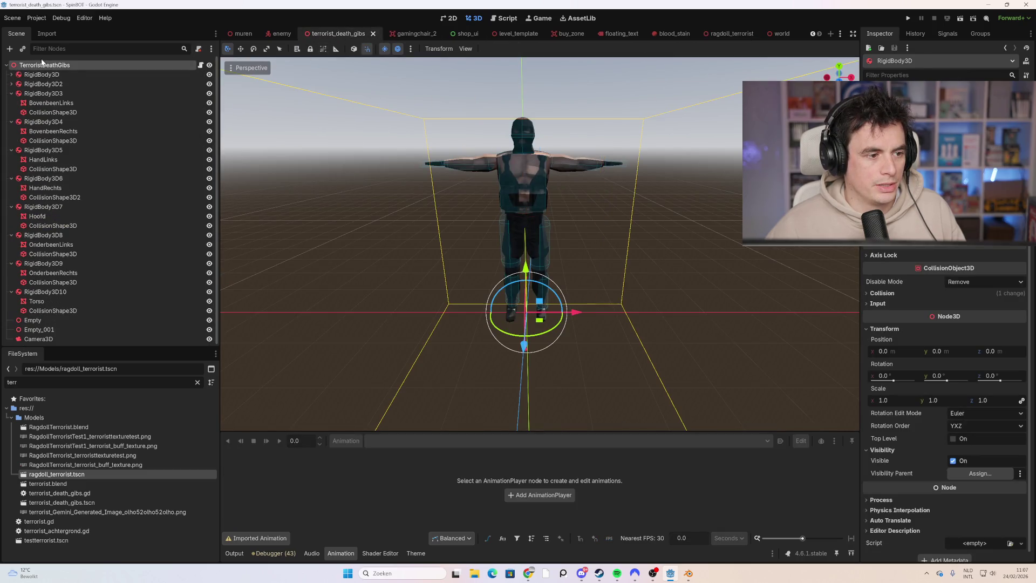
pyautogui.scroll(-3, 93, 219)
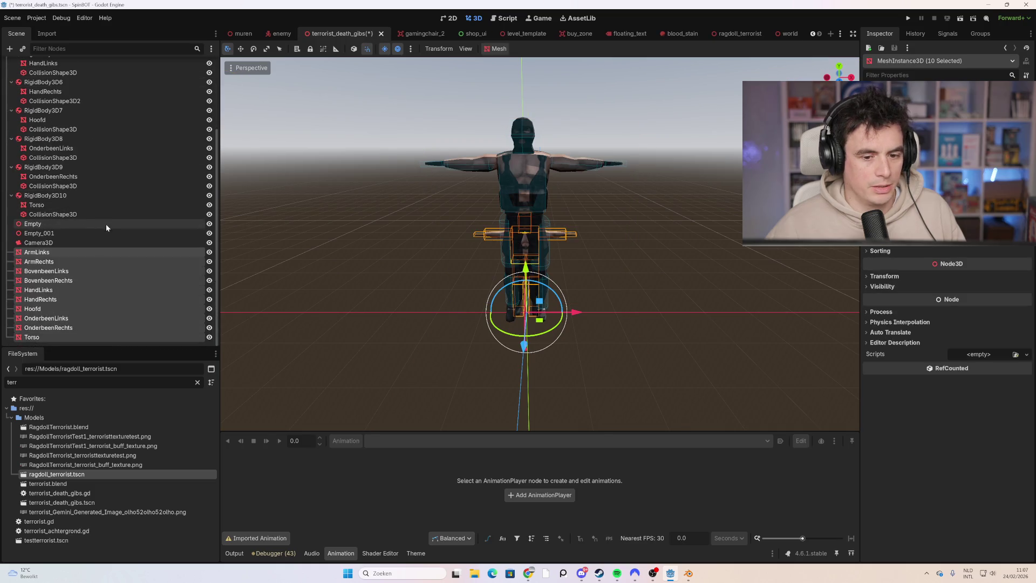
pyautogui.scroll(3, 488, 316)
pyautogui.scroll(-3, 489, 311)
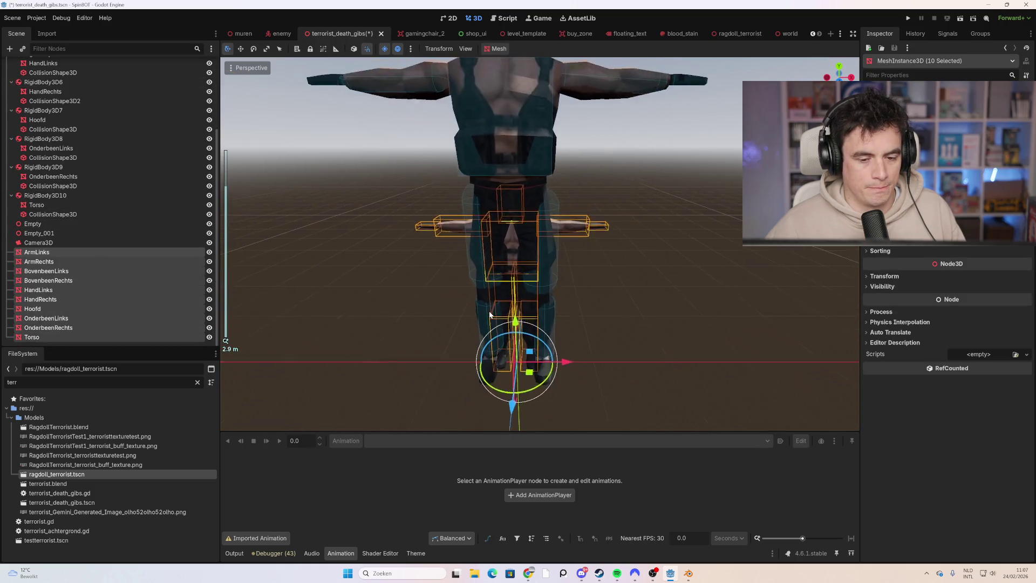
pyautogui.scroll(3, 489, 310)
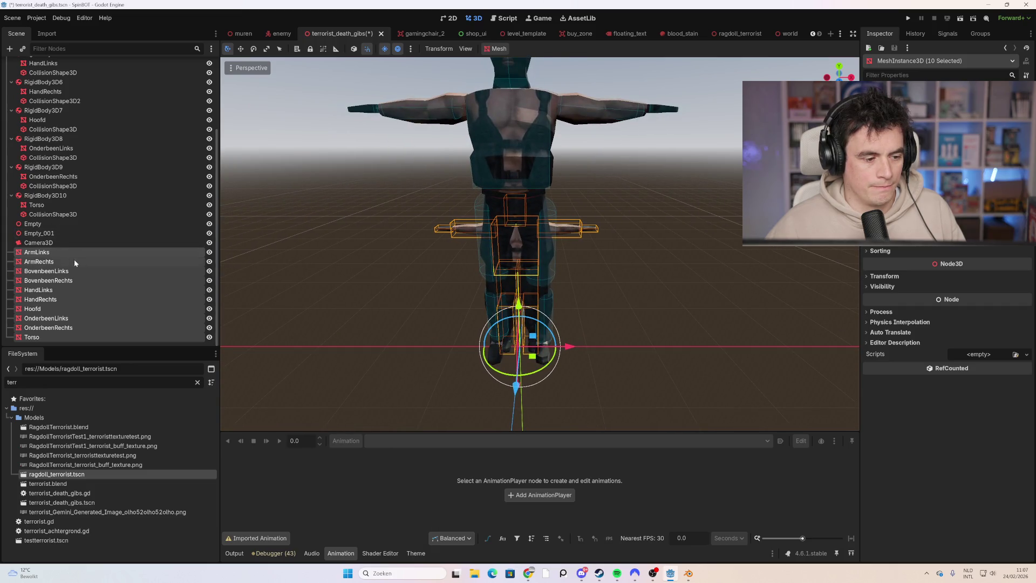
# - Select the loose ArmLinks mesh and drag it toward its rigid body
pyautogui.click(63, 224)
pyautogui.click(54, 243)
pyautogui.click(56, 251)
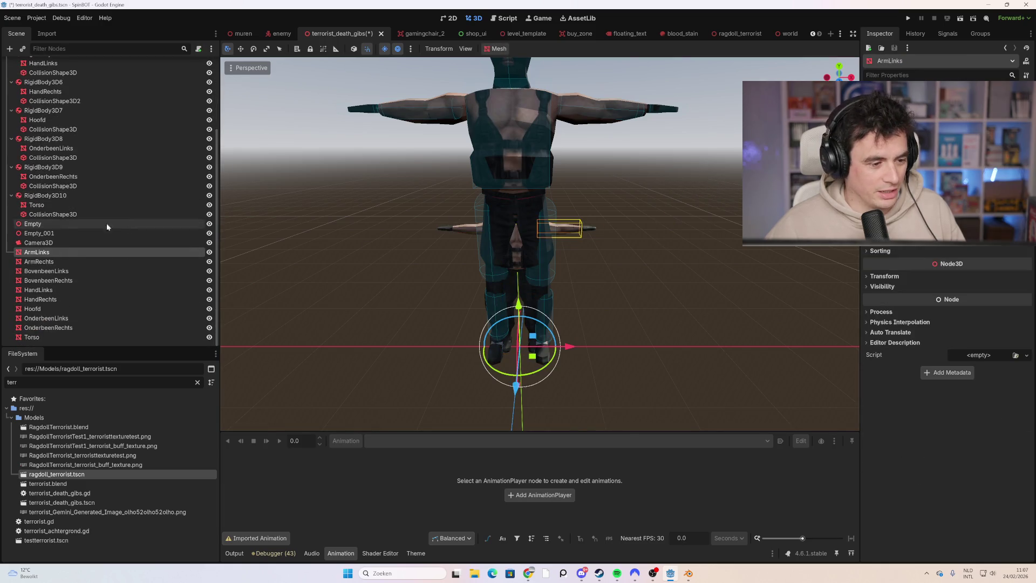
pyautogui.moveTo(72, 252)
pyautogui.mouseDown()
pyautogui.moveTo(82, 246)
pyautogui.moveTo(74, 287)
pyautogui.moveTo(74, 266)
pyautogui.moveTo(73, 275)
pyautogui.moveTo(126, 275)
pyautogui.moveTo(99, 256)
pyautogui.mouseUp()
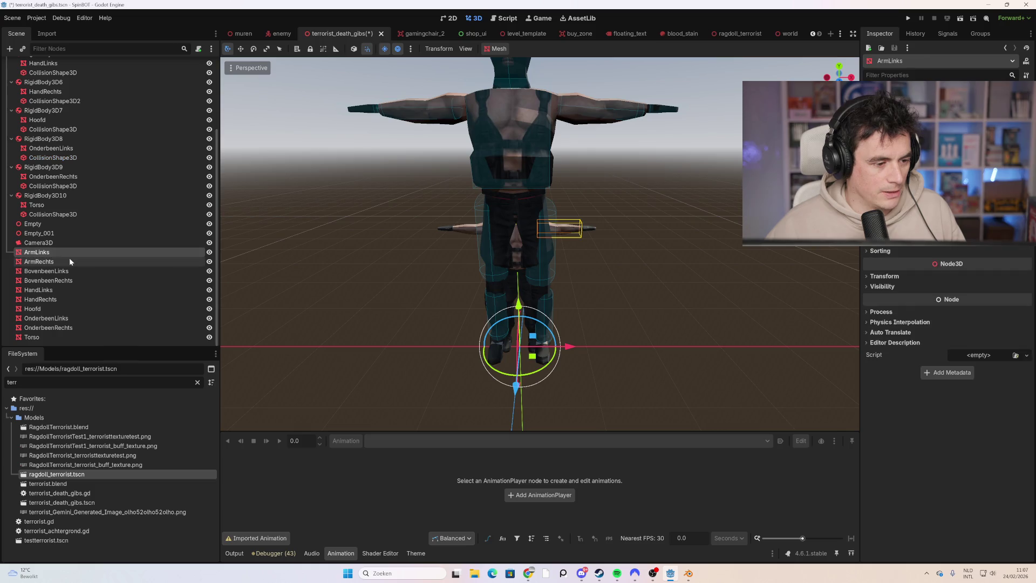
# - Expand RigidBody3D and RigidBody3D2, then drag the loose Torso mesh into RigidBody3D10
pyautogui.scroll(5, 65, 252)
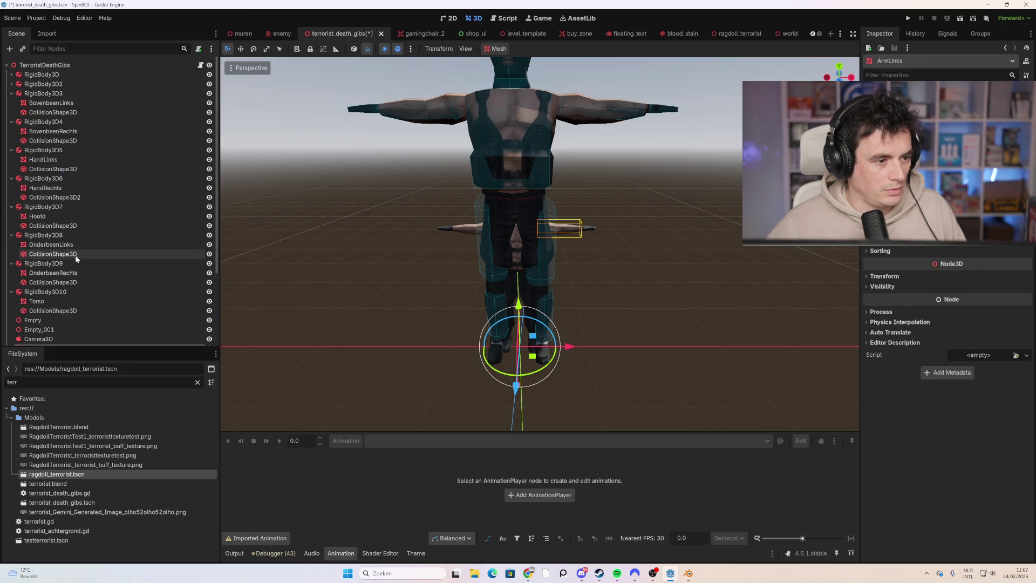
pyautogui.click(11, 84)
pyautogui.click(12, 75)
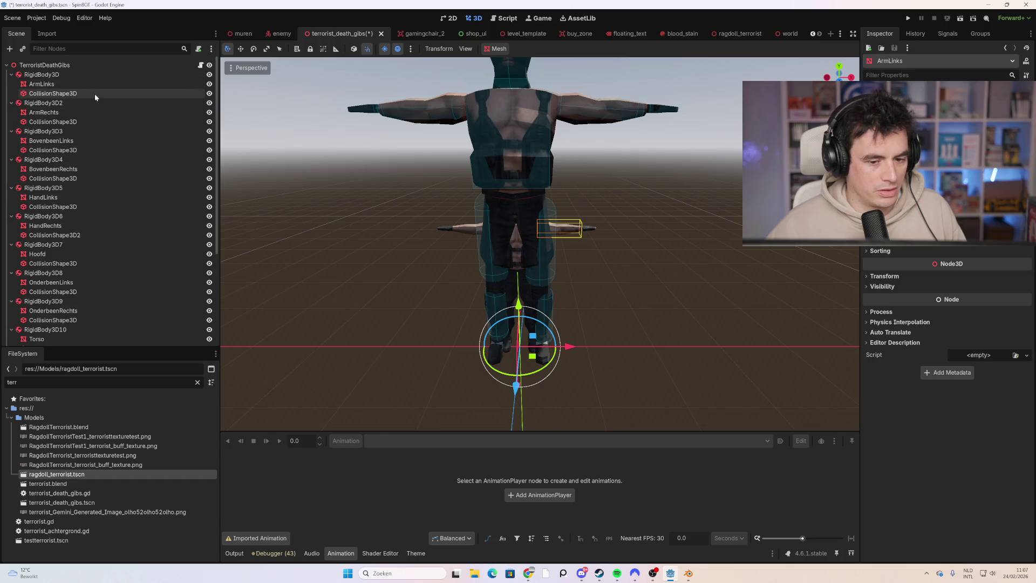
pyautogui.scroll(-5, 128, 260)
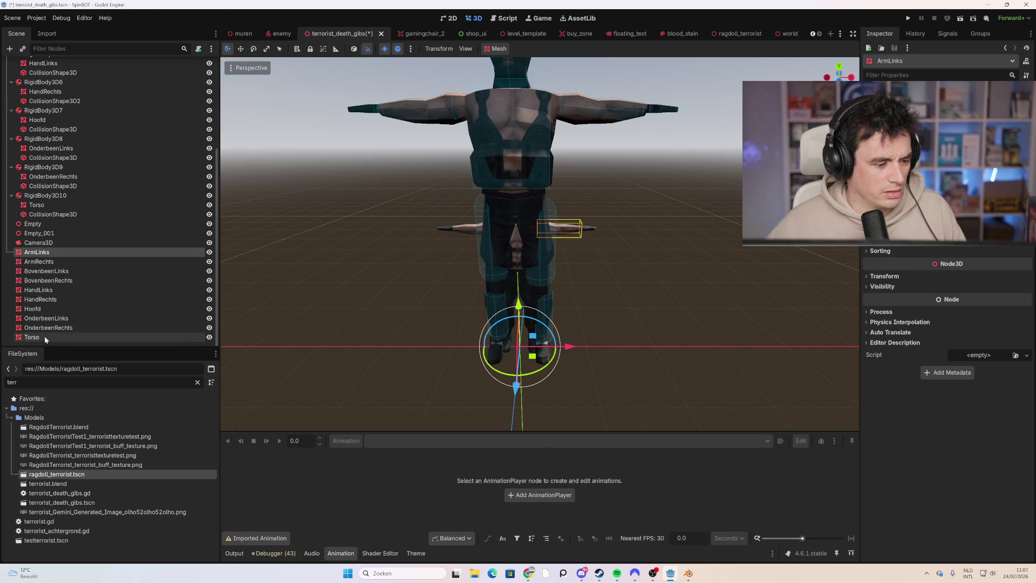
pyautogui.moveTo(45, 337)
pyautogui.mouseDown()
pyautogui.moveTo(97, 288)
pyautogui.moveTo(95, 202)
pyautogui.mouseUp()
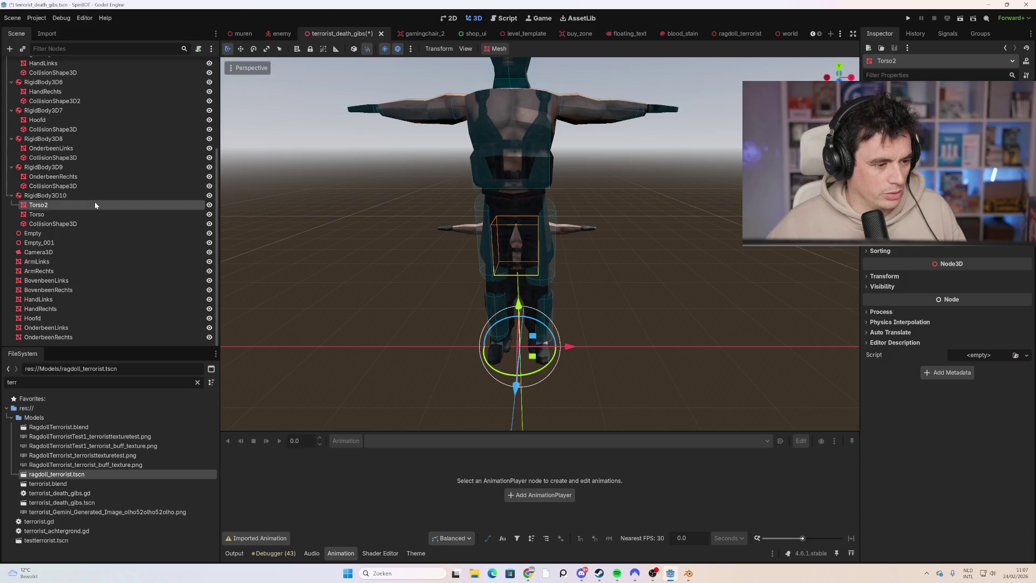
# - Delete the old Torso in RigidBody3D10, rename Torso2 to Torso, and select its collision shape
pyautogui.click(48, 216)
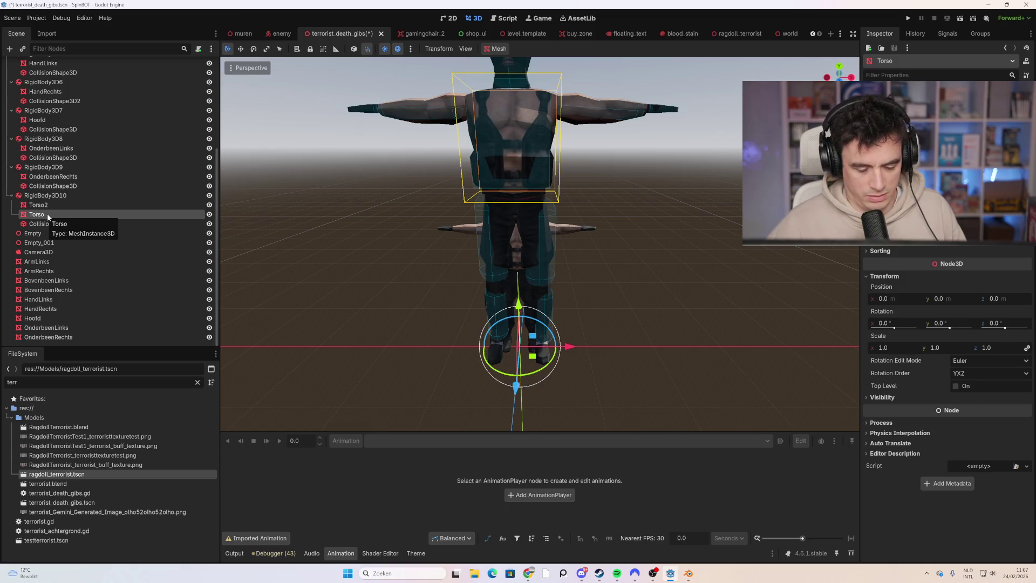
pyautogui.press('Delete')
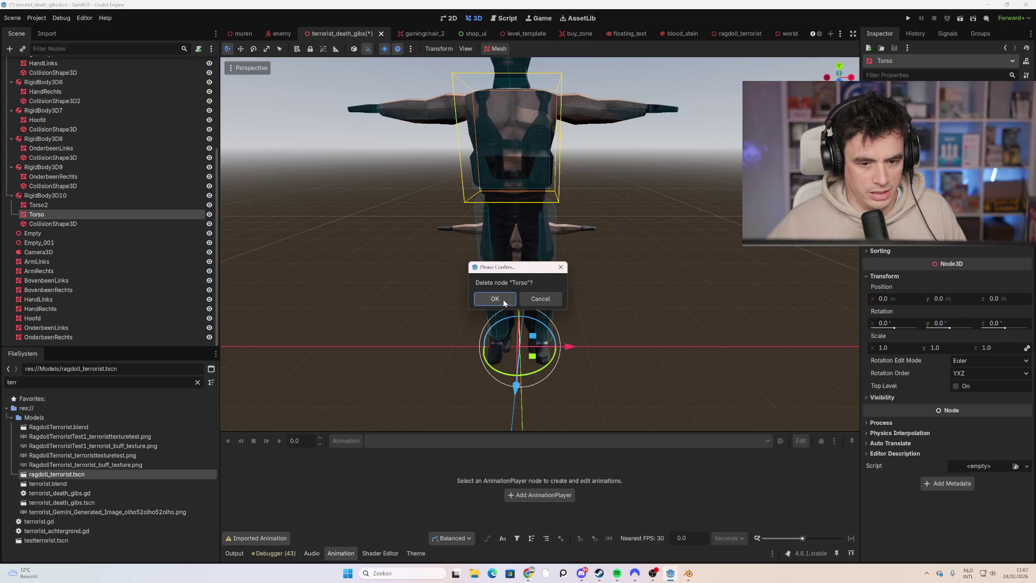
pyautogui.click(505, 301)
pyautogui.click(109, 215)
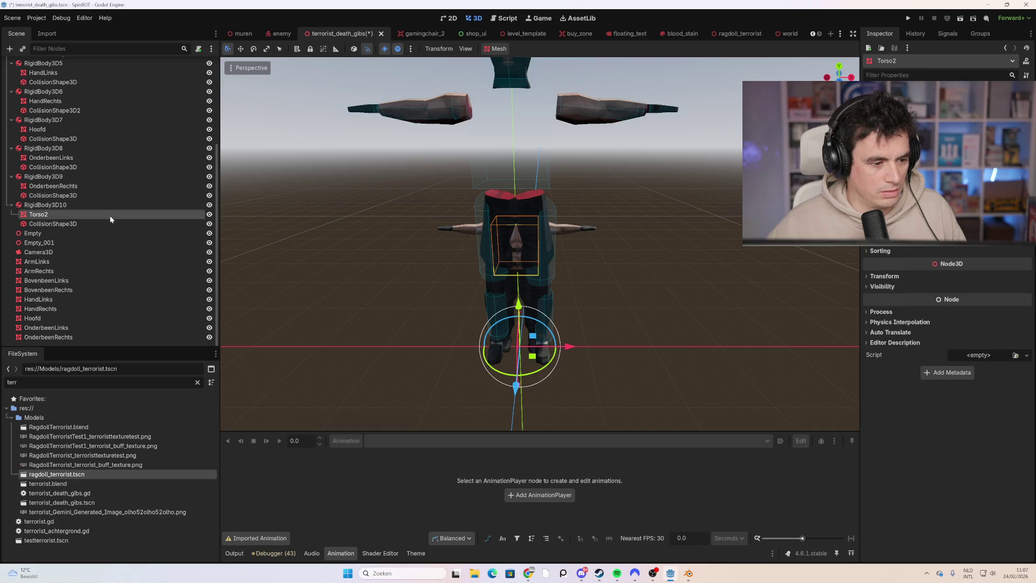
pyautogui.press('F2')
pyautogui.press('Return')
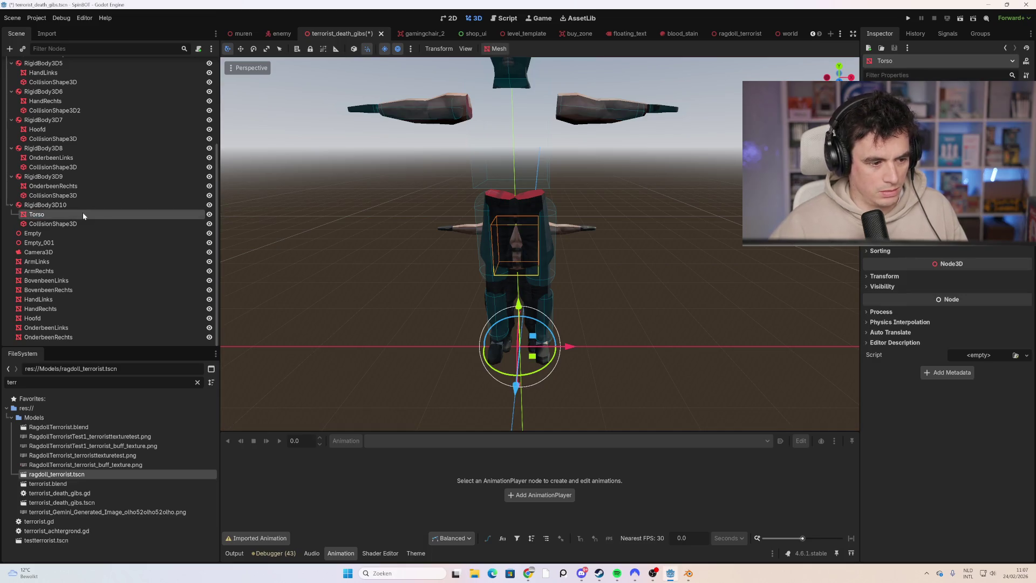
pyautogui.scroll(3, 485, 240)
pyautogui.click(526, 154)
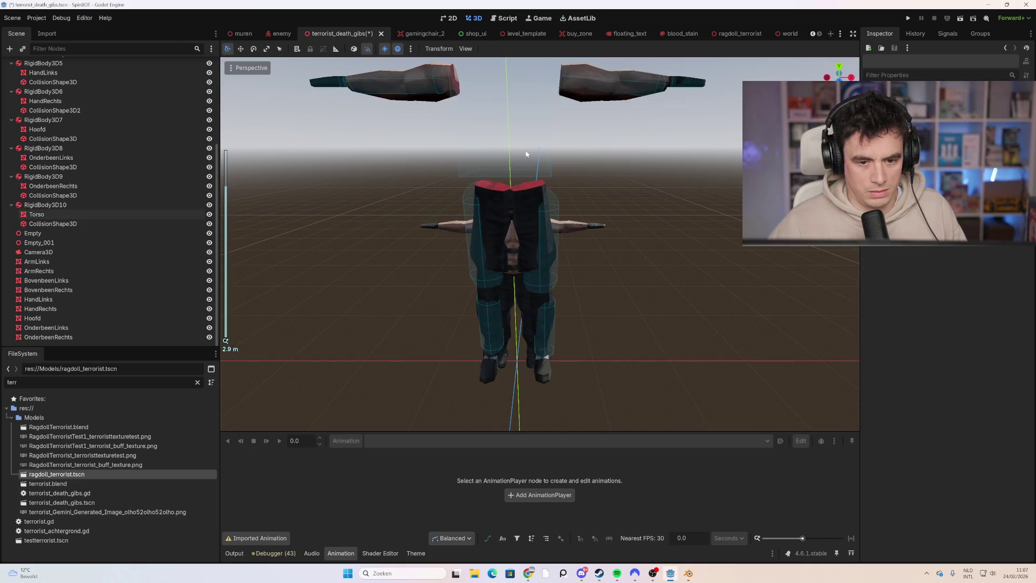
pyautogui.click(548, 176)
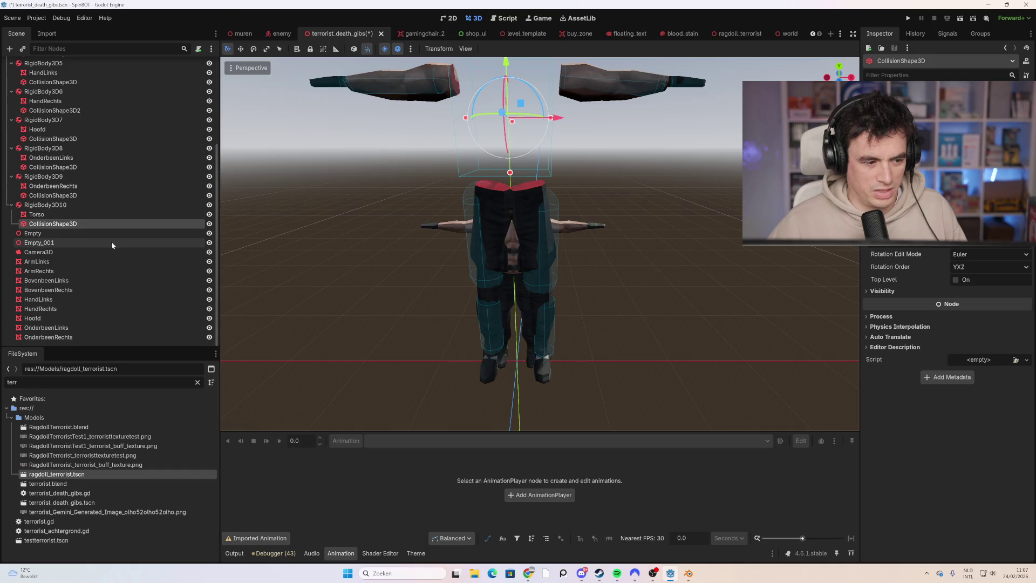
# - Move the textured OnderbeenRechts into RigidBody3D9 beside the old OnderbeenRechts mesh
pyautogui.click(67, 188)
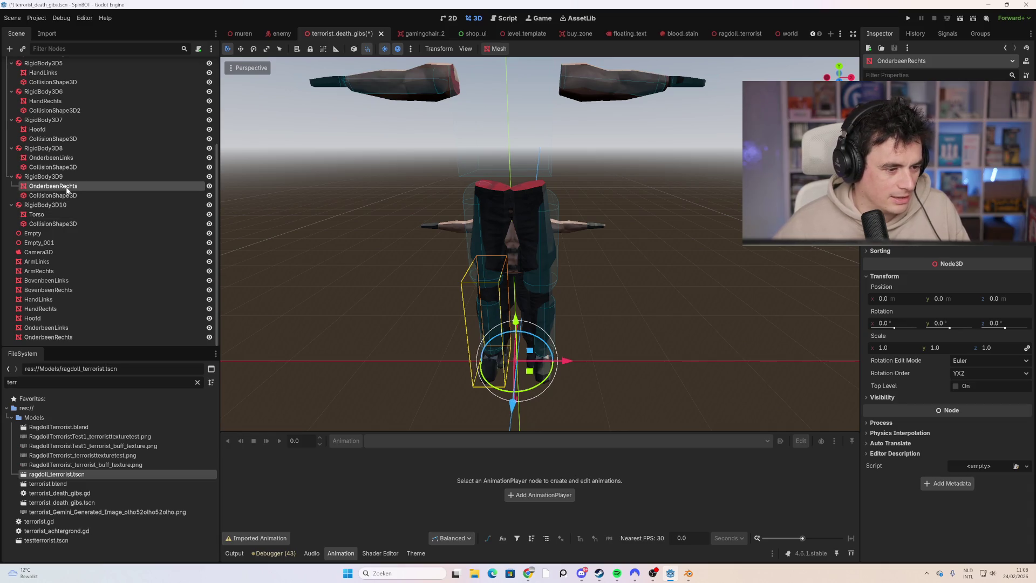
pyautogui.click(64, 195)
pyautogui.click(66, 186)
pyautogui.click(68, 176)
pyautogui.click(74, 185)
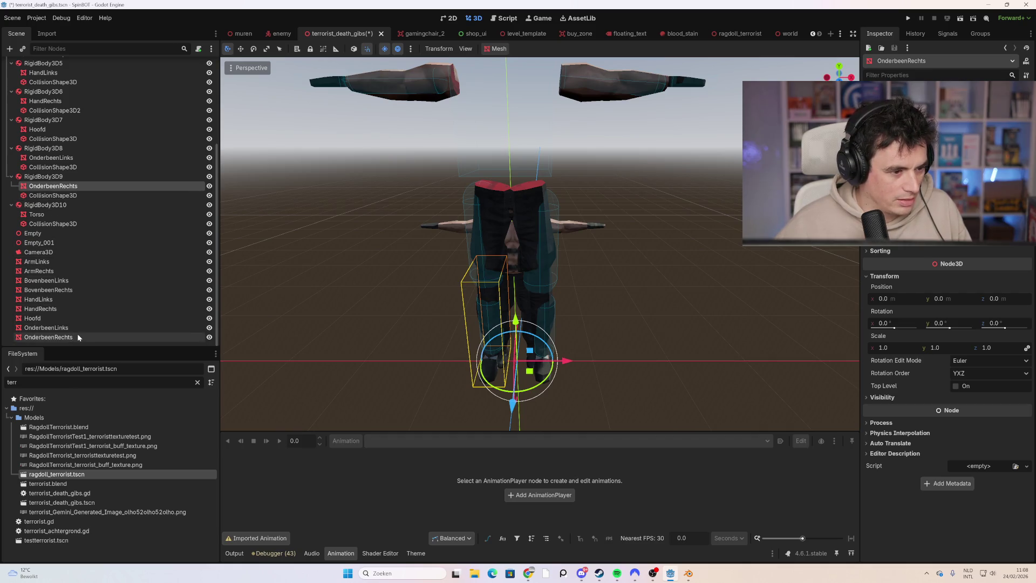
pyautogui.moveTo(76, 335); pyautogui.dragTo(95, 180)
pyautogui.click(80, 196)
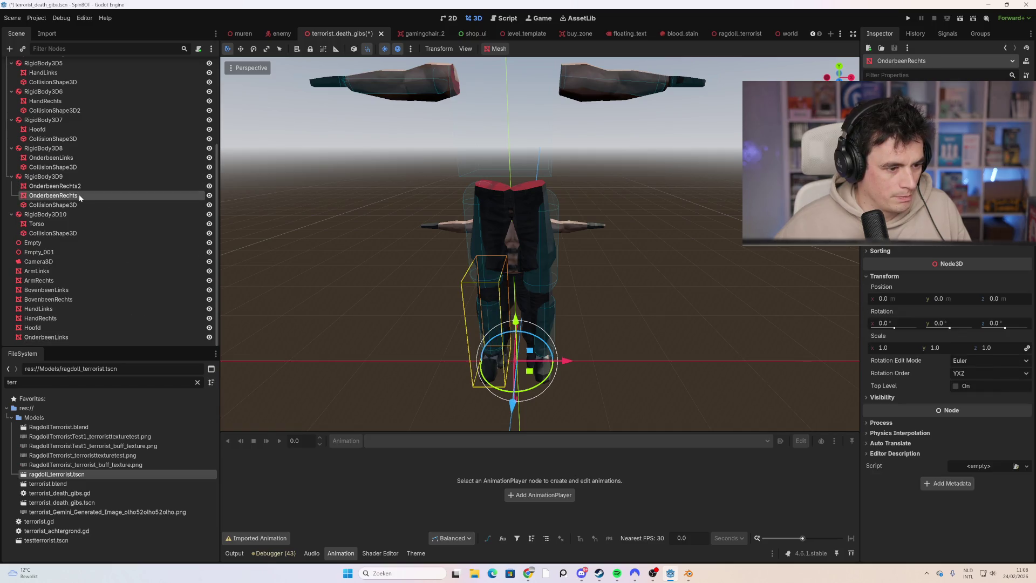
# - Delete the old OnderbeenRechts and rename OnderbeenRechts2 to OnderbeenRechts
pyautogui.press('Delete')
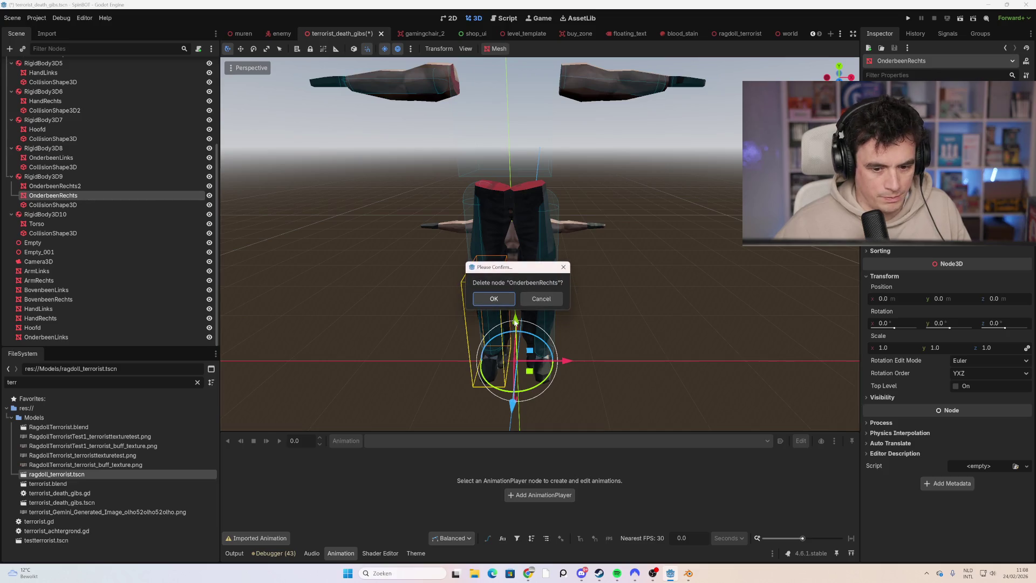
pyautogui.press('Return')
pyautogui.doubleClick(103, 197)
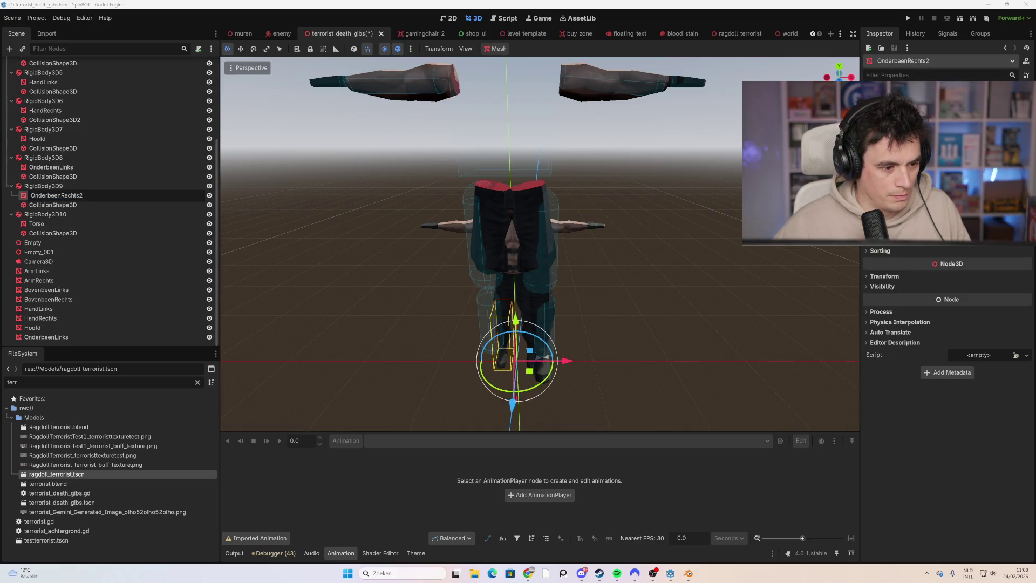
pyautogui.press('BackSpace')
pyautogui.press('Return')
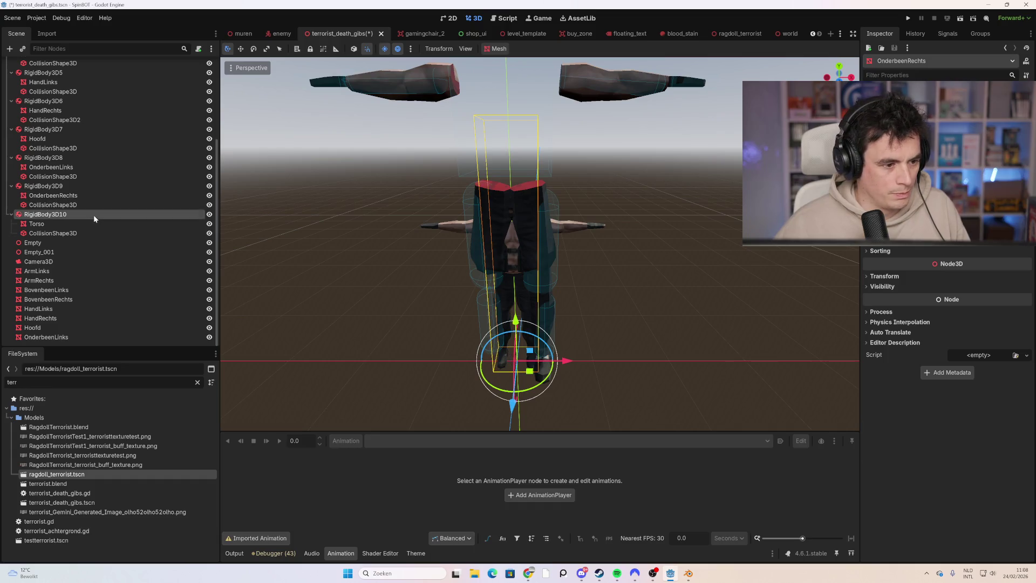
# - Delete the old OnderbeenLinks from RigidBody3D8 and move BovenbeenLinks into it
pyautogui.click(76, 176)
pyautogui.click(69, 168)
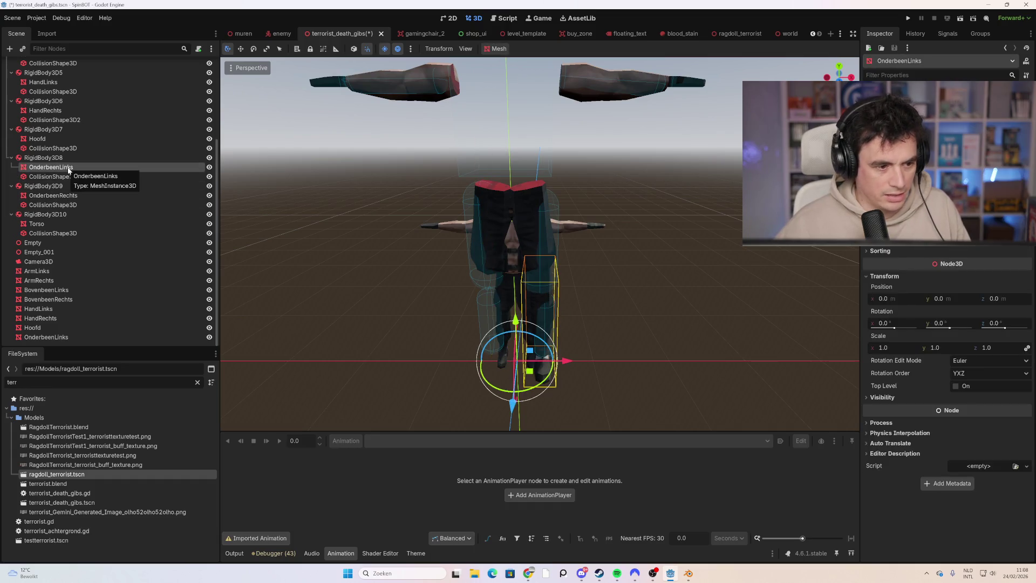
pyautogui.press('Delete')
pyautogui.click(494, 300)
pyautogui.moveTo(60, 296)
pyautogui.mouseDown()
pyautogui.moveTo(104, 185)
pyautogui.moveTo(82, 170)
pyautogui.mouseUp()
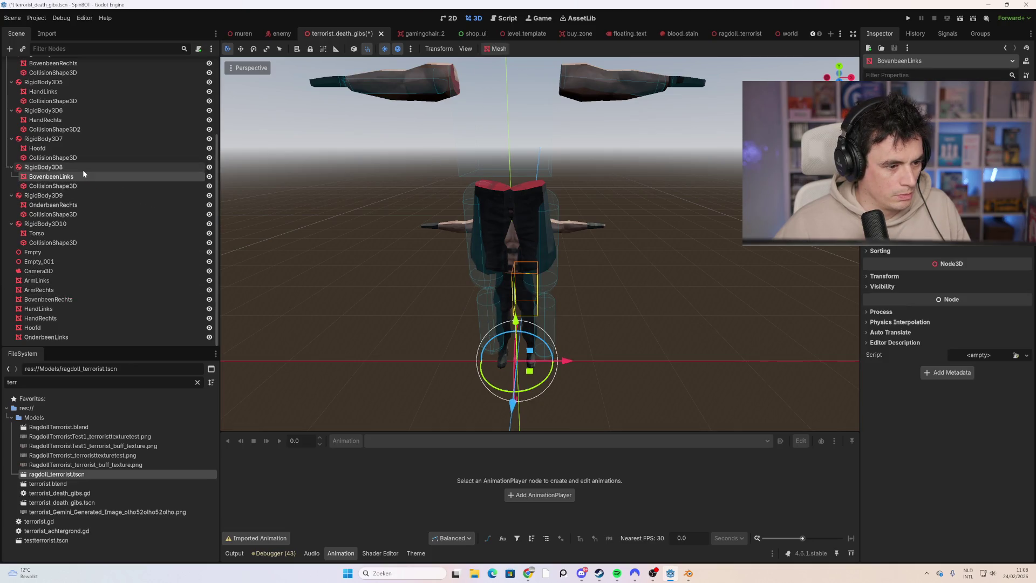
# - Replace the old Hoofd, HandRechts and HandLinks in RigidBody3D7, 6 and 5 with textured meshes
pyautogui.click(60, 139)
pyautogui.click(68, 150)
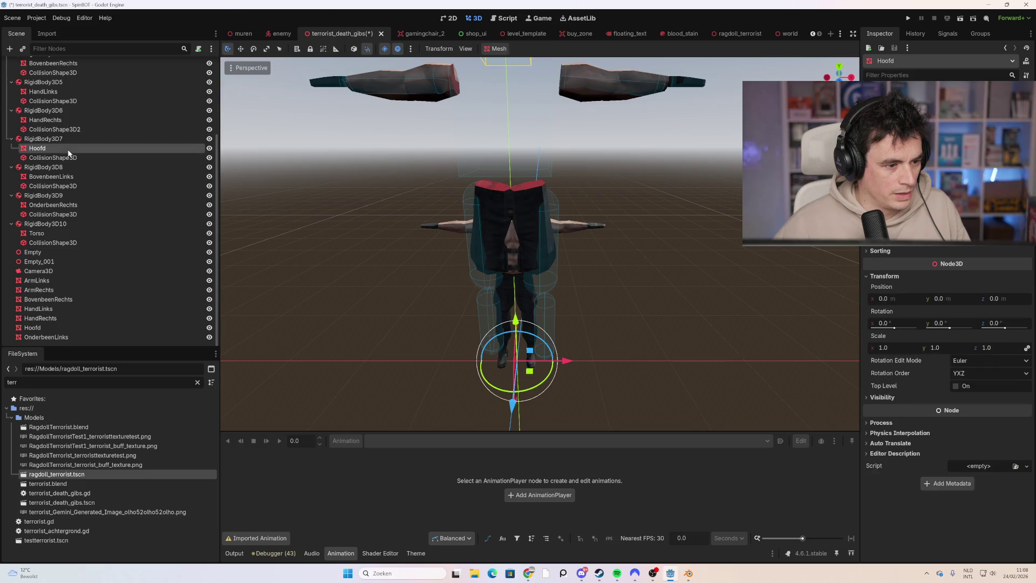
pyautogui.press('Delete')
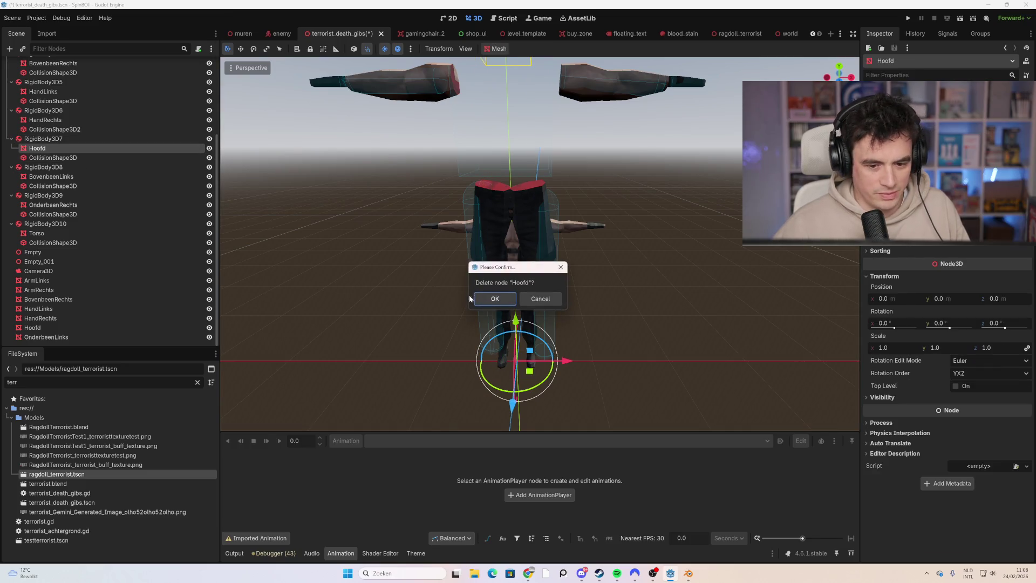
pyautogui.click(477, 298)
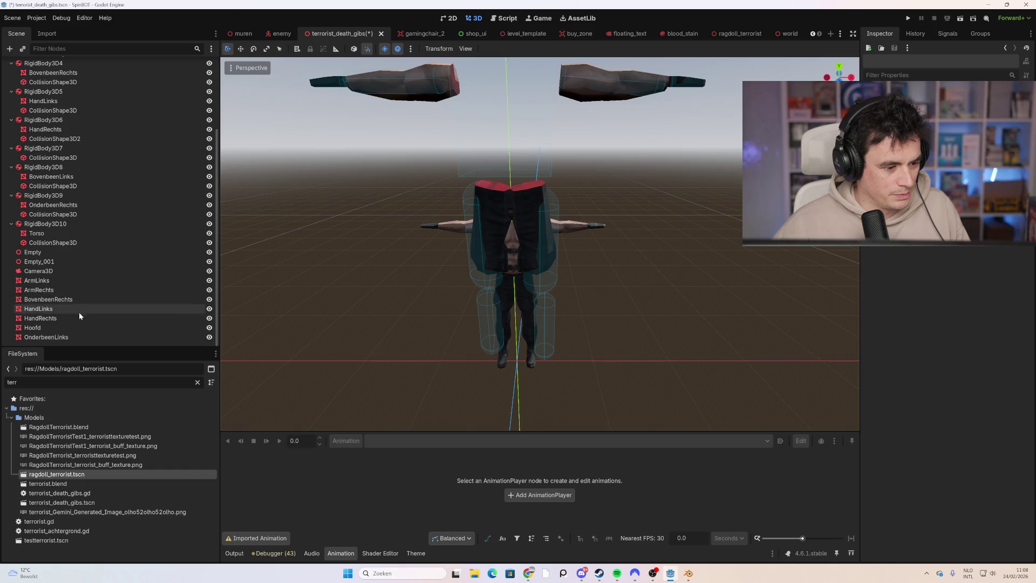
pyautogui.moveTo(69, 325)
pyautogui.mouseDown()
pyautogui.moveTo(103, 235)
pyautogui.moveTo(89, 151)
pyautogui.mouseUp()
pyautogui.click(62, 128)
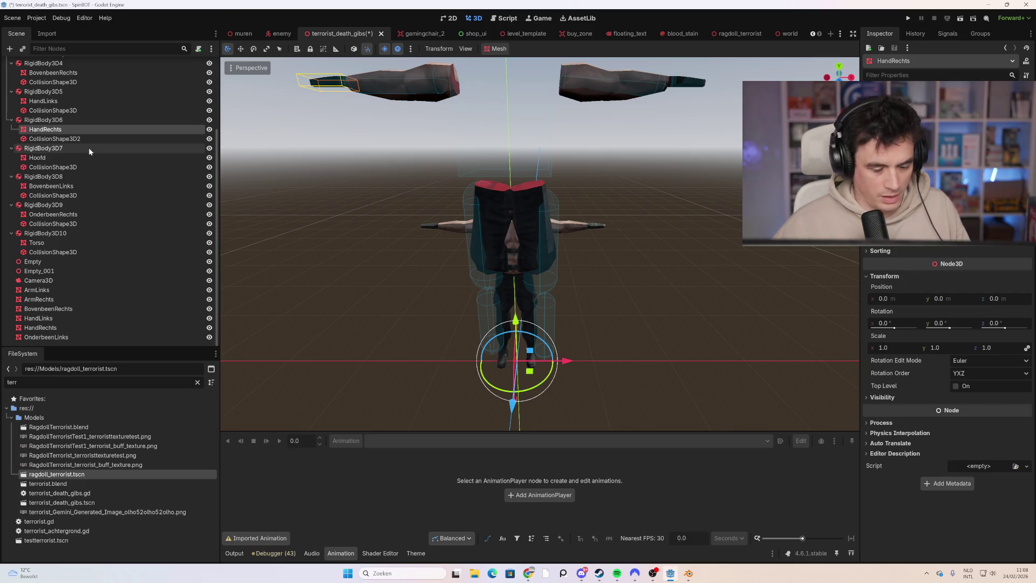
pyautogui.press('Delete')
pyautogui.click(492, 300)
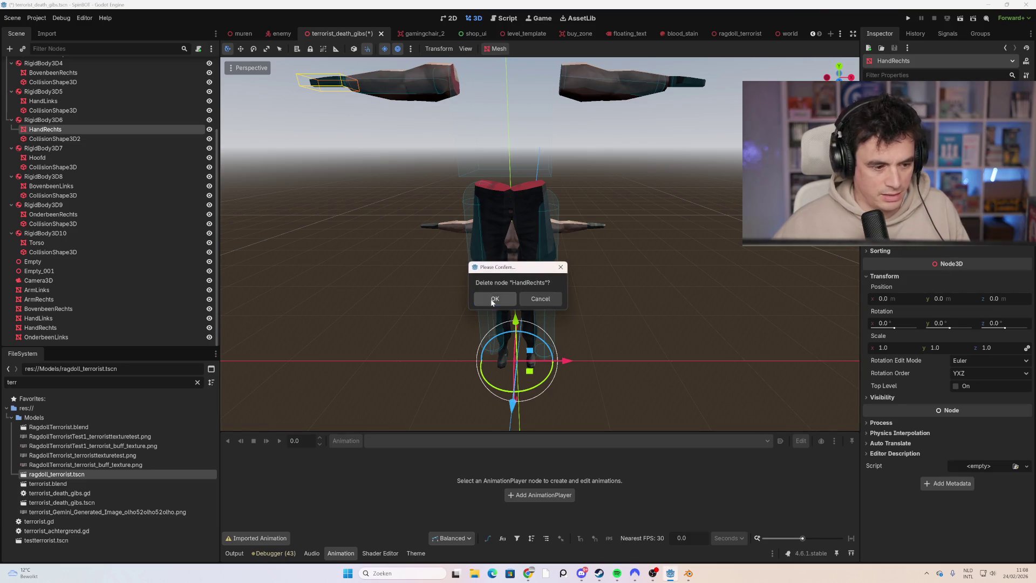
pyautogui.moveTo(47, 328)
pyautogui.mouseDown()
pyautogui.moveTo(102, 178)
pyautogui.moveTo(75, 132)
pyautogui.mouseUp()
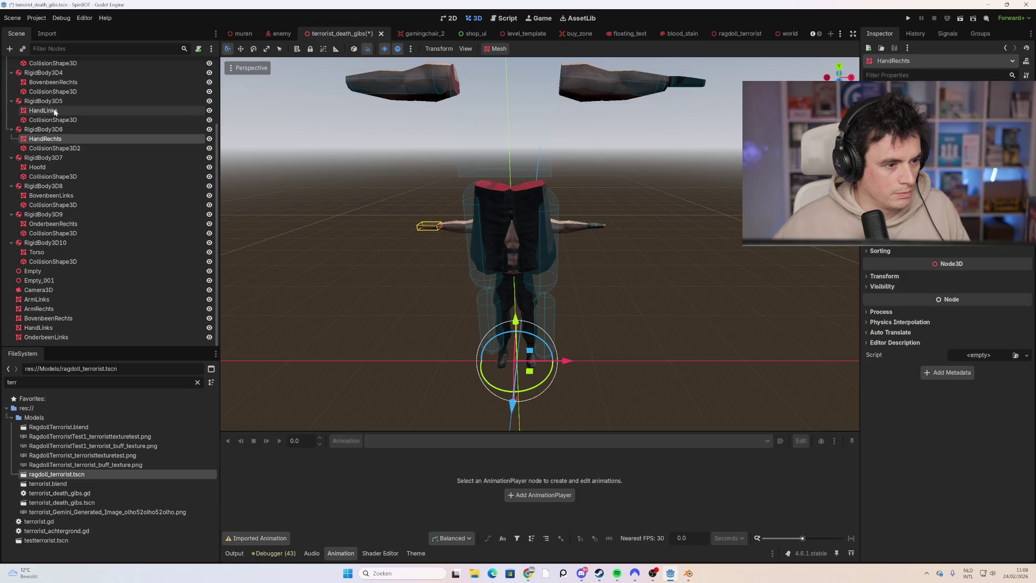
pyautogui.press('Delete')
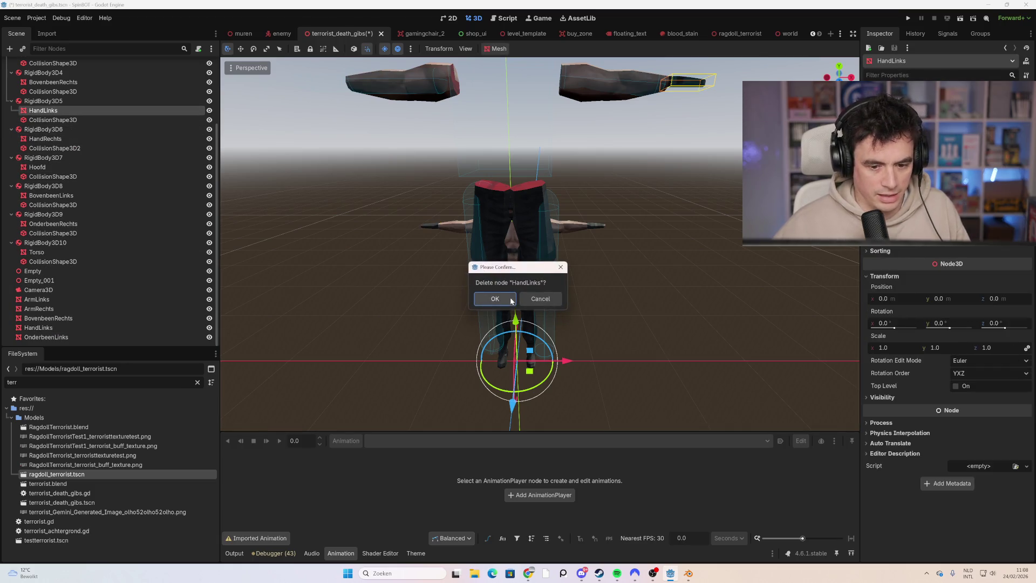
pyautogui.click(492, 300)
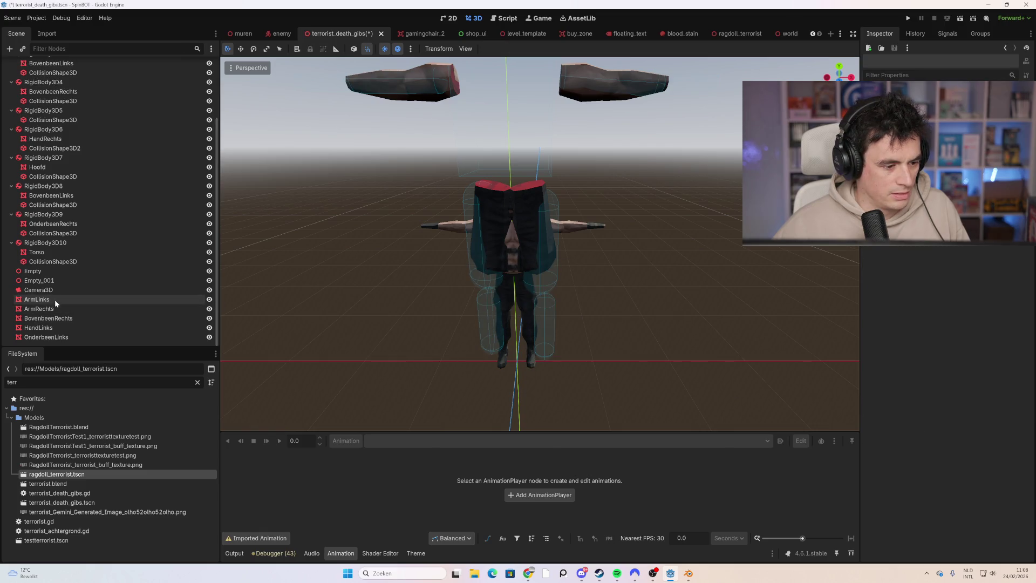
pyautogui.moveTo(67, 324)
pyautogui.mouseDown()
pyautogui.moveTo(96, 162)
pyautogui.moveTo(86, 116)
pyautogui.mouseUp()
pyautogui.click(75, 147)
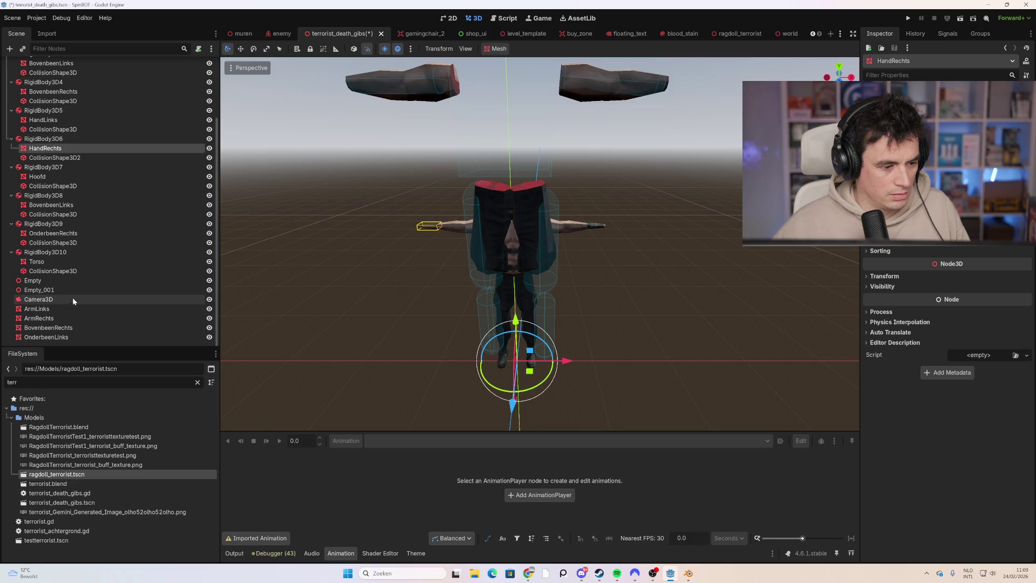
# - Replace RigidBody3D4's old BovenbeenRechts with the textured BovenbeenRechts mesh
pyautogui.scroll(2, 74, 302)
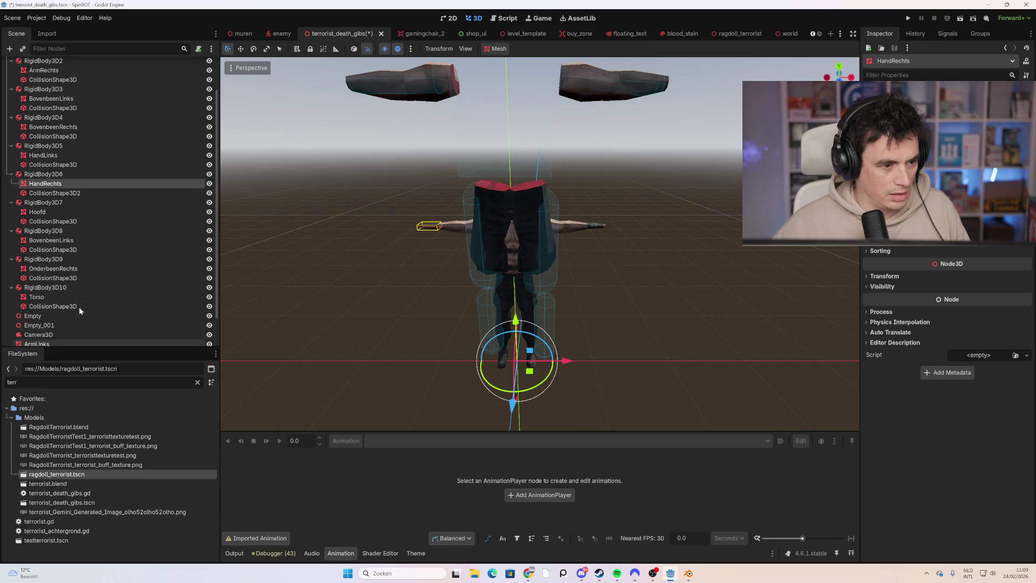
pyautogui.click(65, 128)
pyautogui.press('Delete')
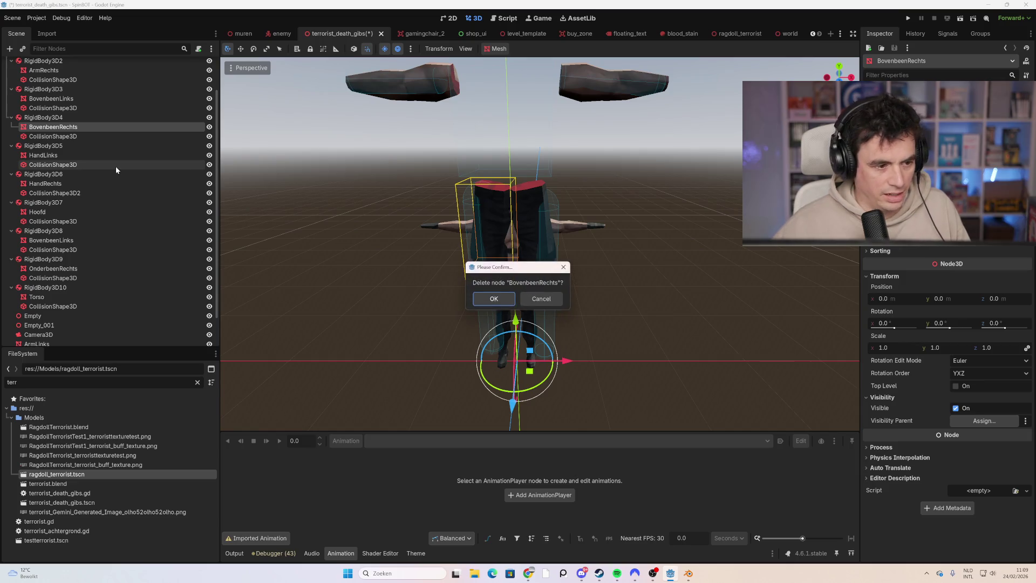
pyautogui.click(493, 299)
pyautogui.scroll(-2, 109, 290)
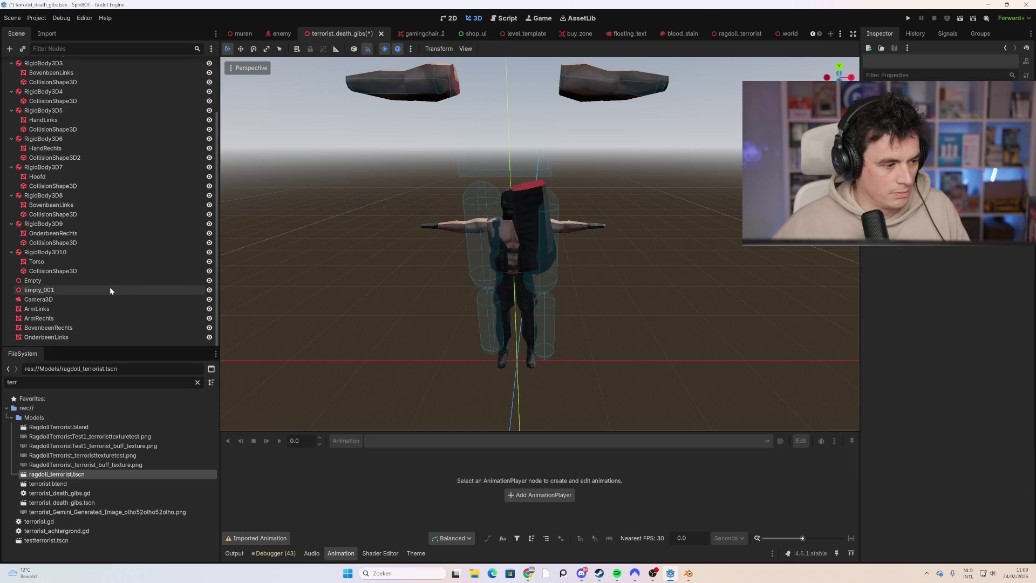
pyautogui.click(56, 328)
pyautogui.moveTo(56, 331)
pyautogui.mouseDown()
pyautogui.moveTo(108, 299)
pyautogui.moveTo(162, 190)
pyautogui.moveTo(79, 97)
pyautogui.mouseUp()
# - Delete the old BovenbeenLinks mesh from RigidBody3D3
pyautogui.scroll(3, 78, 119)
pyautogui.click(77, 110)
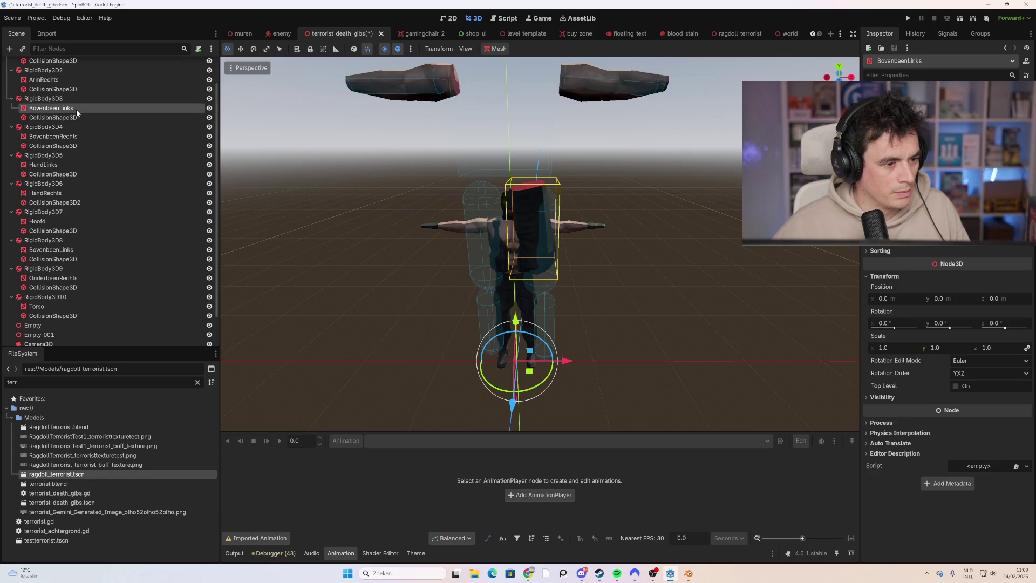
pyautogui.press('Delete')
pyautogui.click(475, 299)
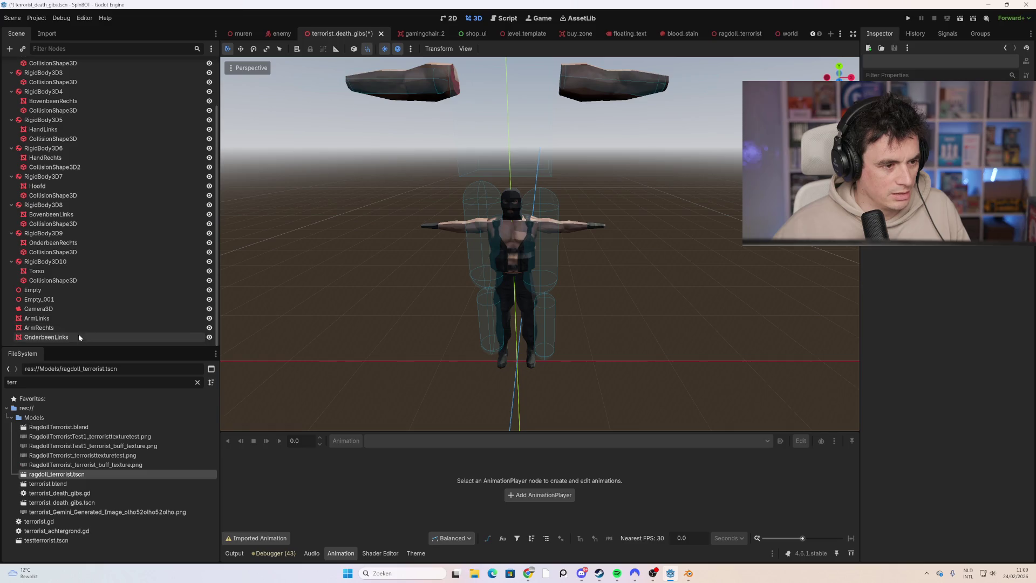
# - Move textured OnderbeenLinks into RigidBody3D3 and replace RigidBody3D2's old ArmRechts with the textured one
pyautogui.scroll(2, 79, 334)
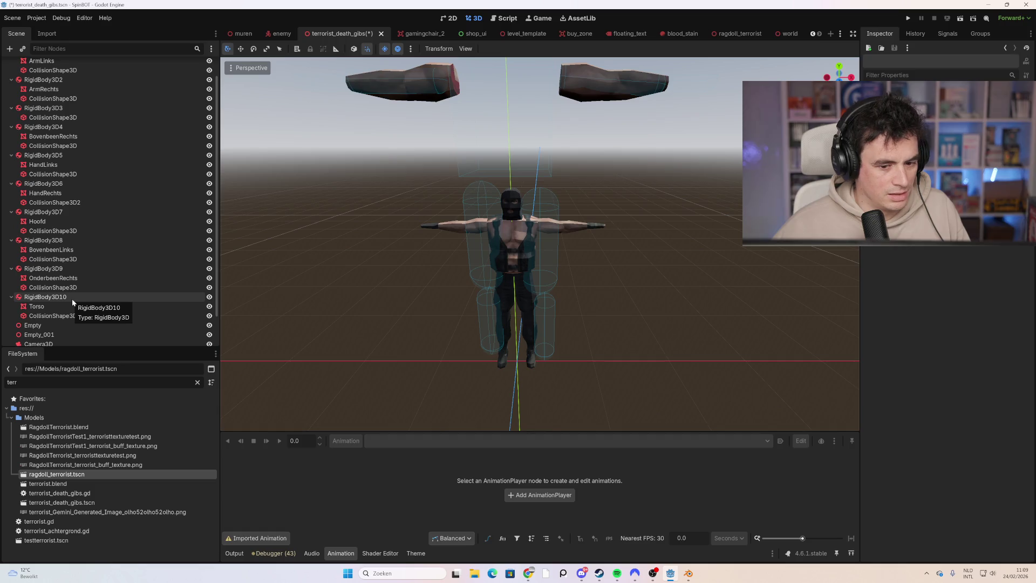
pyautogui.scroll(-2, 72, 298)
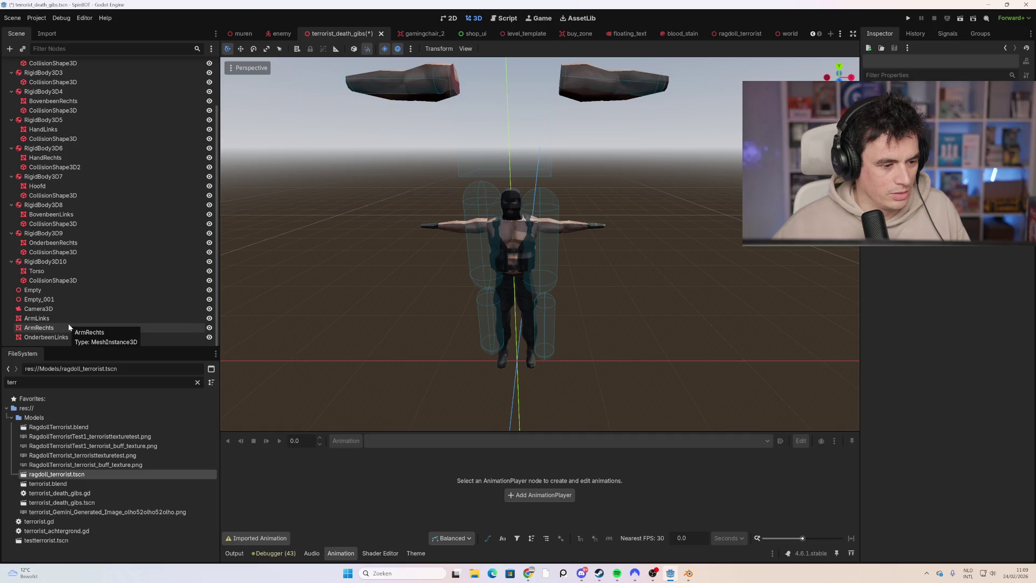
pyautogui.moveTo(49, 339)
pyautogui.mouseDown()
pyautogui.moveTo(106, 296)
pyautogui.moveTo(103, 130)
pyautogui.moveTo(84, 86)
pyautogui.mouseUp()
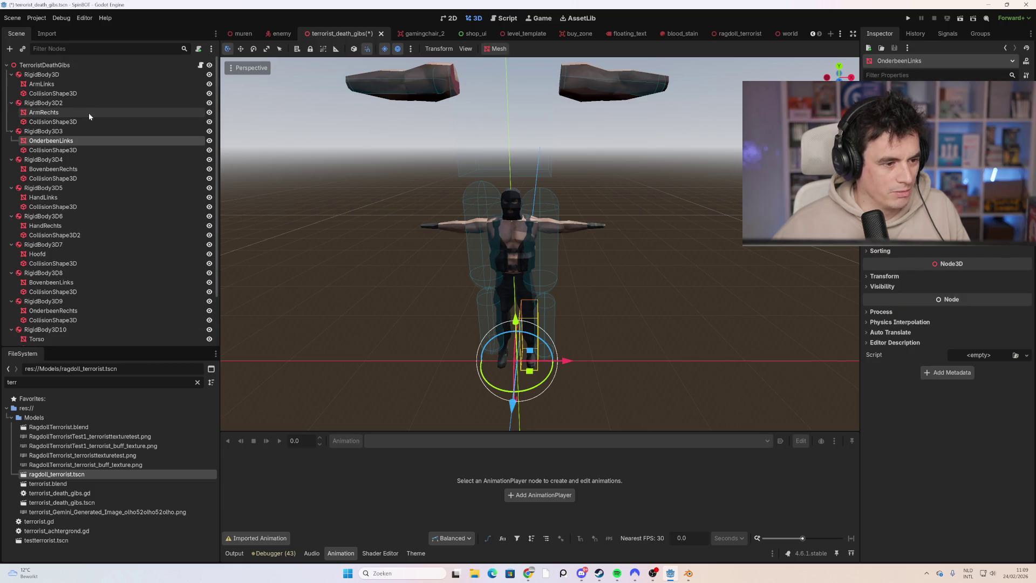
pyautogui.click(87, 113)
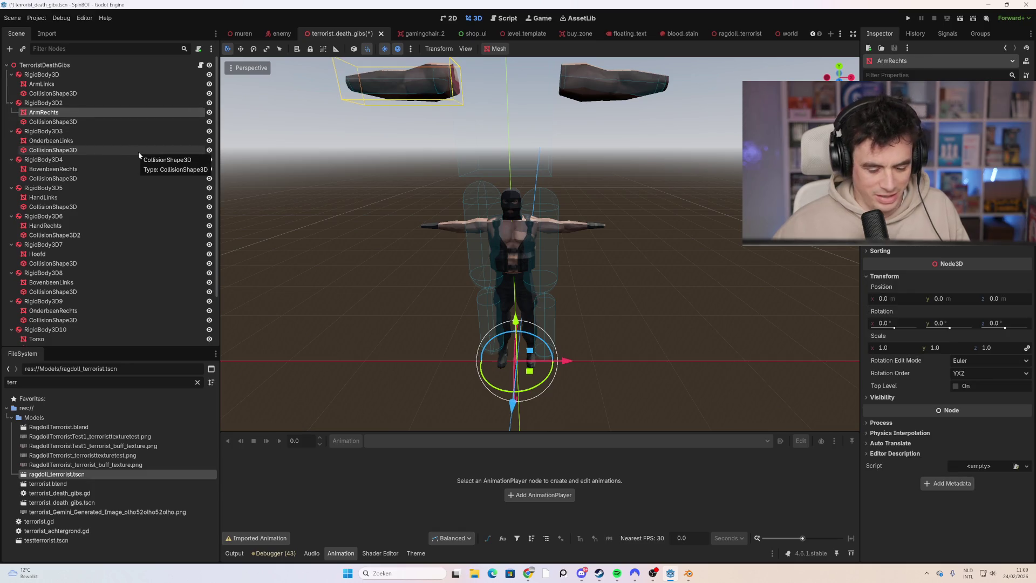
pyautogui.press('Delete')
pyautogui.press('Return')
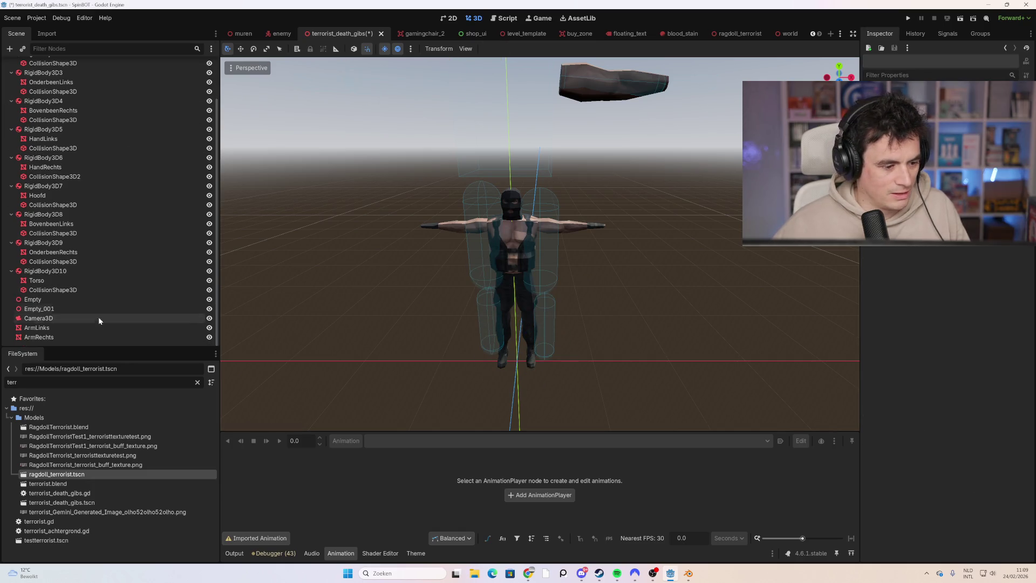
pyautogui.moveTo(70, 337)
pyautogui.mouseDown()
pyautogui.moveTo(135, 248)
pyautogui.moveTo(89, 138)
pyautogui.moveTo(103, 257)
pyautogui.moveTo(80, 108)
pyautogui.mouseUp()
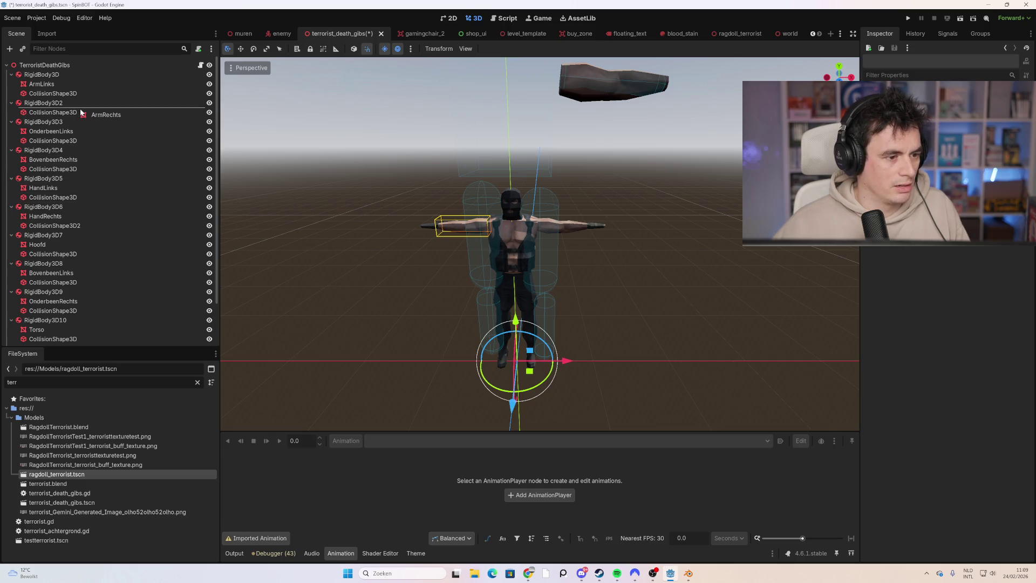
# - Replace the old ArmLinks in RigidBody3D with the textured ArmLinks mesh
pyautogui.click(60, 81)
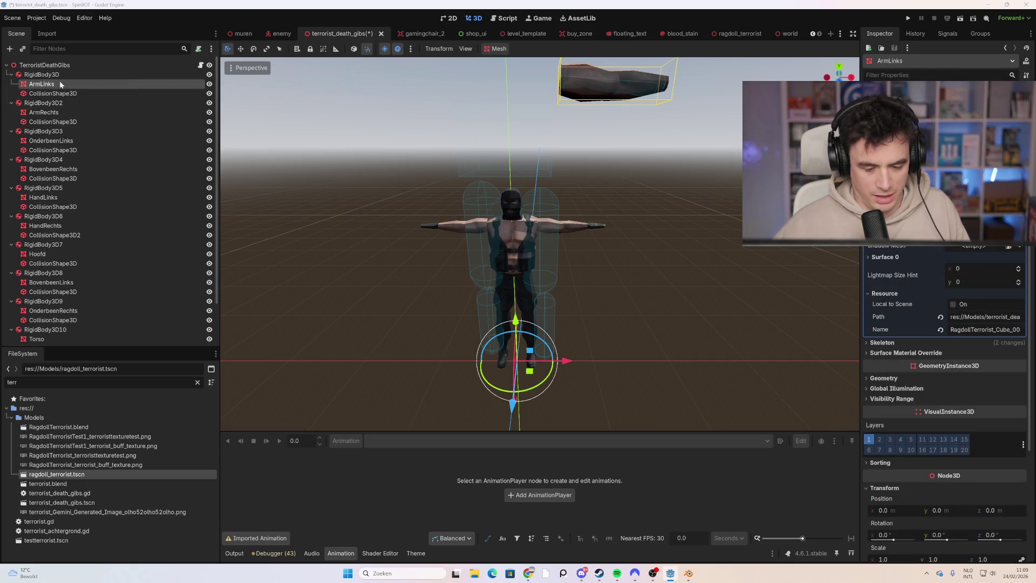
pyautogui.press('Delete')
pyautogui.click(495, 300)
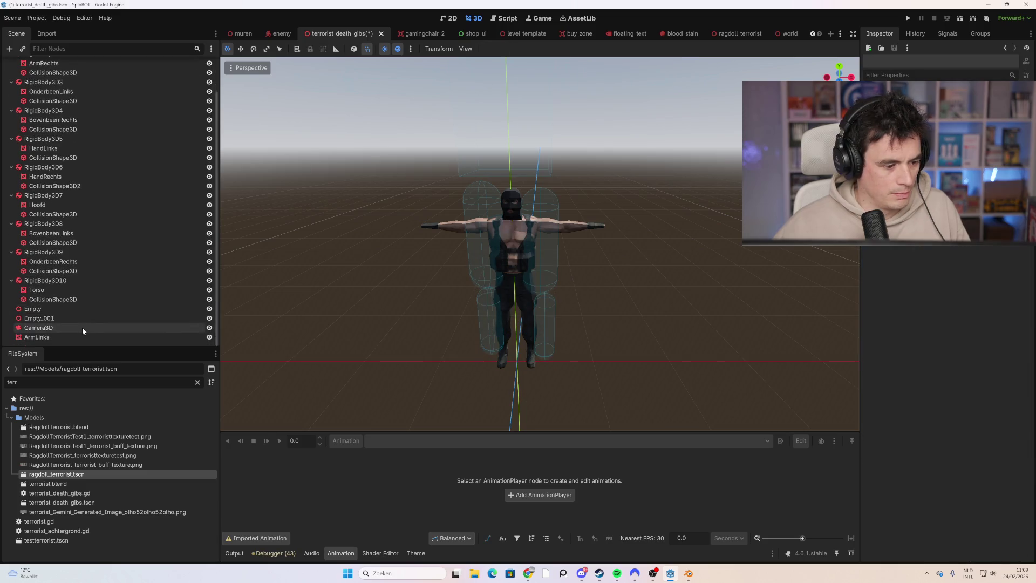
pyautogui.moveTo(52, 334)
pyautogui.mouseDown()
pyautogui.moveTo(131, 300)
pyautogui.moveTo(139, 264)
pyautogui.moveTo(101, 81)
pyautogui.mouseUp()
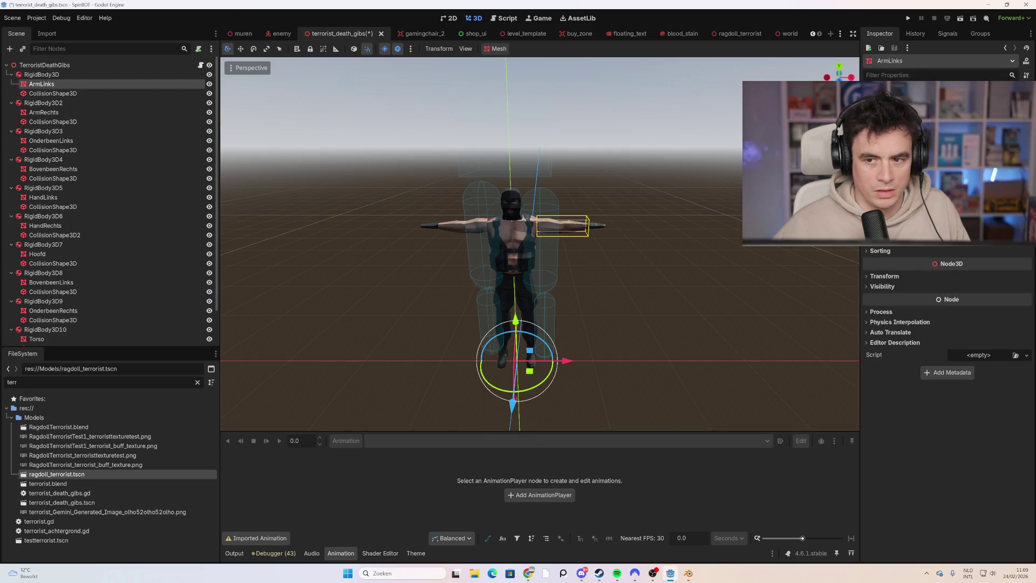
# - Cycle the viewport through bottom, top and side views to Front Orthogonal
pyautogui.click(840, 68)
pyautogui.click(840, 77)
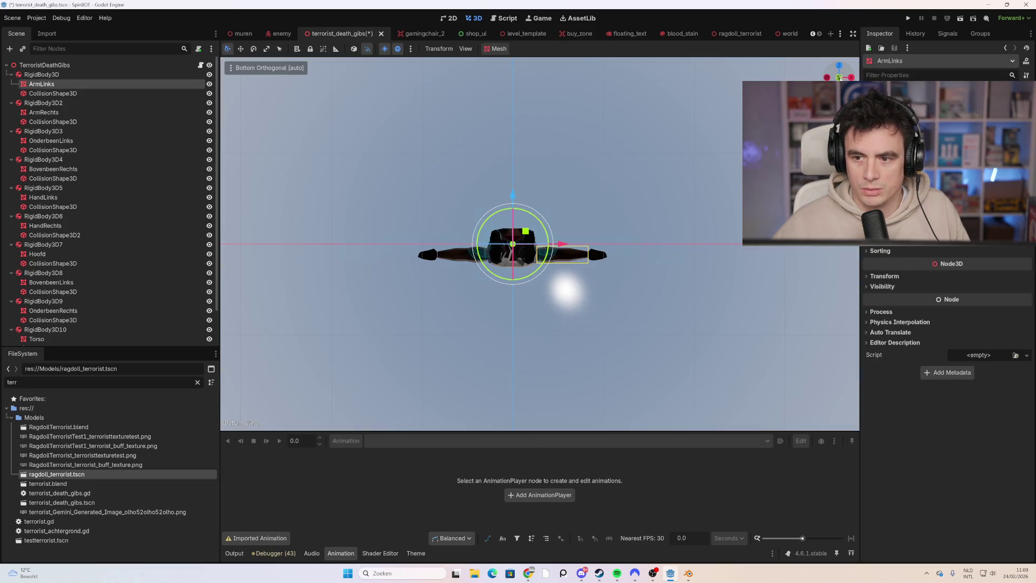
pyautogui.click(840, 77)
pyautogui.click(850, 77)
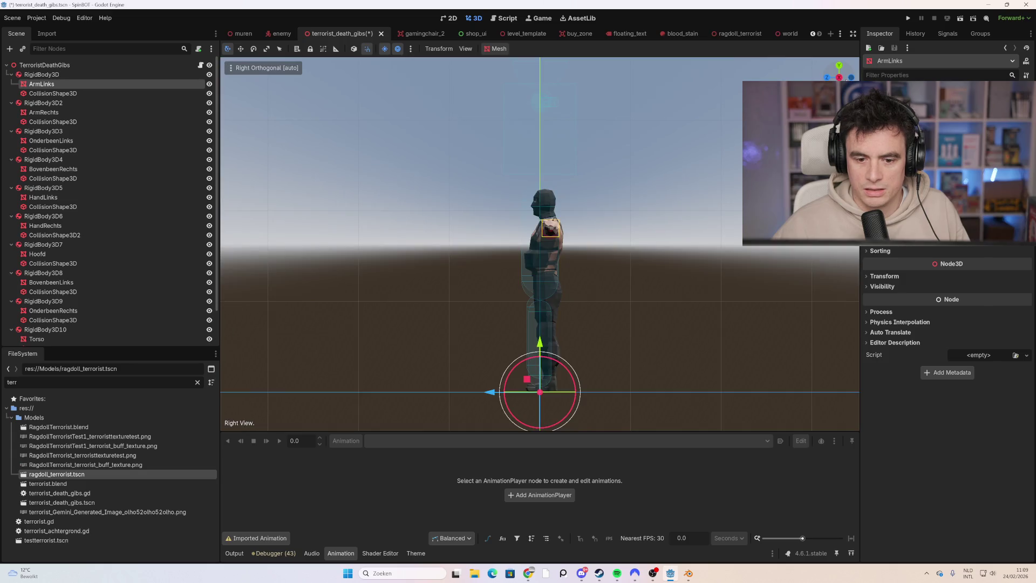
pyautogui.click(827, 77)
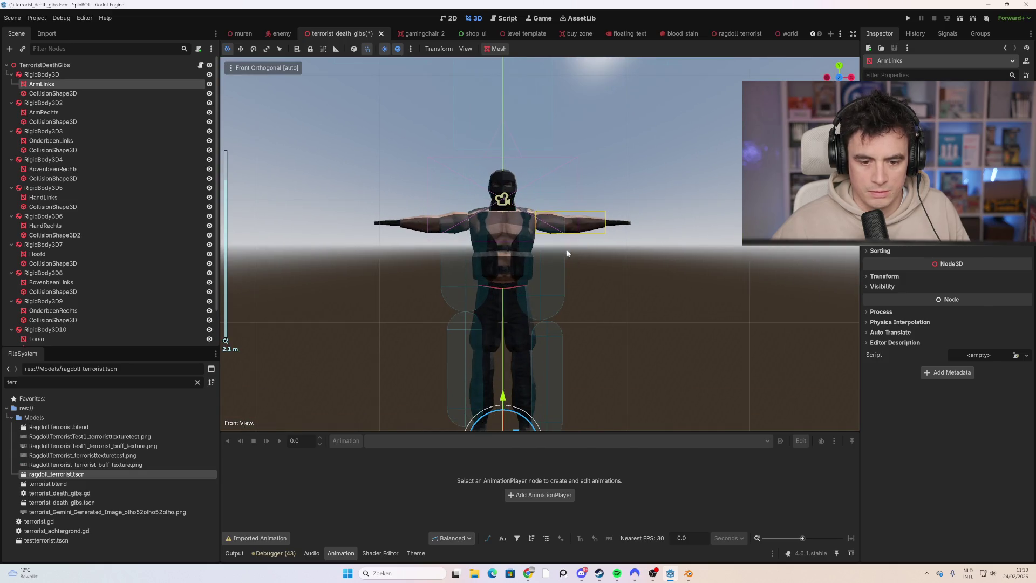
# - Zoom in, check a leg collision shape, and select the ArmLinks mesh
pyautogui.click(524, 114)
pyautogui.scroll(-5, 556, 222)
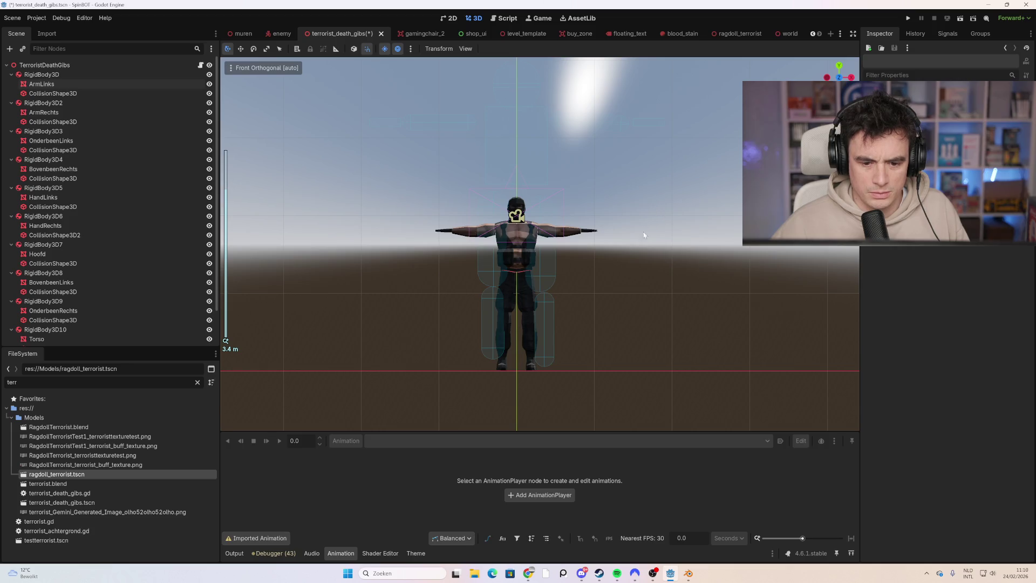
pyautogui.scroll(5, 546, 342)
pyautogui.click(545, 364)
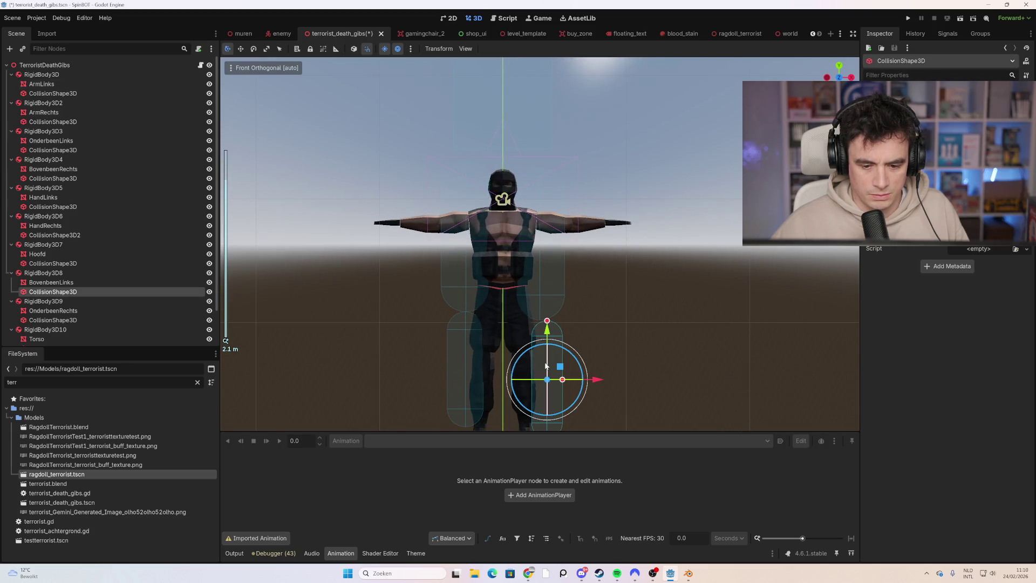
pyautogui.scroll(-5, 657, 245)
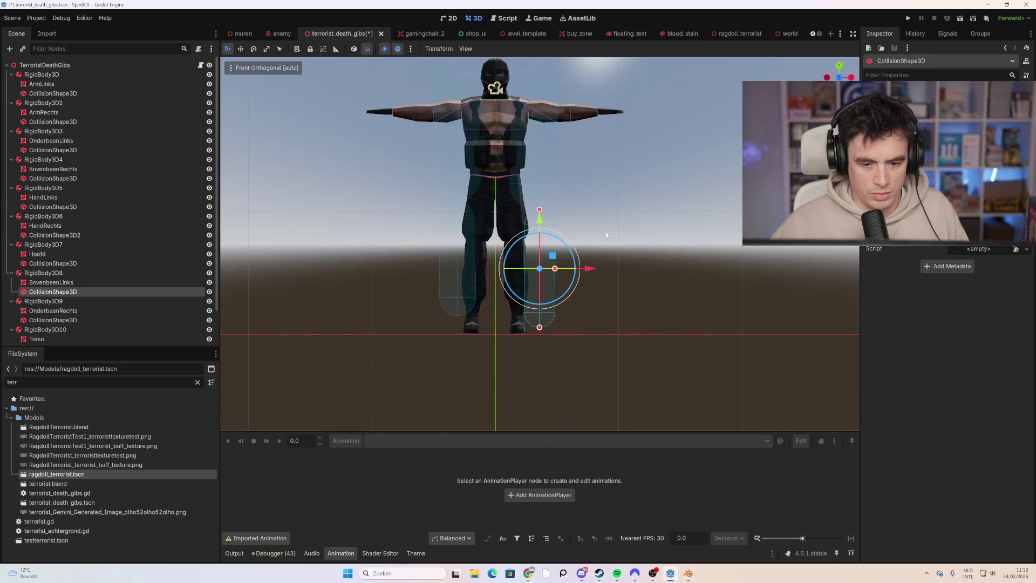
pyautogui.scroll(2, 582, 234)
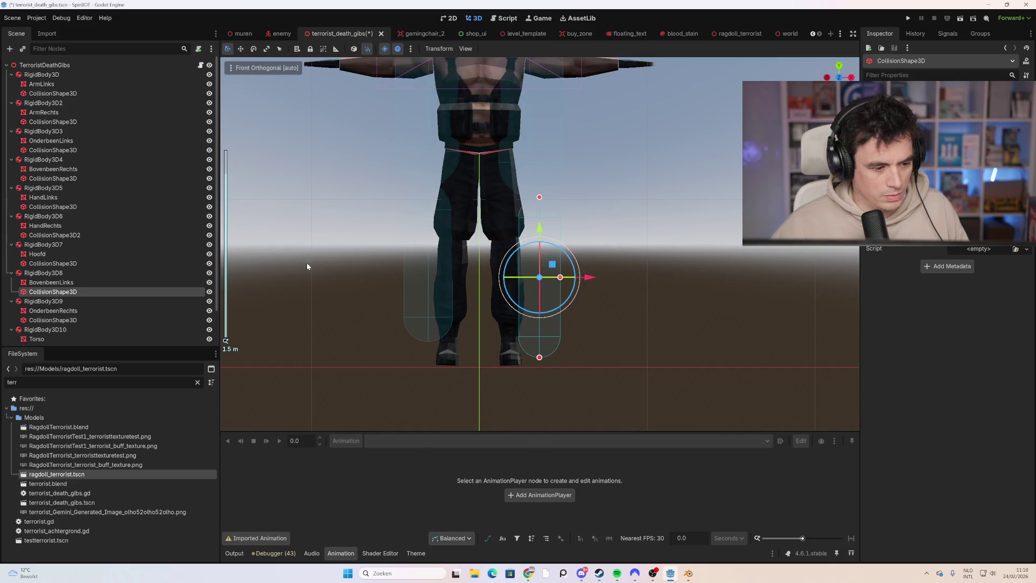
pyautogui.click(58, 83)
pyautogui.scroll(-2, 484, 197)
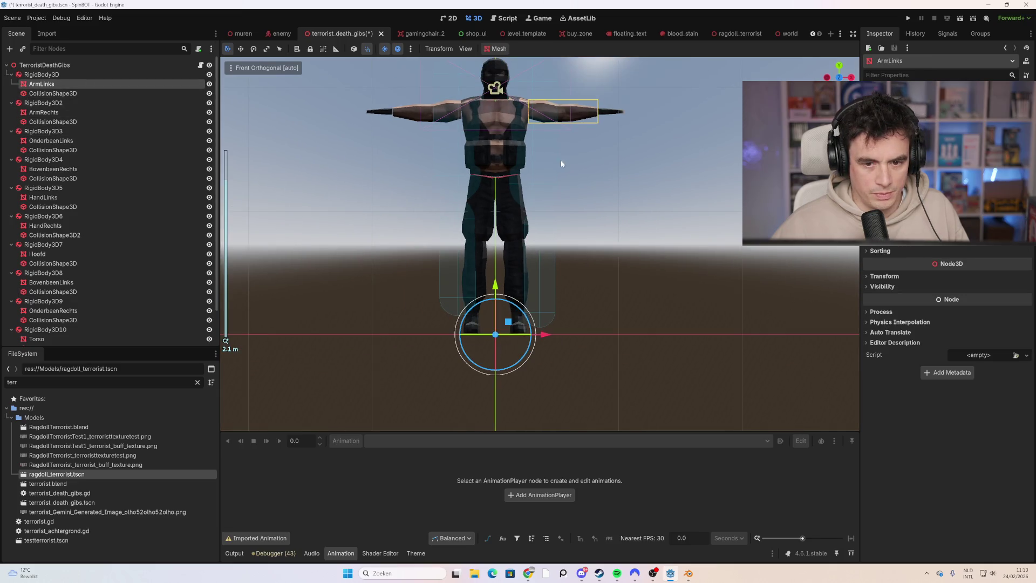
# - Focus on ArmLinks and lower its collision capsule onto the arm with the move tool
pyautogui.press('f')
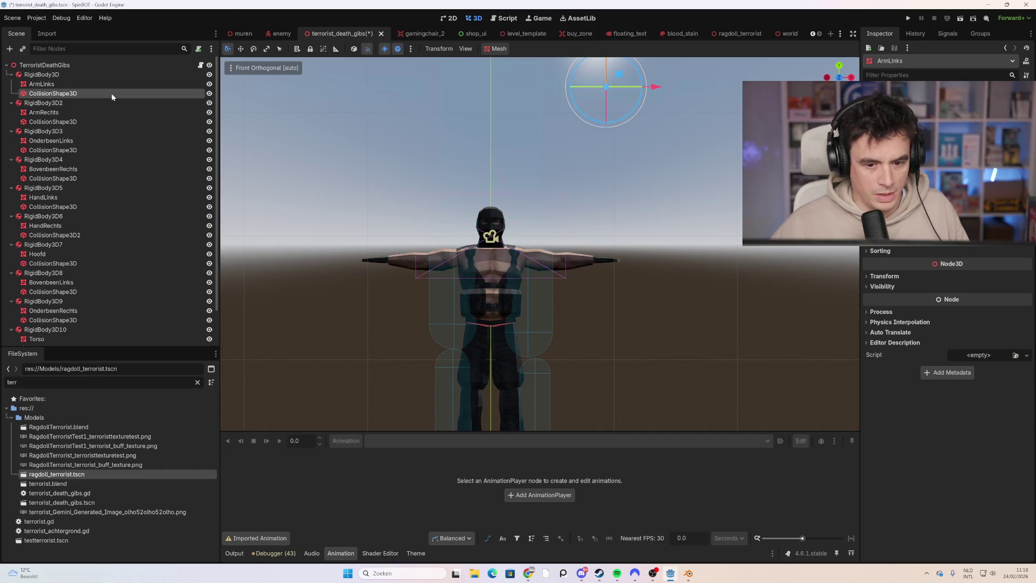
pyautogui.click(111, 93)
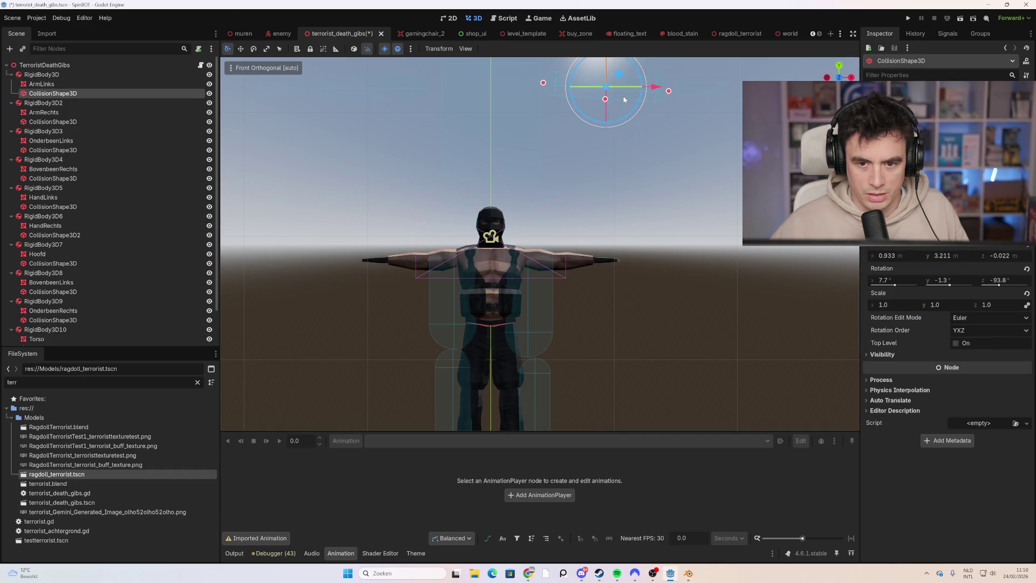
pyautogui.scroll(1, 615, 94)
pyautogui.press('w')
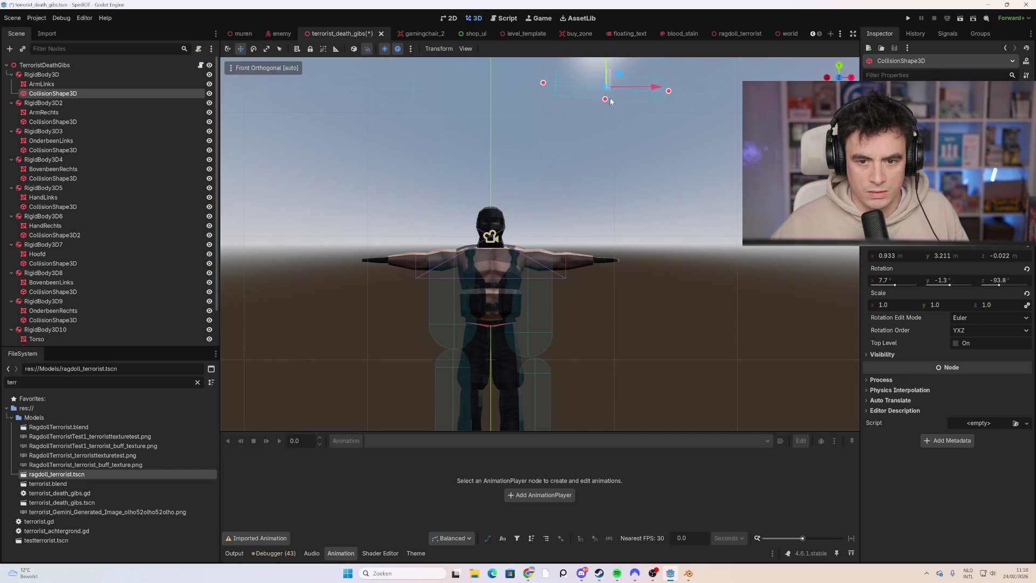
pyautogui.scroll(-2, 616, 86)
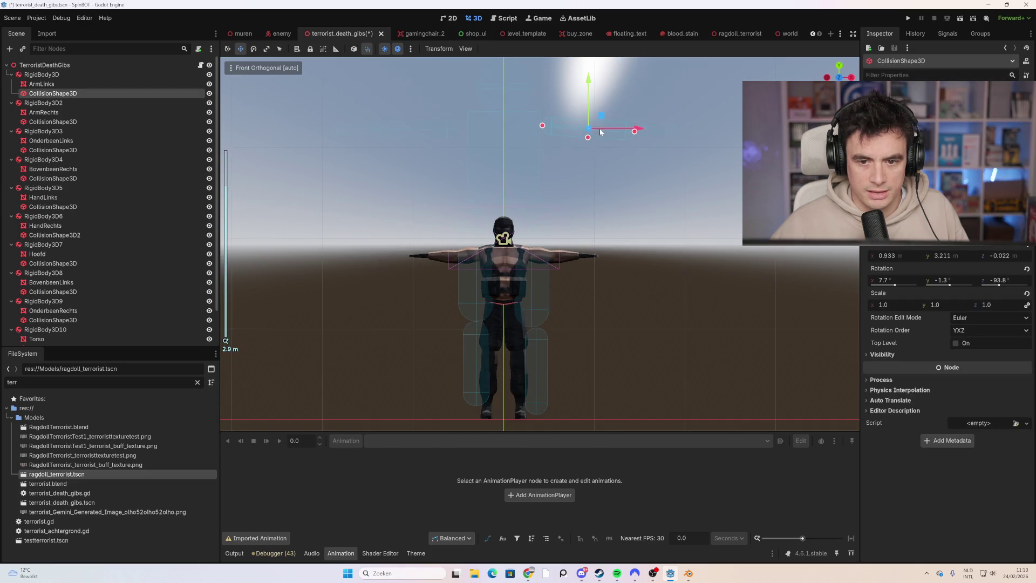
pyautogui.moveTo(593, 135)
pyautogui.mouseDown()
pyautogui.moveTo(591, 221)
pyautogui.moveTo(603, 229)
pyautogui.moveTo(593, 267)
pyautogui.moveTo(593, 216)
pyautogui.moveTo(591, 238)
pyautogui.moveTo(588, 225)
pyautogui.mouseUp()
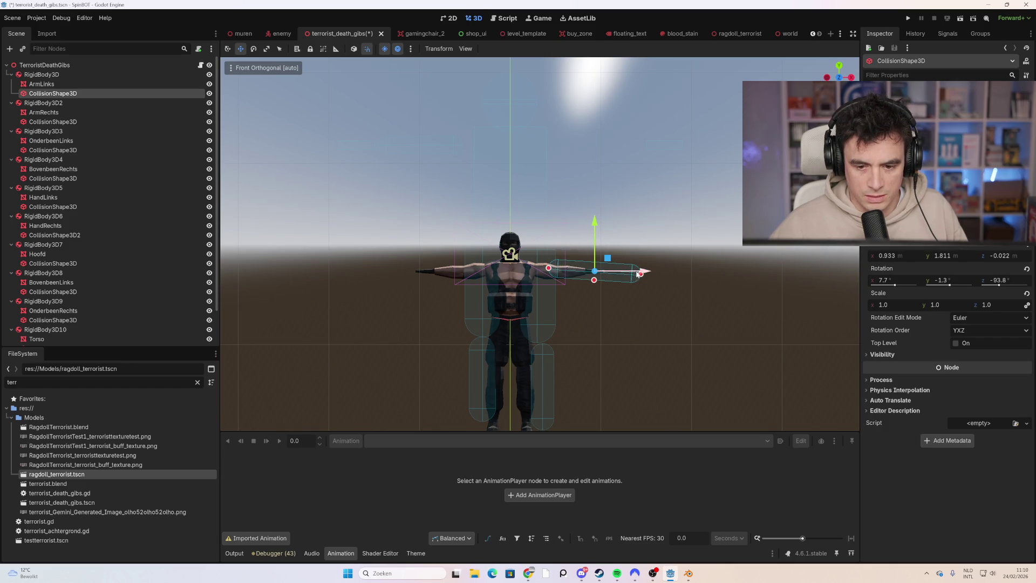
# - Resize the arm capsule to about 0.46 height and shift it inward to x 0.519
pyautogui.scroll(3, 641, 276)
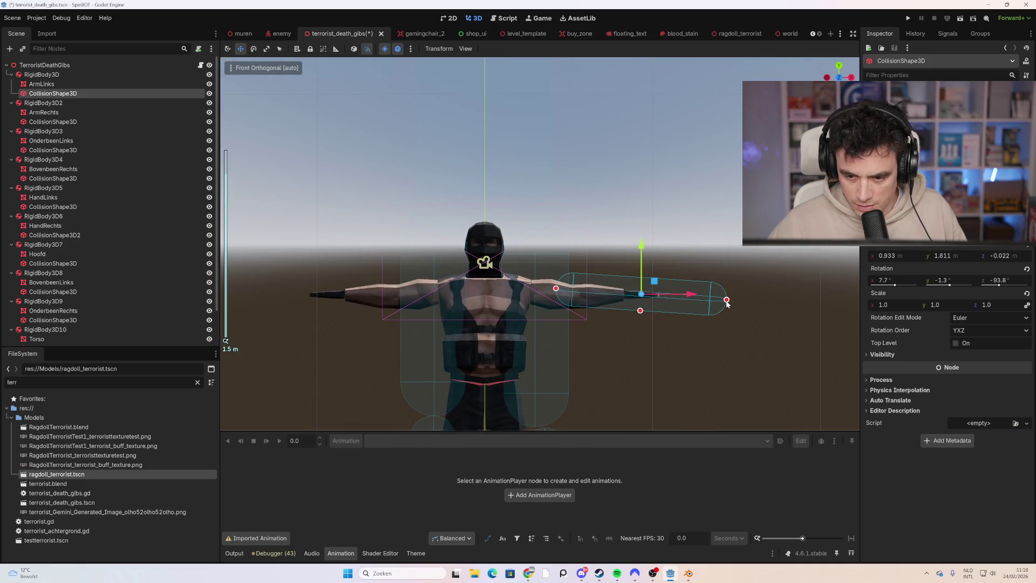
pyautogui.moveTo(726, 301); pyautogui.dragTo(703, 304)
pyautogui.moveTo(642, 297); pyautogui.dragTo(705, 305)
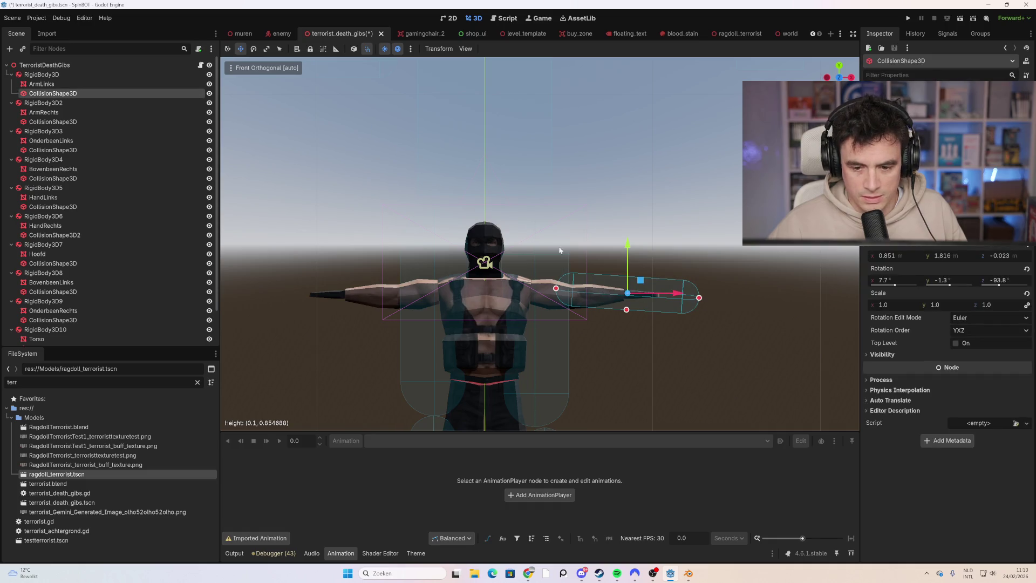
pyautogui.moveTo(667, 295)
pyautogui.mouseDown()
pyautogui.moveTo(615, 293)
pyautogui.moveTo(650, 300)
pyautogui.moveTo(621, 301)
pyautogui.mouseUp()
pyautogui.hotkey('ctrl', 'z')
pyautogui.moveTo(522, 293); pyautogui.dragTo(532, 293)
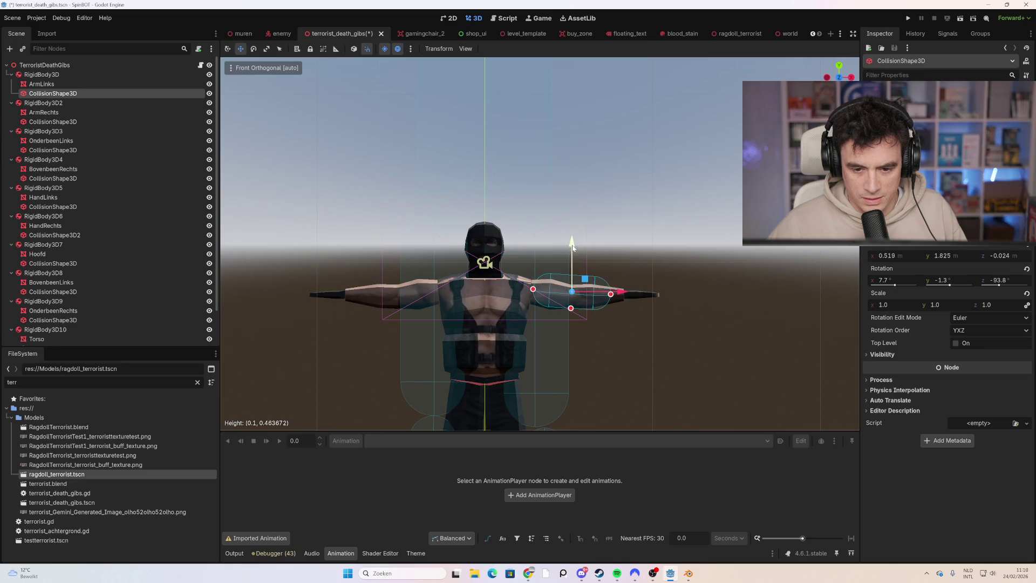
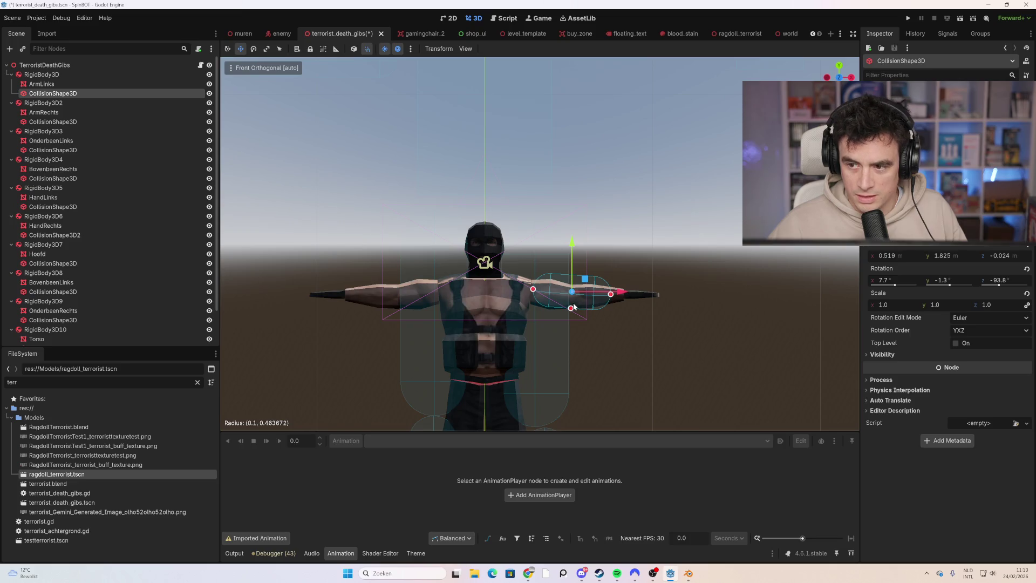
# - Move the ArmRechts collision capsule down onto the right arm and shorten it to the arm's length
pyautogui.scroll(2, 390, 309)
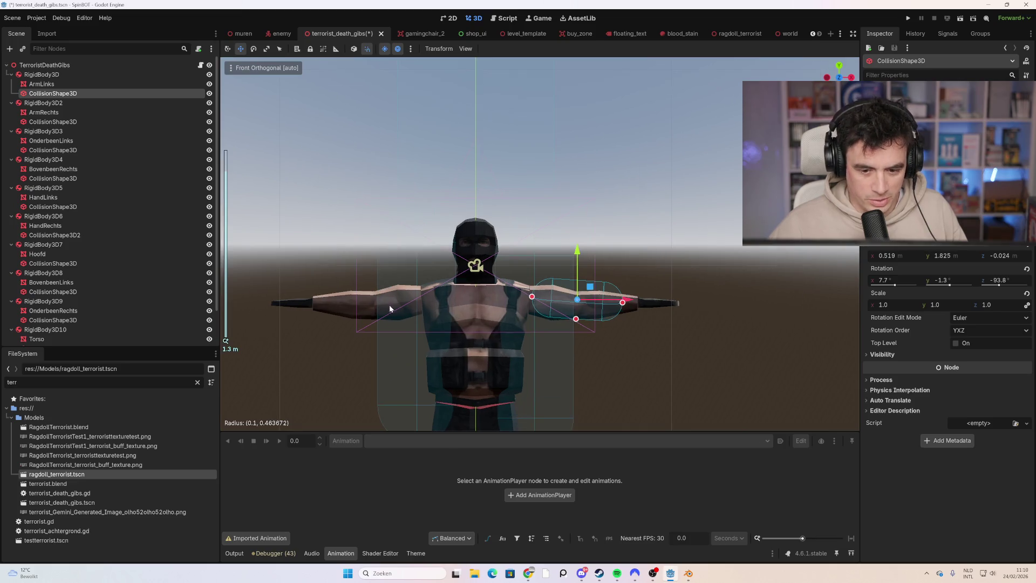
pyautogui.scroll(-2, 555, 226)
pyautogui.click(444, 211)
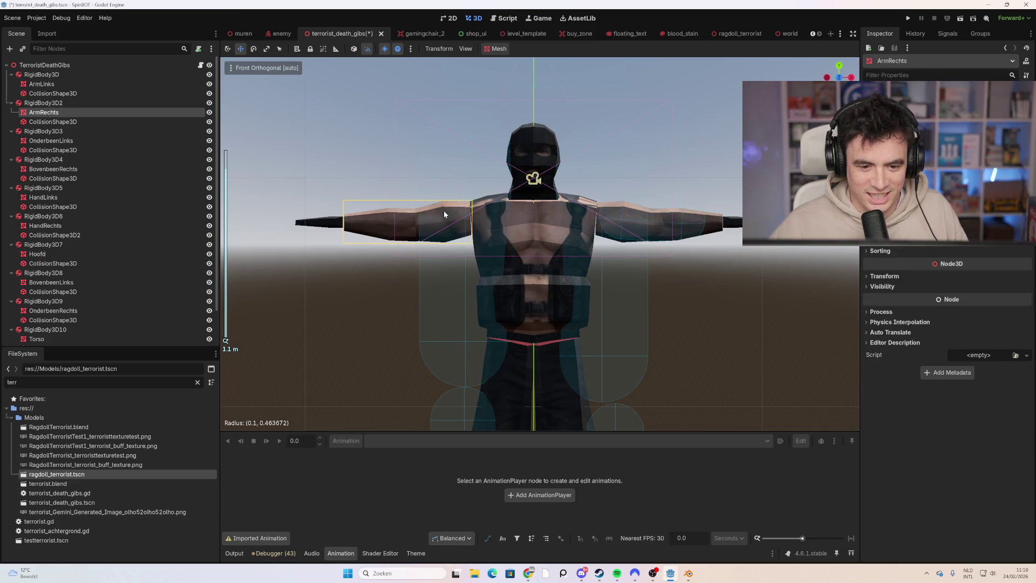
pyautogui.scroll(-5, 480, 225)
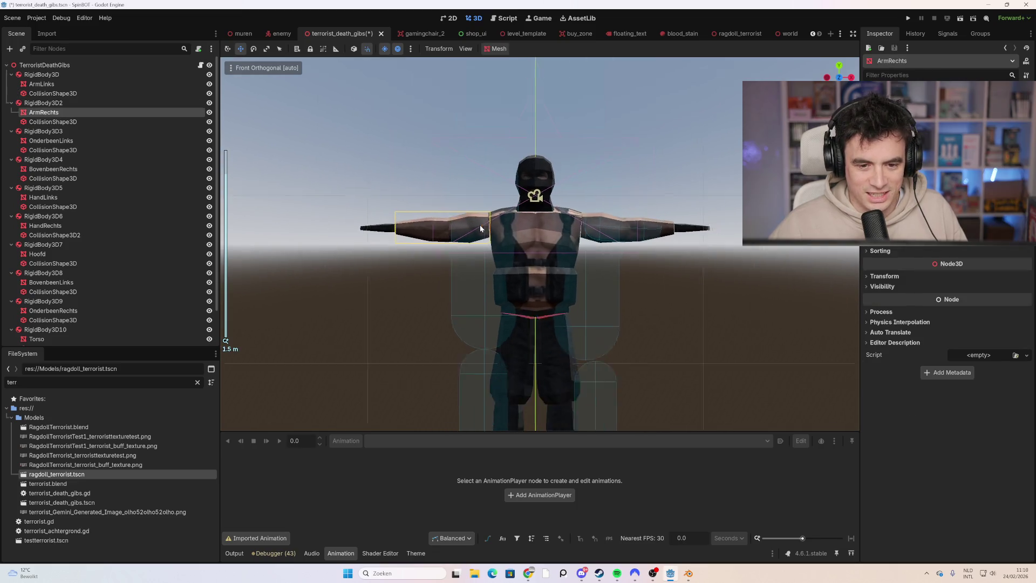
pyautogui.click(112, 120)
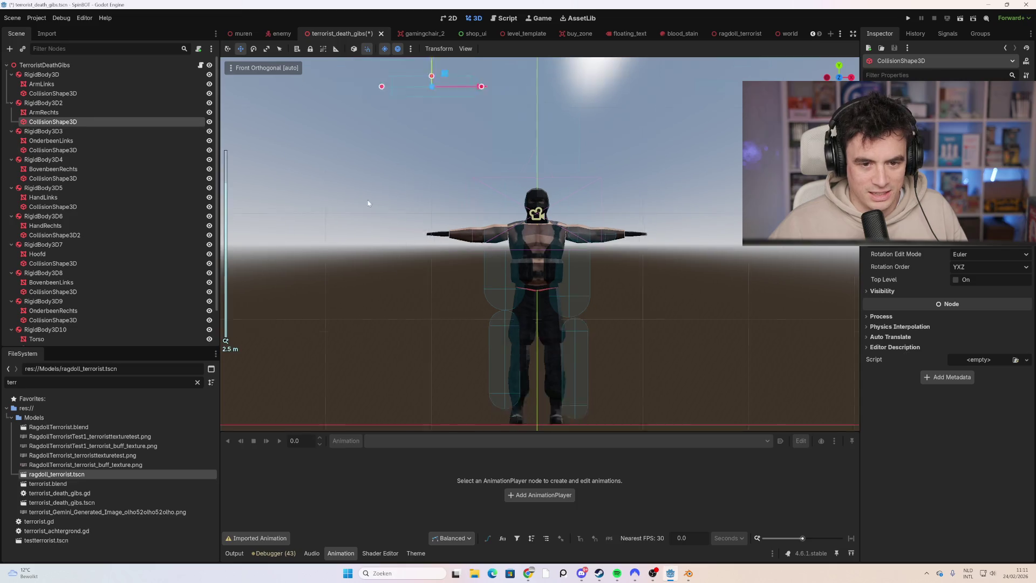
pyautogui.scroll(-5, 431, 156)
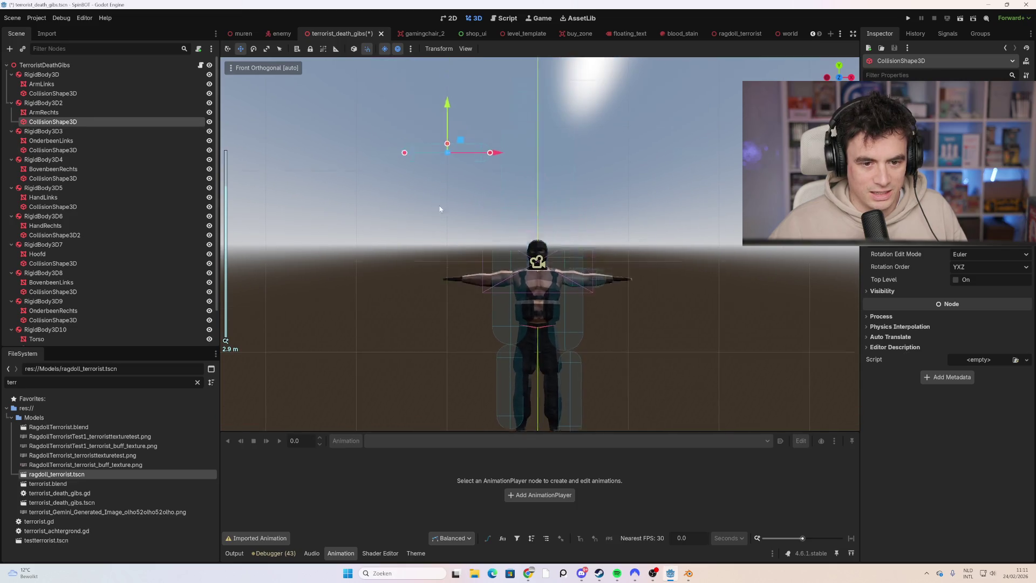
pyautogui.moveTo(441, 154); pyautogui.dragTo(455, 270)
pyautogui.moveTo(491, 312)
pyautogui.mouseDown()
pyautogui.moveTo(443, 313)
pyautogui.moveTo(537, 313)
pyautogui.moveTo(462, 313)
pyautogui.mouseUp()
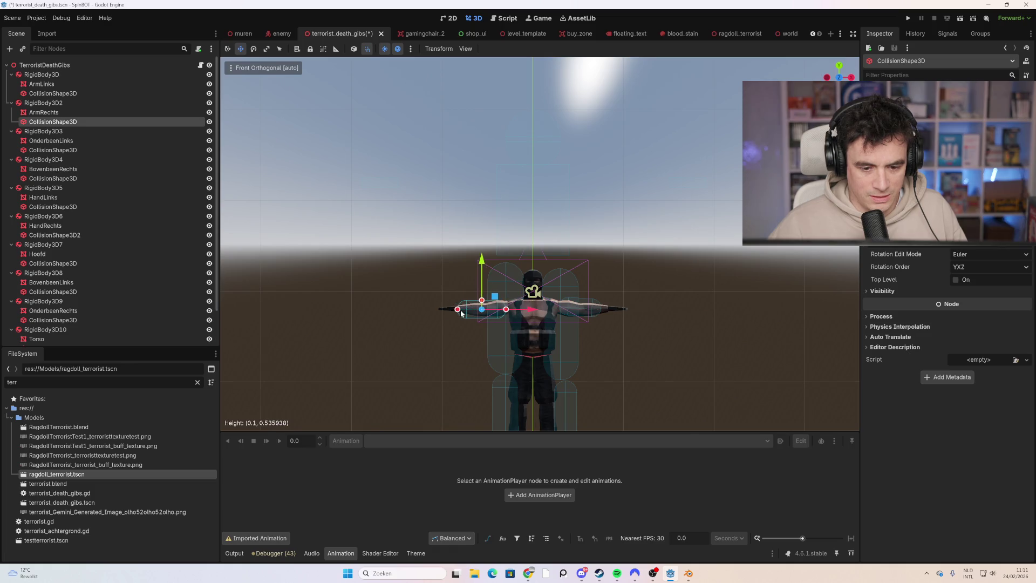
pyautogui.click(541, 330)
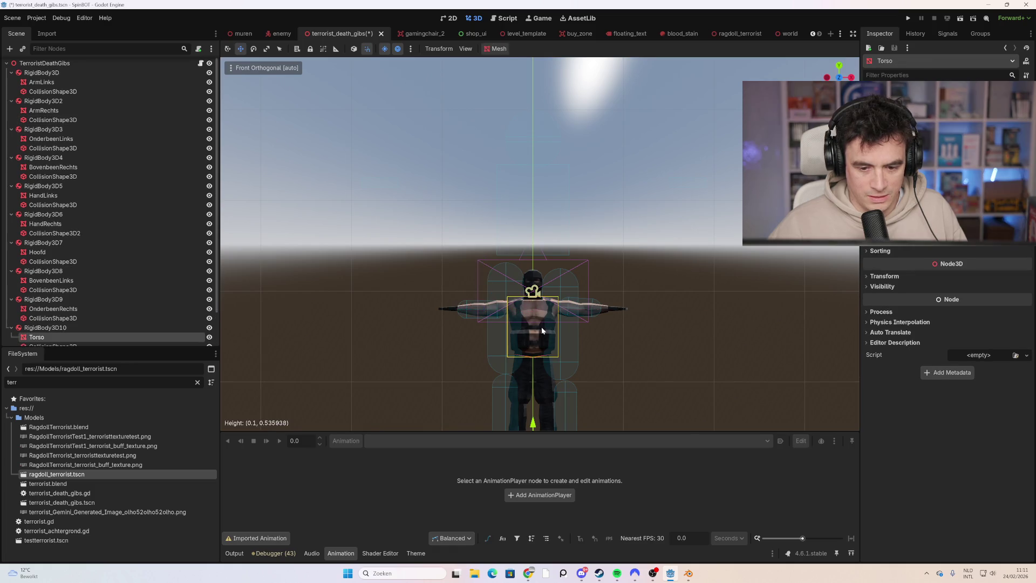
pyautogui.click(557, 250)
pyautogui.scroll(-3, 577, 329)
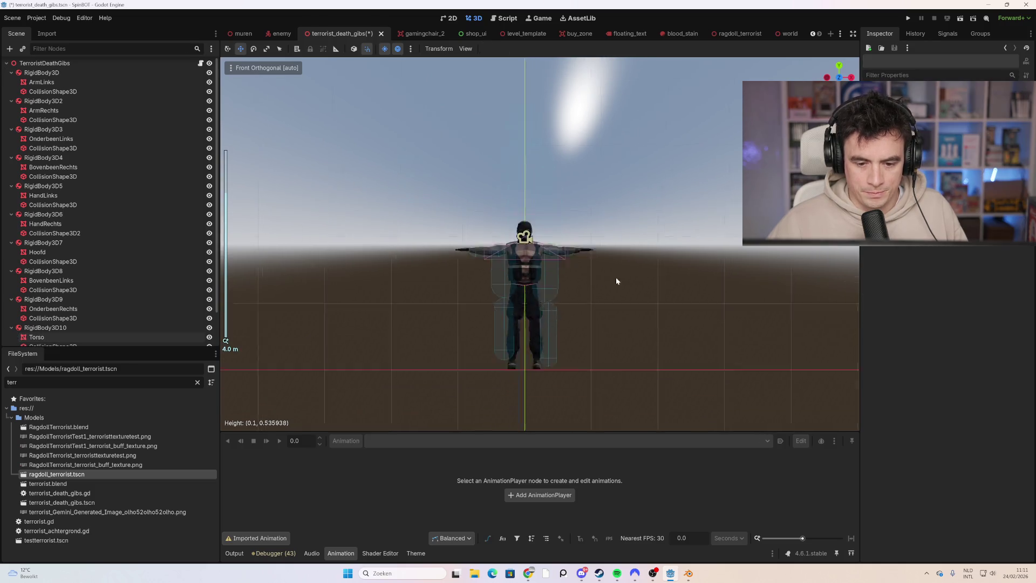
pyautogui.scroll(2, 524, 264)
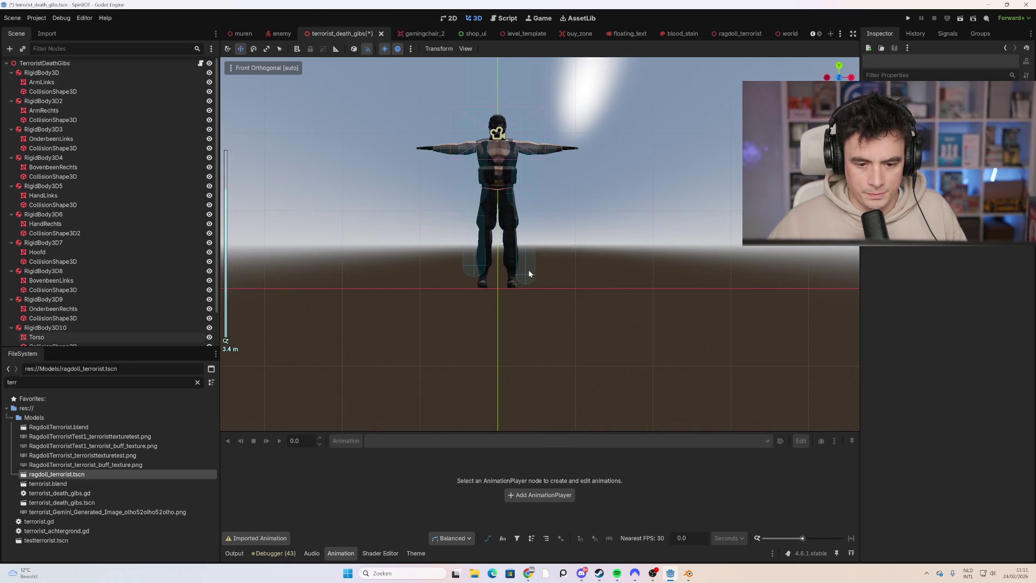
# - Fit the RigidBody3D9 lower-leg capsule onto its shin by moving, thinning and shortening it
pyautogui.click(529, 270)
pyautogui.moveTo(528, 244)
pyautogui.mouseDown()
pyautogui.moveTo(529, 323)
pyautogui.moveTo(528, 246)
pyautogui.mouseUp()
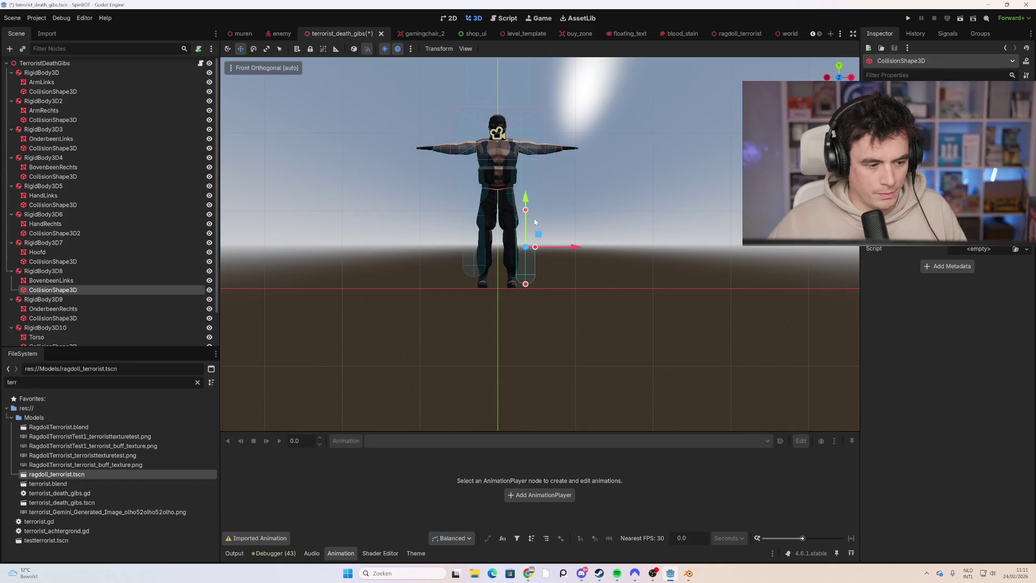
pyautogui.moveTo(526, 199)
pyautogui.mouseDown()
pyautogui.moveTo(528, 183)
pyautogui.moveTo(528, 256)
pyautogui.moveTo(441, 240)
pyautogui.mouseUp()
pyautogui.click(474, 268)
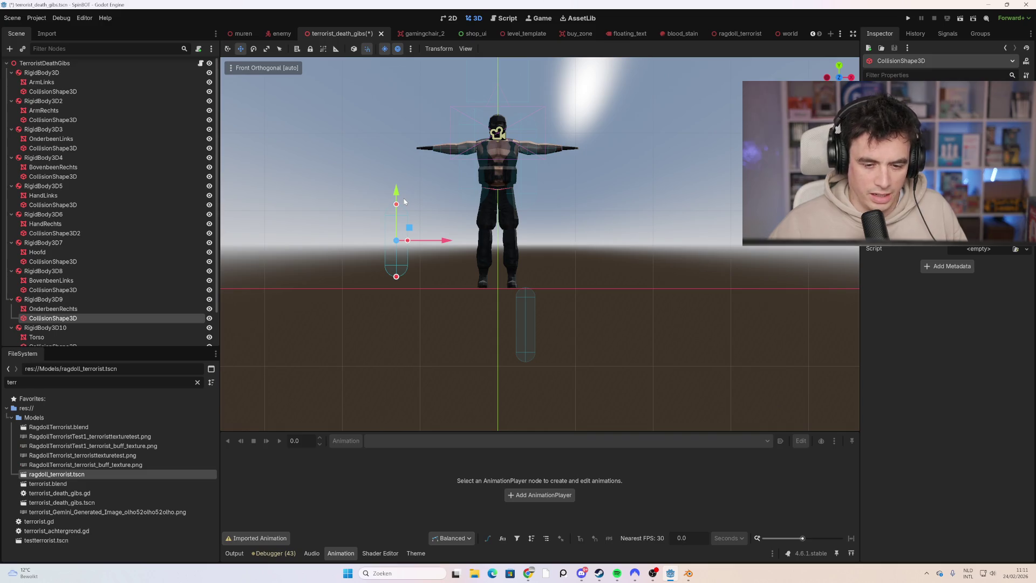
pyautogui.moveTo(396, 190); pyautogui.dragTo(397, 214)
pyautogui.moveTo(442, 264); pyautogui.dragTo(530, 267)
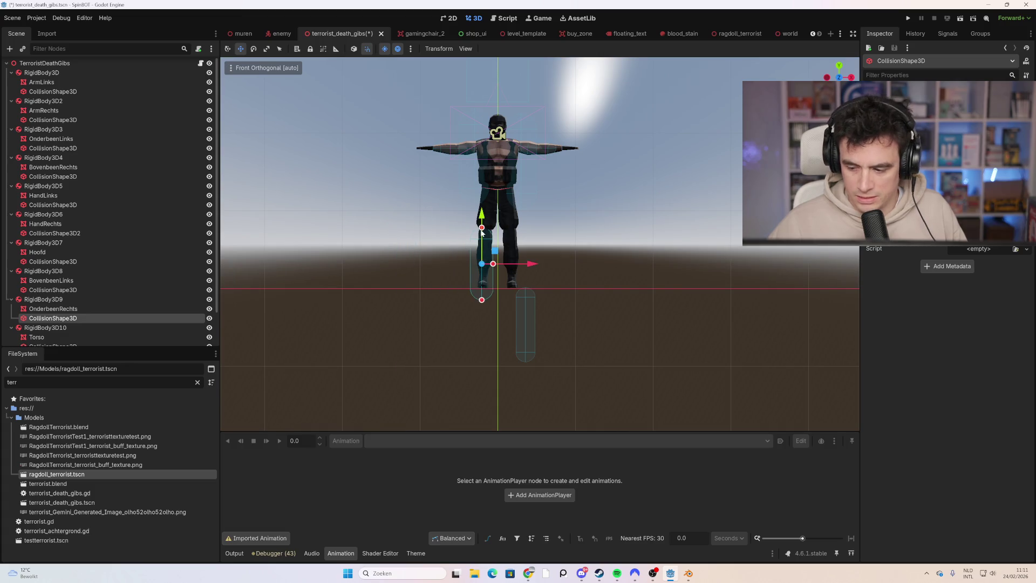
pyautogui.moveTo(482, 227); pyautogui.dragTo(488, 273)
pyautogui.moveTo(480, 236); pyautogui.dragTo(480, 254)
pyautogui.moveTo(483, 296); pyautogui.dragTo(491, 262)
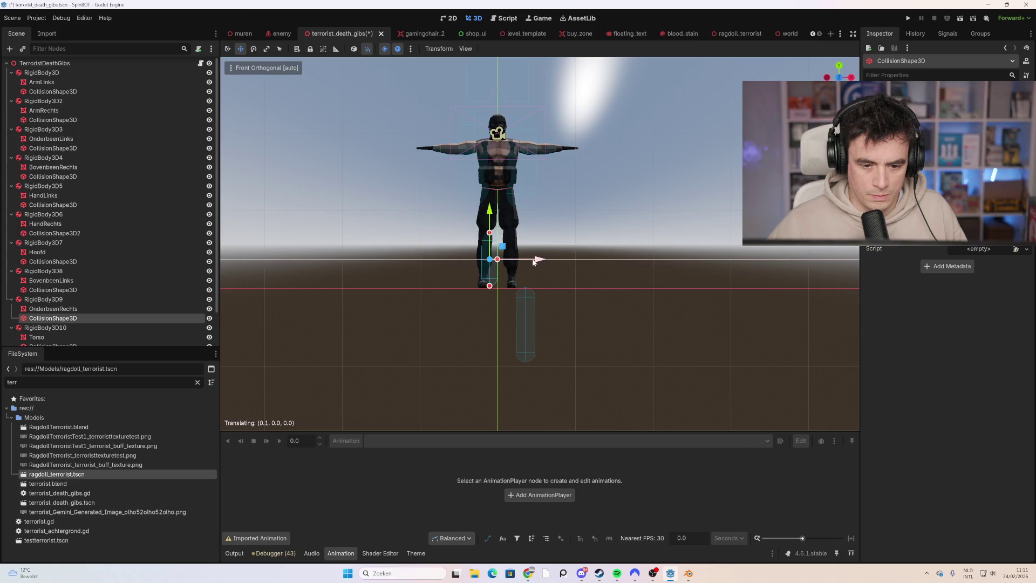
pyautogui.scroll(5, 523, 264)
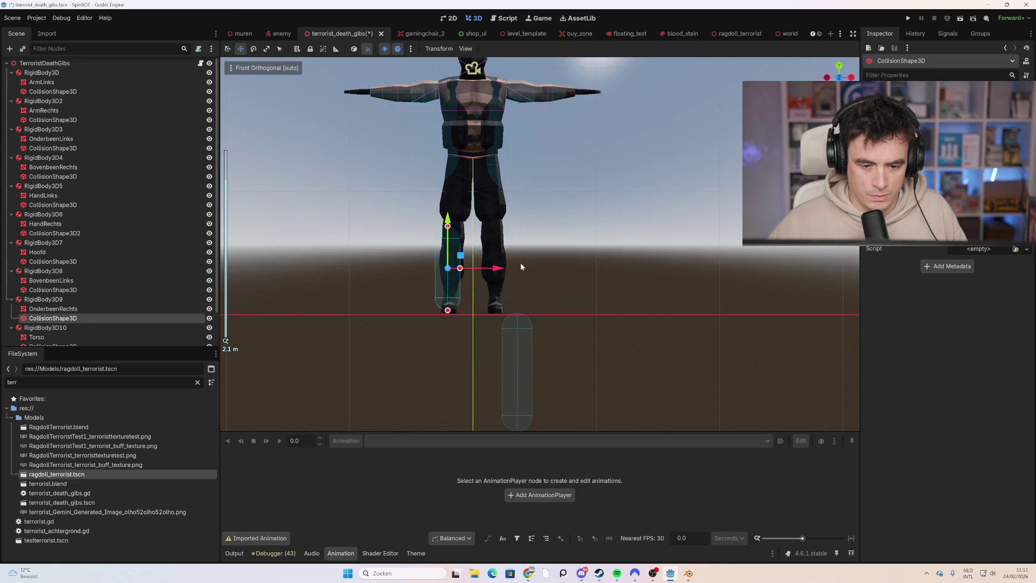
# - Lengthen the BovenbeenLinks thigh capsule upward
pyautogui.click(516, 368)
pyautogui.moveTo(517, 314)
pyautogui.mouseDown()
pyautogui.moveTo(519, 252)
pyautogui.moveTo(518, 314)
pyautogui.mouseUp()
pyautogui.click(498, 165)
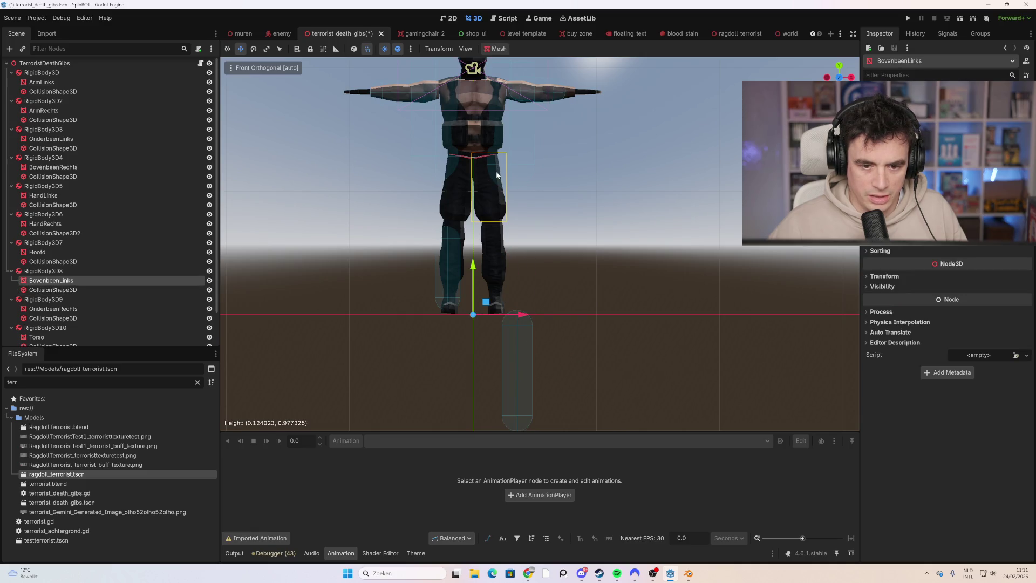
pyautogui.scroll(-2, 497, 175)
pyautogui.click(478, 186)
pyautogui.click(468, 149)
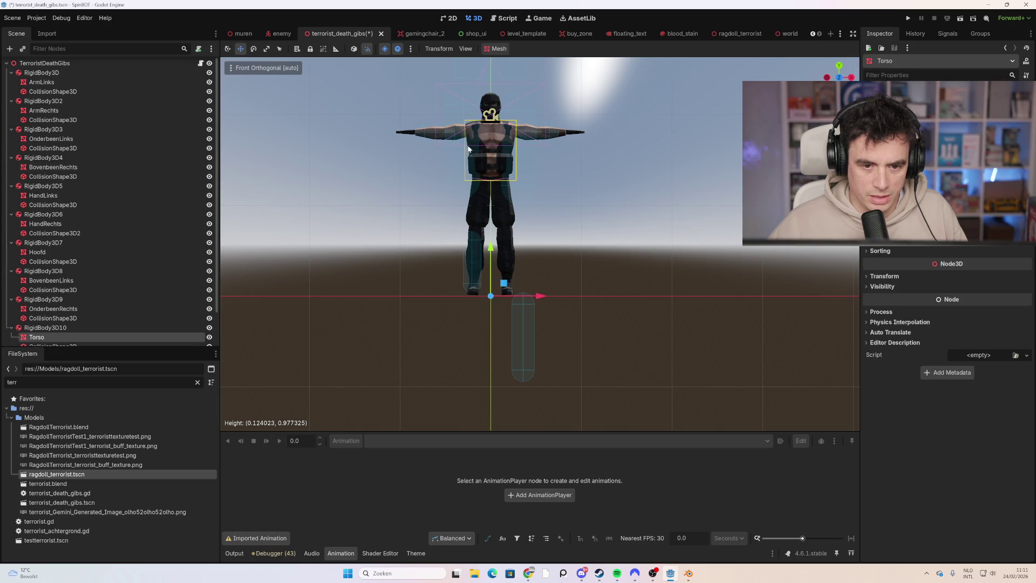
pyautogui.scroll(2, 533, 182)
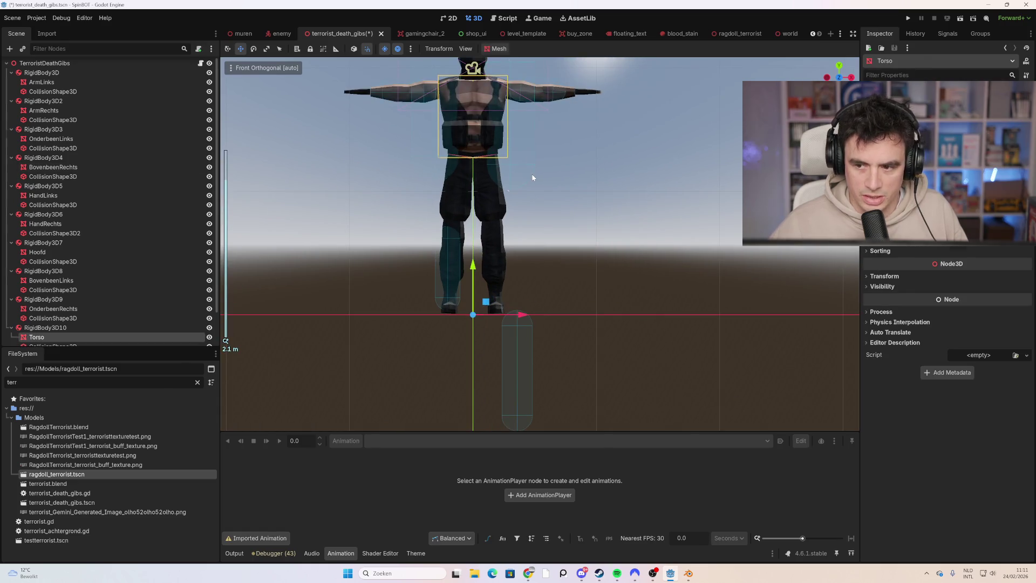
# - Move the OnderbeenLinks capsule down onto the left shin, shortening it and adjusting its thickness
pyautogui.click(517, 156)
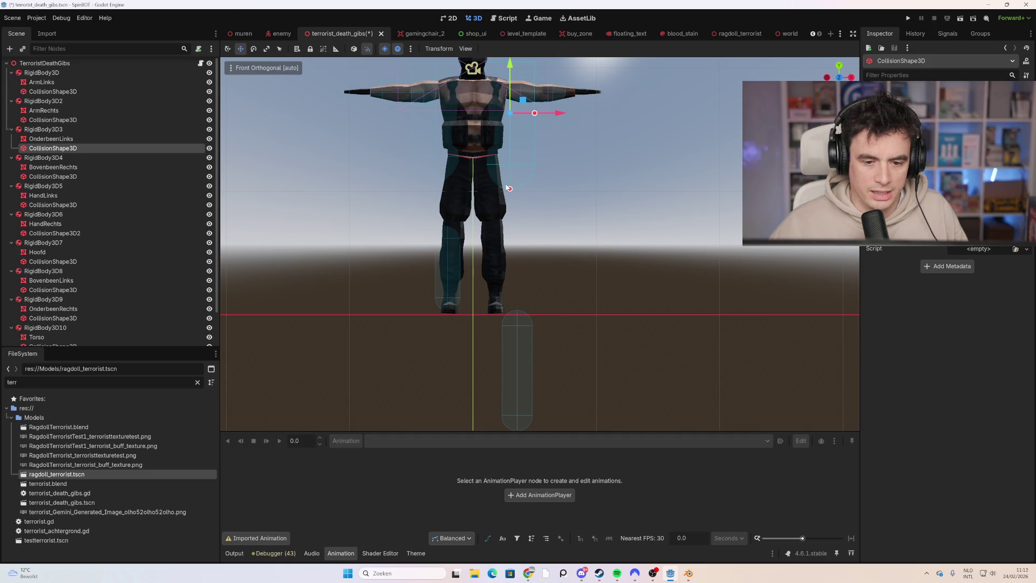
pyautogui.moveTo(510, 81); pyautogui.dragTo(511, 230)
pyautogui.moveTo(510, 186)
pyautogui.mouseDown()
pyautogui.moveTo(510, 268)
pyautogui.moveTo(522, 298)
pyautogui.mouseUp()
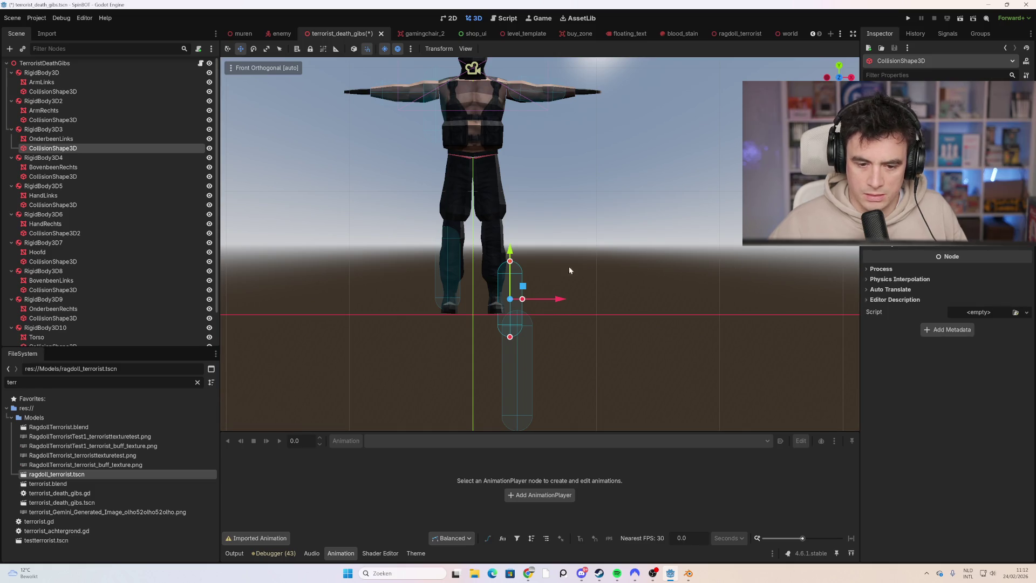
pyautogui.moveTo(510, 261)
pyautogui.mouseDown()
pyautogui.moveTo(511, 237)
pyautogui.moveTo(494, 229)
pyautogui.moveTo(504, 224)
pyautogui.mouseUp()
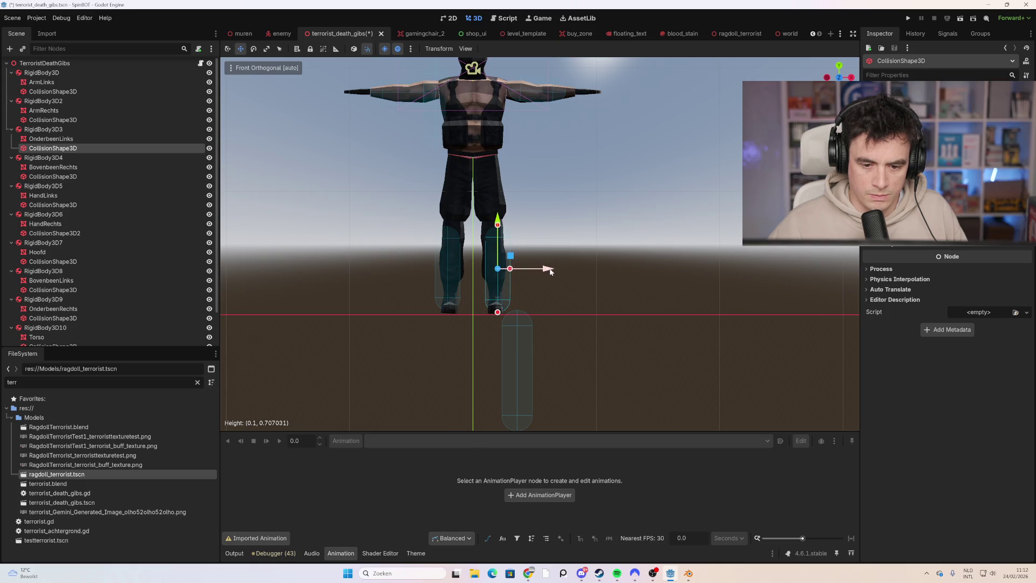
pyautogui.moveTo(509, 268); pyautogui.dragTo(546, 273)
pyautogui.click(514, 367)
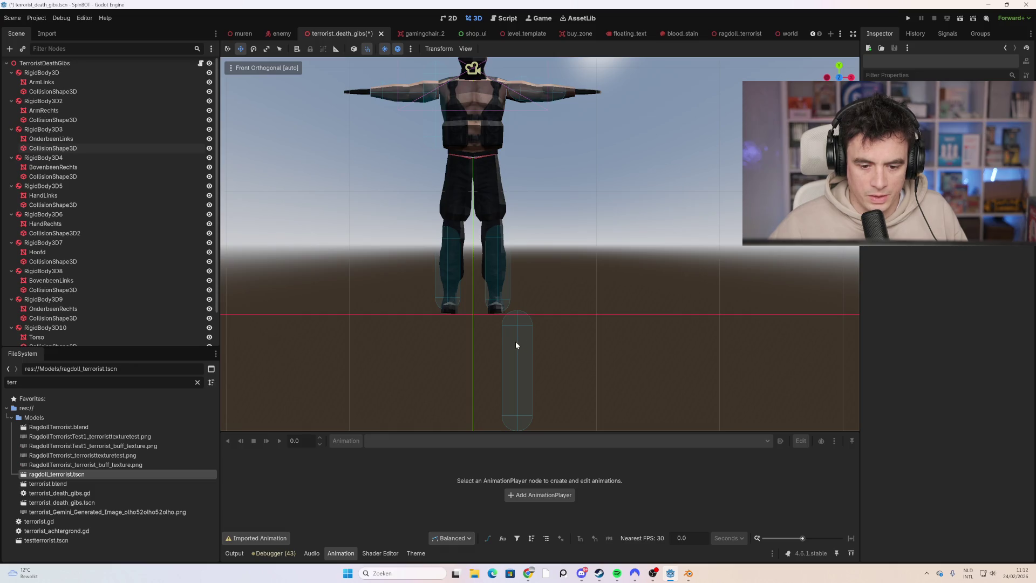
pyautogui.click(520, 326)
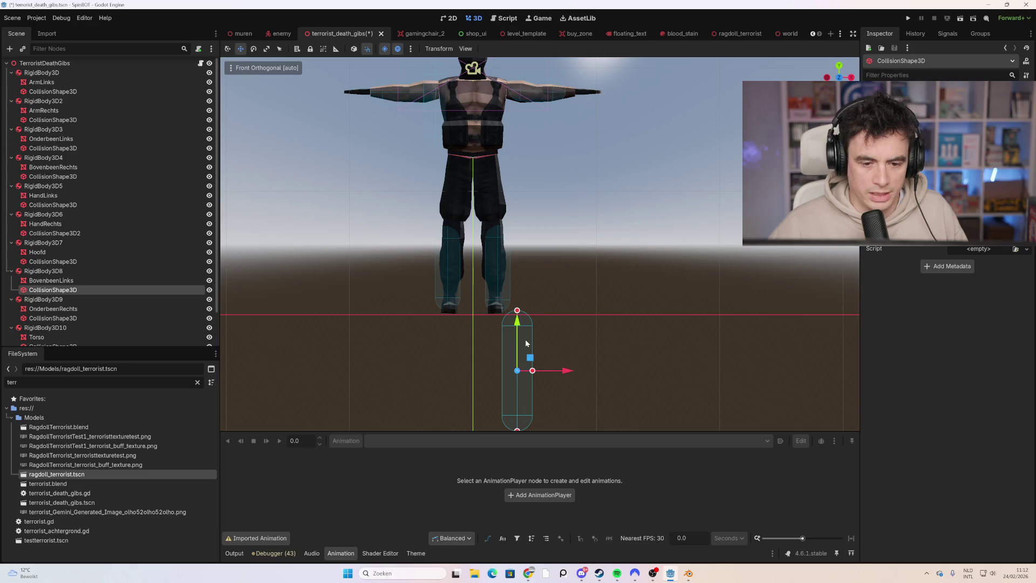
pyautogui.moveTo(522, 337)
pyautogui.mouseDown()
pyautogui.moveTo(520, 134)
pyautogui.moveTo(516, 179)
pyautogui.moveTo(525, 206)
pyautogui.moveTo(544, 203)
pyautogui.moveTo(538, 198)
pyautogui.mouseUp()
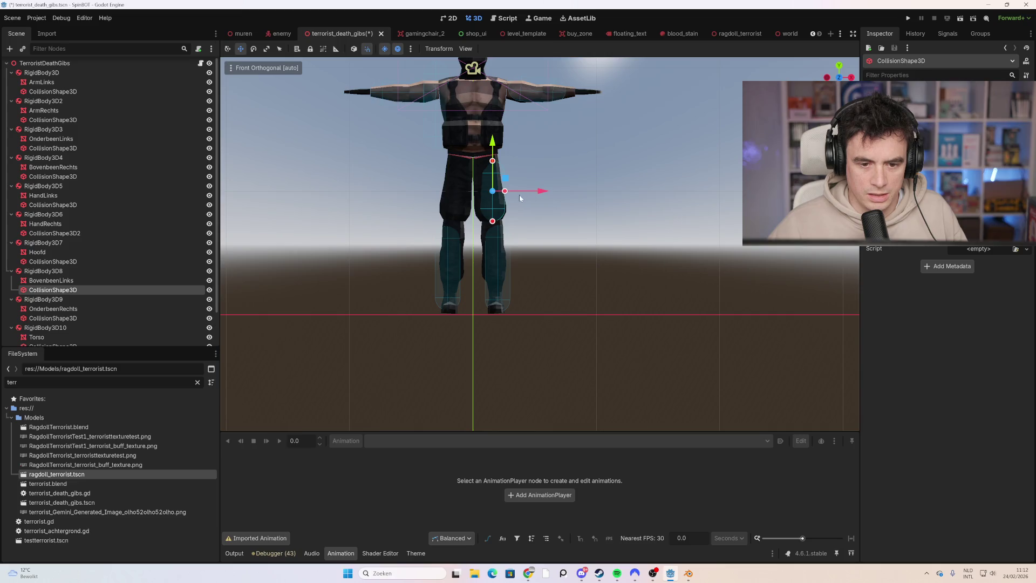
pyautogui.press('f')
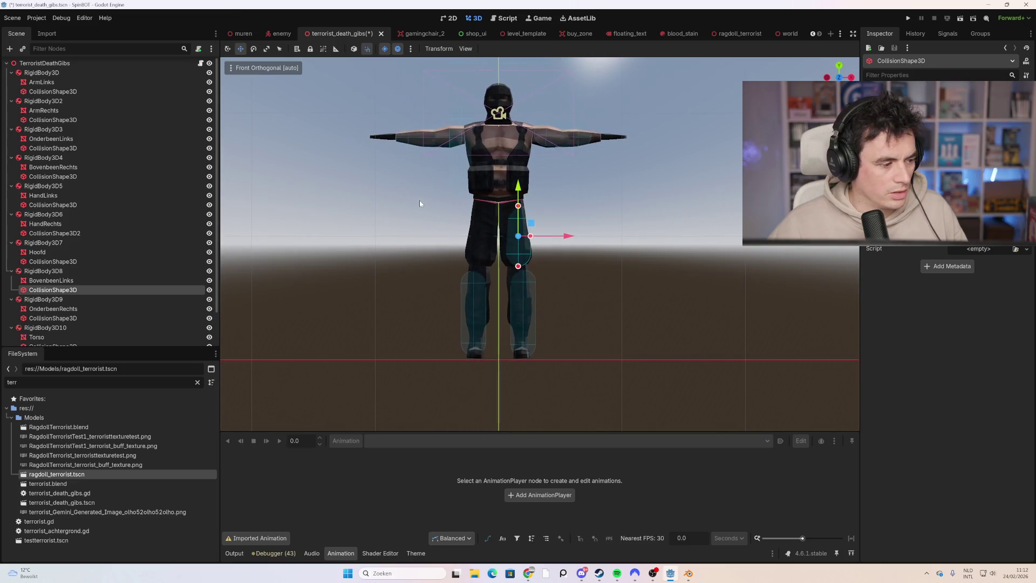
pyautogui.click(467, 142)
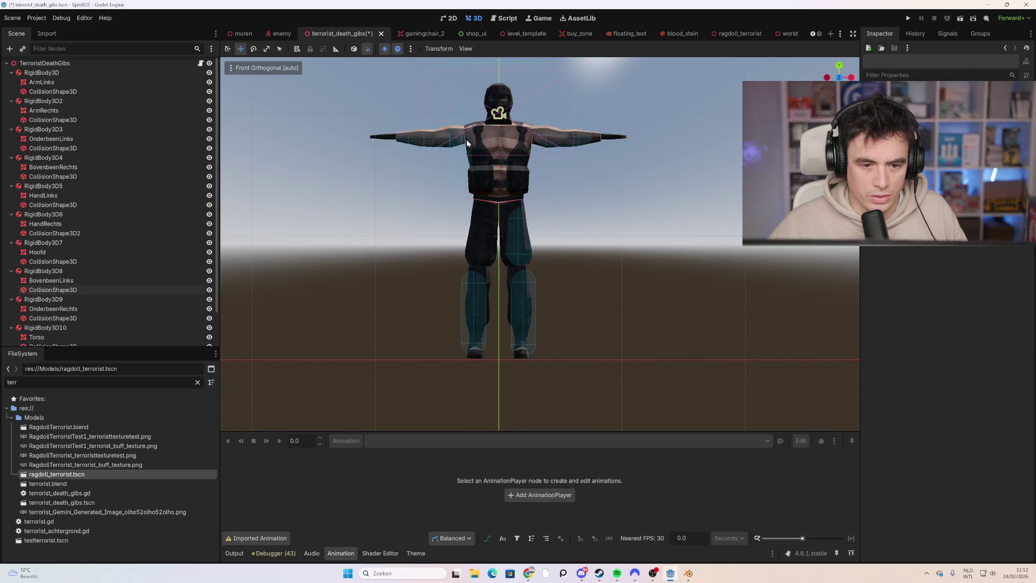
pyautogui.click(447, 139)
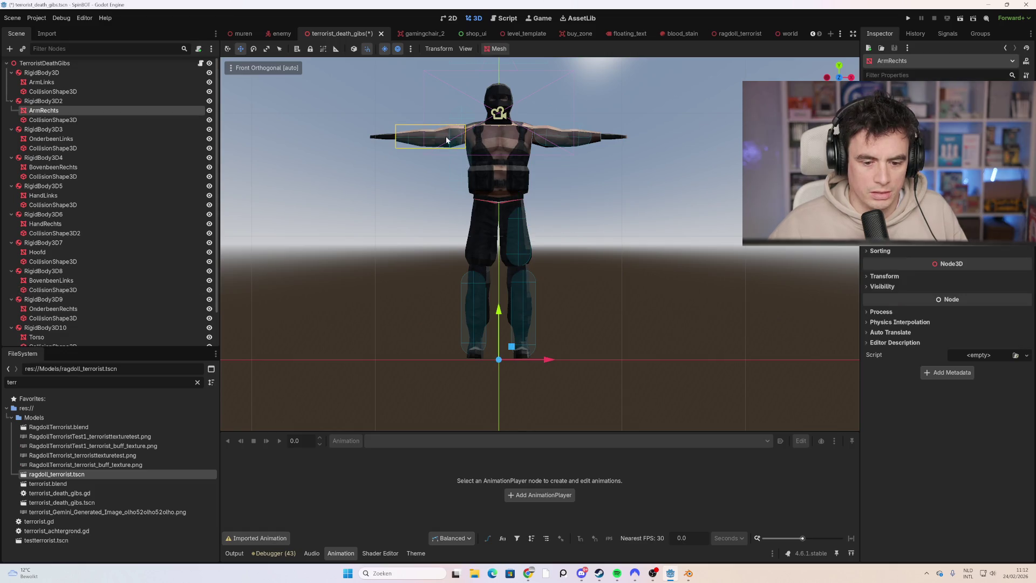
pyautogui.click(497, 169)
pyautogui.click(555, 174)
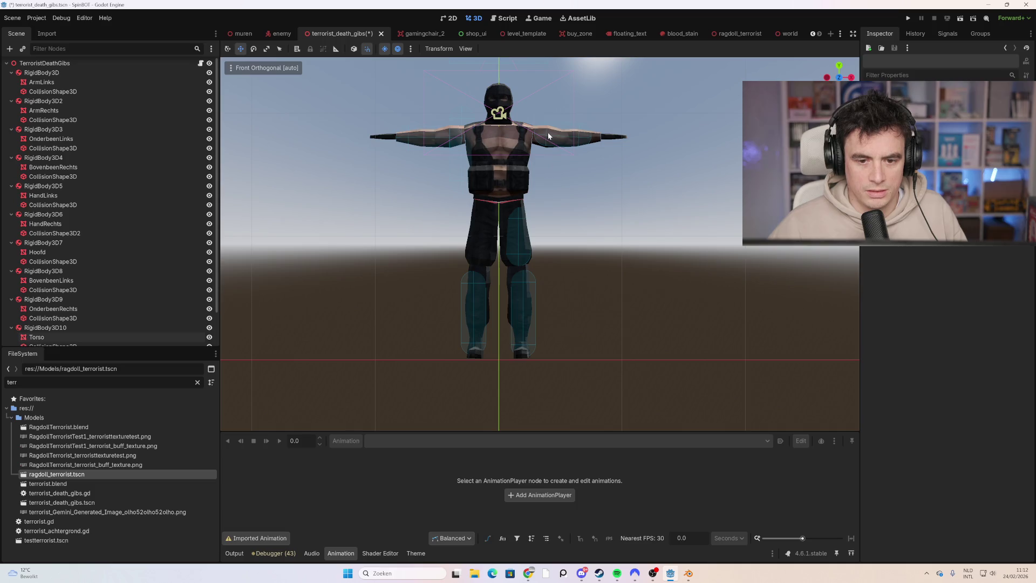
pyautogui.click(548, 135)
pyautogui.scroll(2, 551, 284)
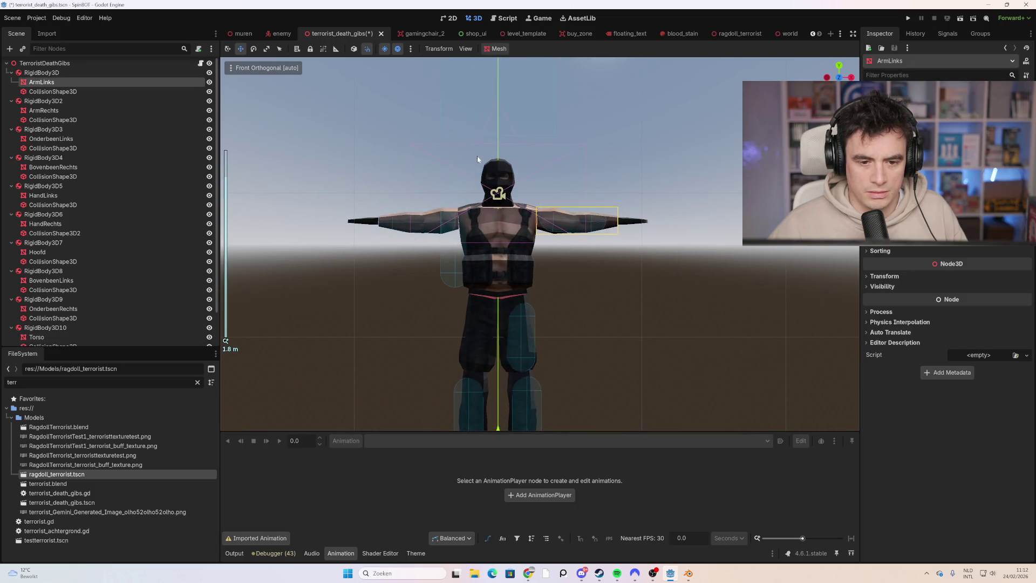
pyautogui.click(477, 126)
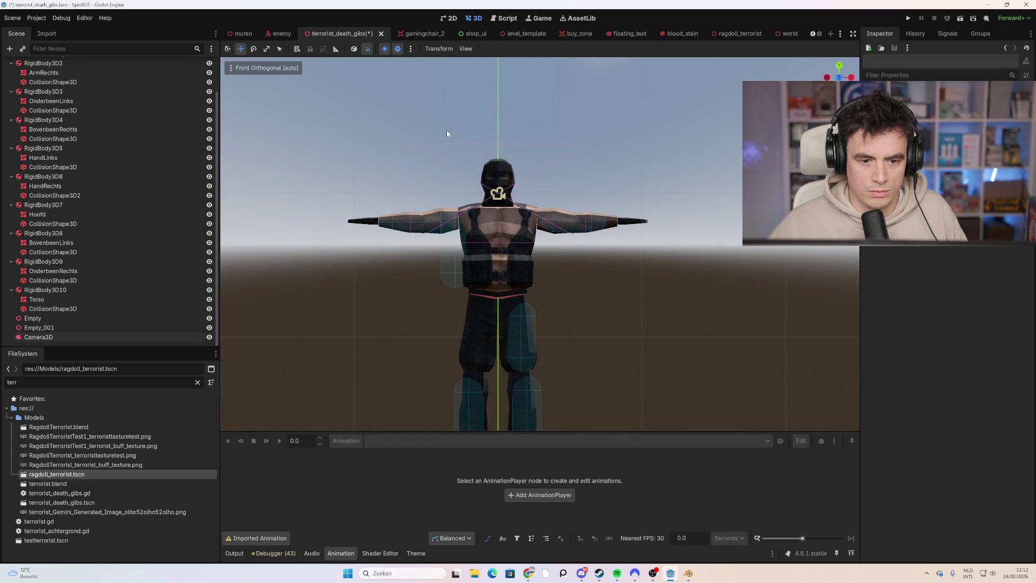
pyautogui.scroll(-2, 442, 137)
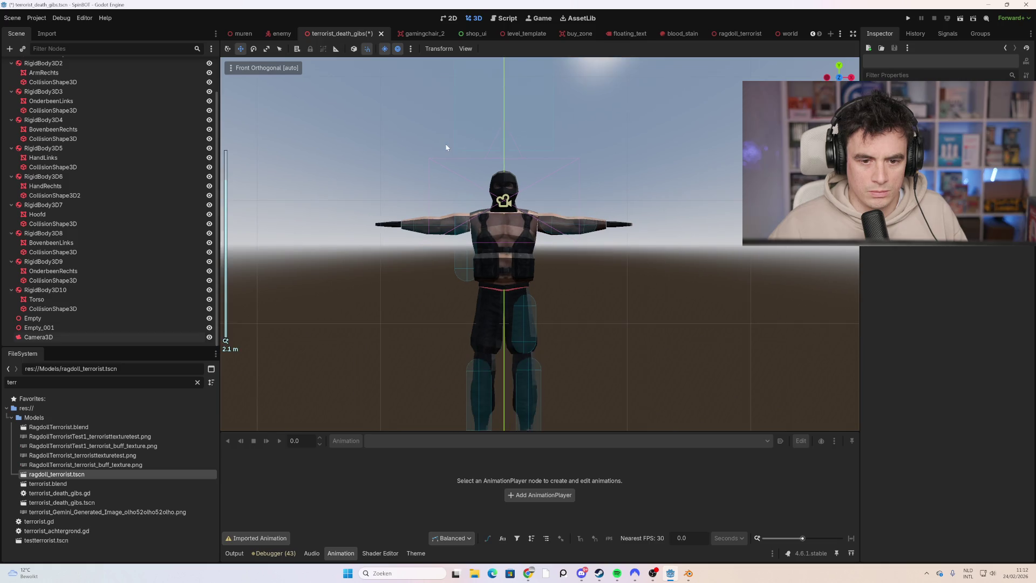
pyautogui.click(554, 130)
# - Move the torso collision box down onto the chest, then narrow, shorten and centre it
pyautogui.scroll(-3, 532, 127)
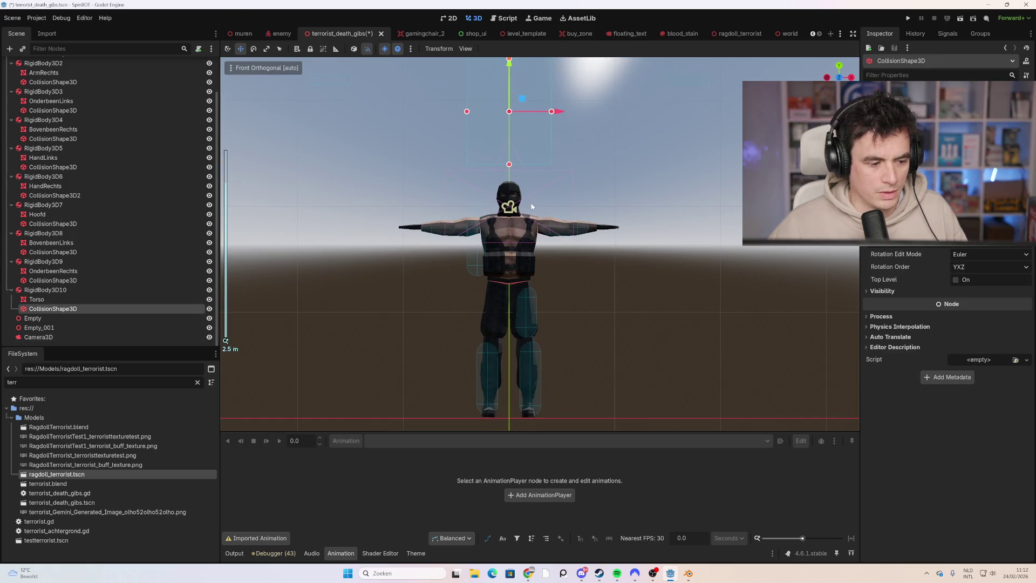
pyautogui.scroll(-2, 529, 128)
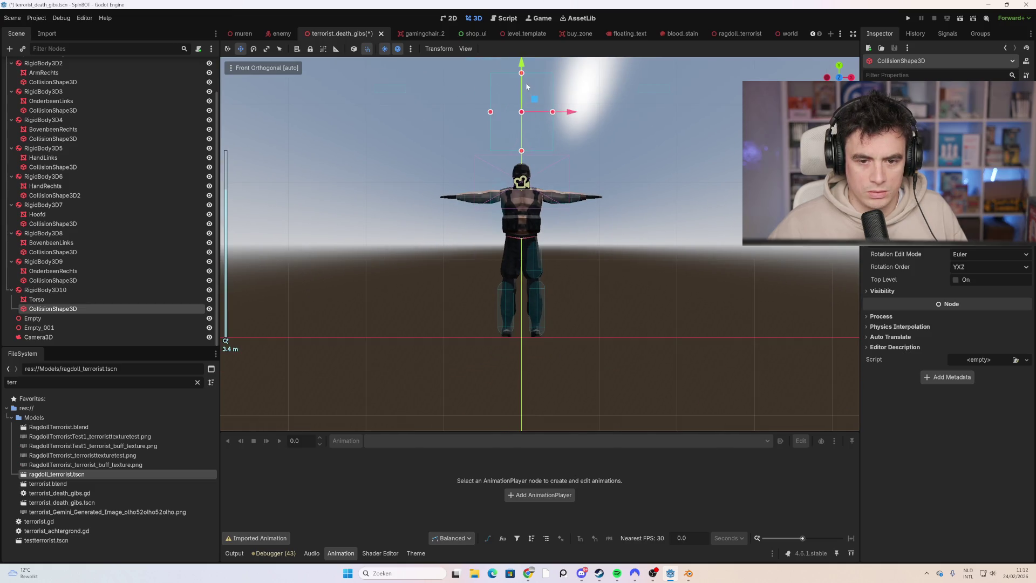
pyautogui.moveTo(522, 70); pyautogui.dragTo(526, 179)
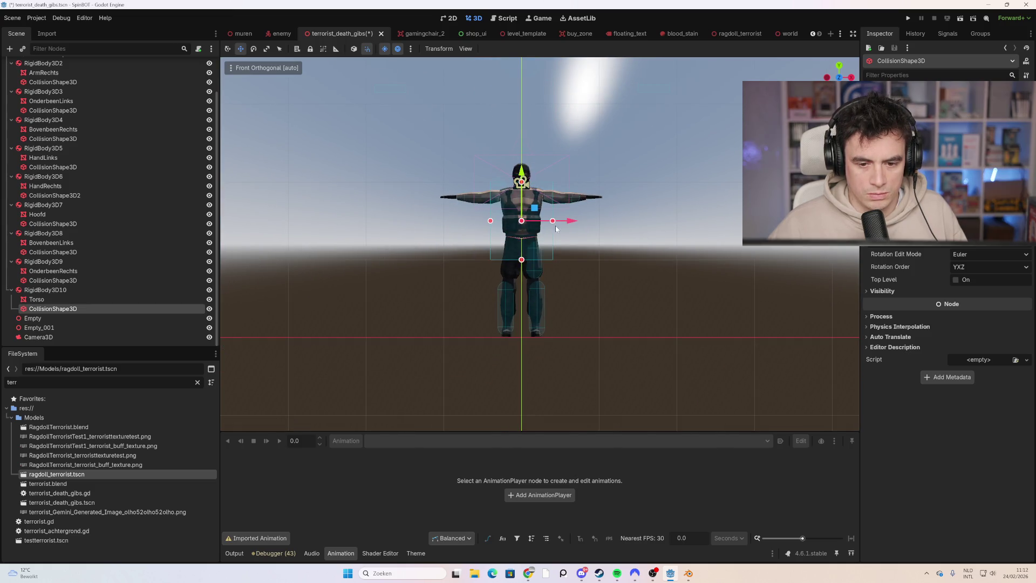
pyautogui.moveTo(555, 224); pyautogui.dragTo(527, 226)
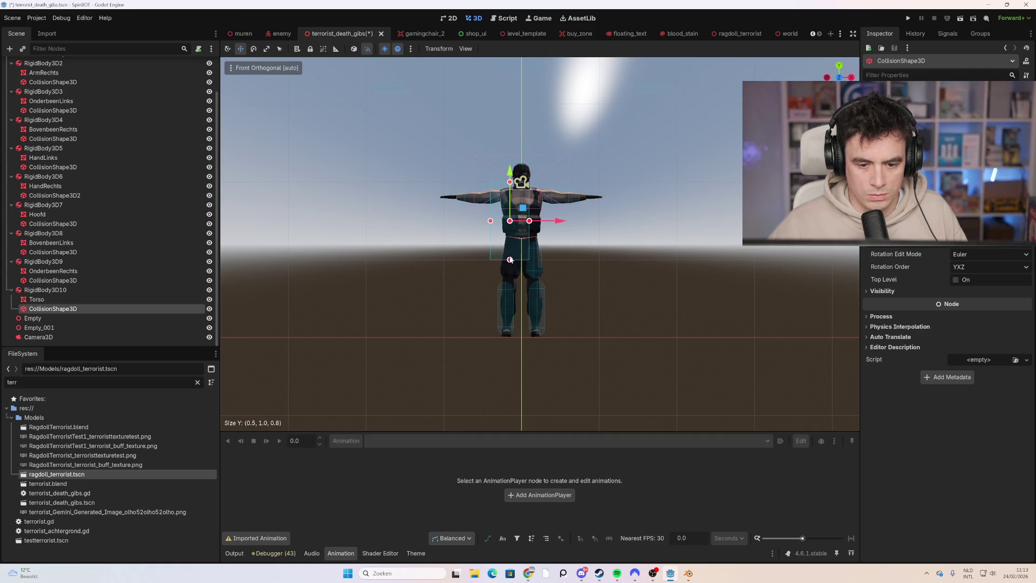
pyautogui.moveTo(510, 260); pyautogui.dragTo(510, 237)
pyautogui.moveTo(561, 209); pyautogui.dragTo(575, 210)
pyautogui.moveTo(502, 210); pyautogui.dragTo(522, 190)
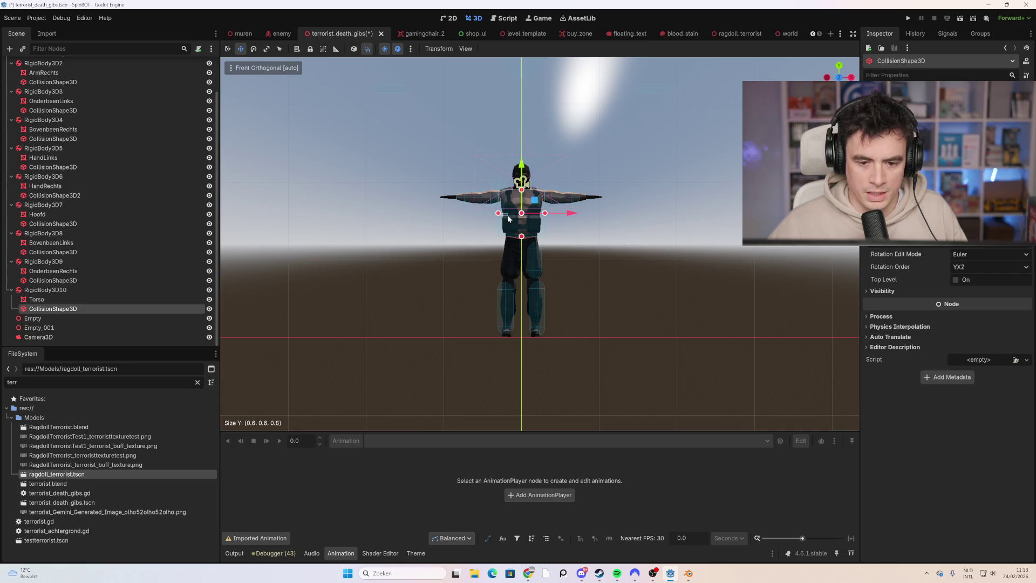
# - From a side view, make the torso box thinner front to back
pyautogui.scroll(5, 531, 219)
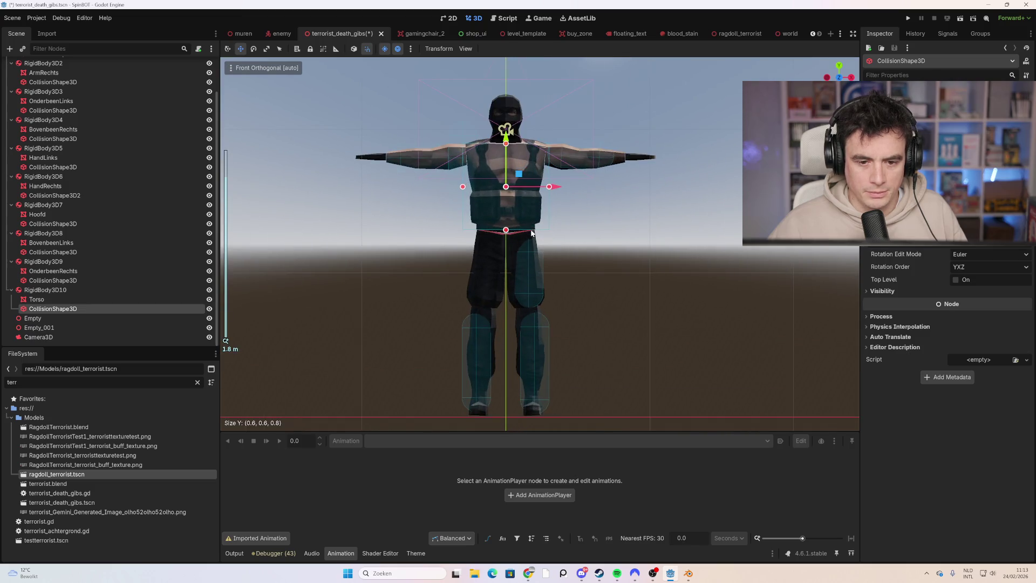
pyautogui.scroll(-5, 531, 231)
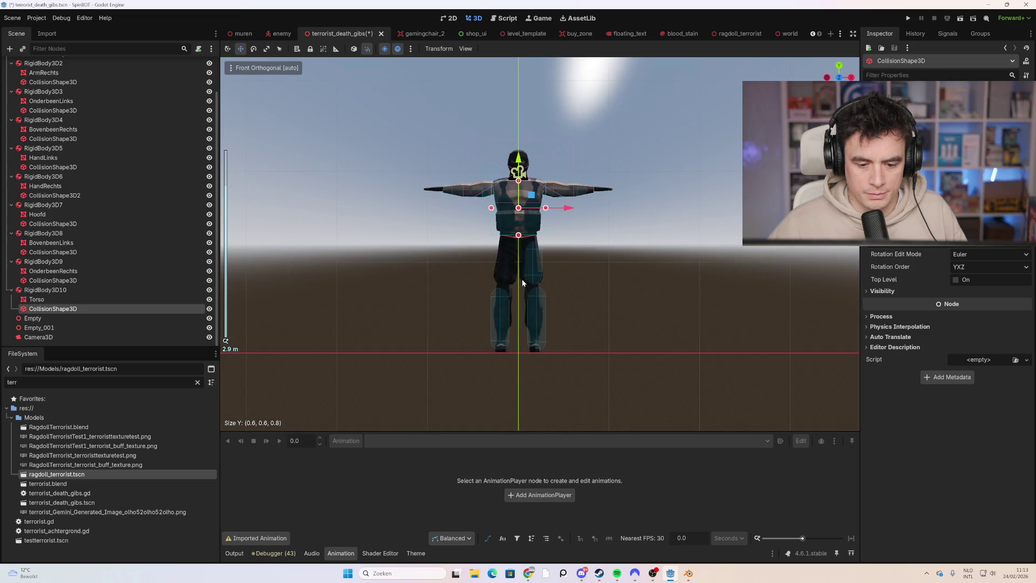
pyautogui.scroll(3, 524, 275)
pyautogui.moveTo(584, 257)
pyautogui.mouseDown()
pyautogui.moveTo(647, 262)
pyautogui.moveTo(659, 283)
pyautogui.moveTo(575, 249)
pyautogui.mouseUp()
pyautogui.scroll(2, 575, 249)
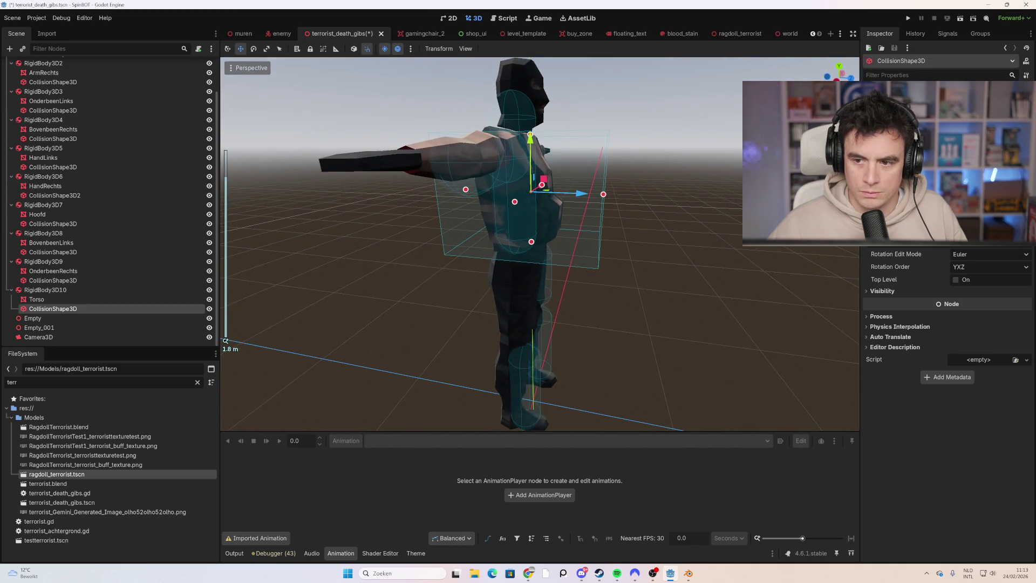
pyautogui.click(836, 79)
pyautogui.moveTo(598, 187); pyautogui.dragTo(555, 189)
pyautogui.moveTo(482, 188); pyautogui.dragTo(505, 191)
# - Lower the left hand's collision shape toward the body
pyautogui.moveTo(626, 274)
pyautogui.mouseDown()
pyautogui.moveTo(543, 278)
pyautogui.moveTo(477, 303)
pyautogui.mouseUp()
pyautogui.scroll(-2, 540, 290)
pyautogui.scroll(-8, 539, 289)
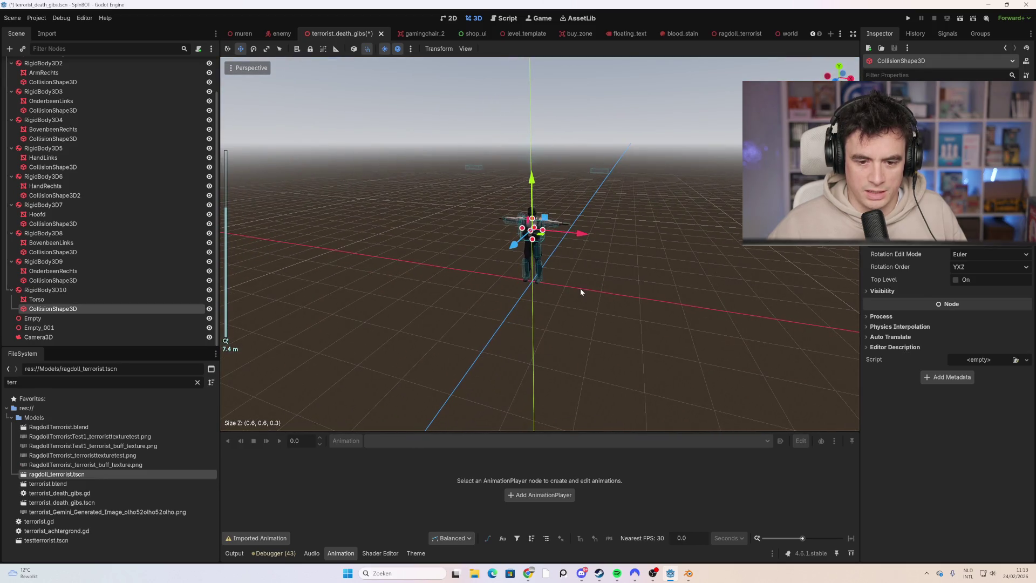
pyautogui.scroll(4, 497, 176)
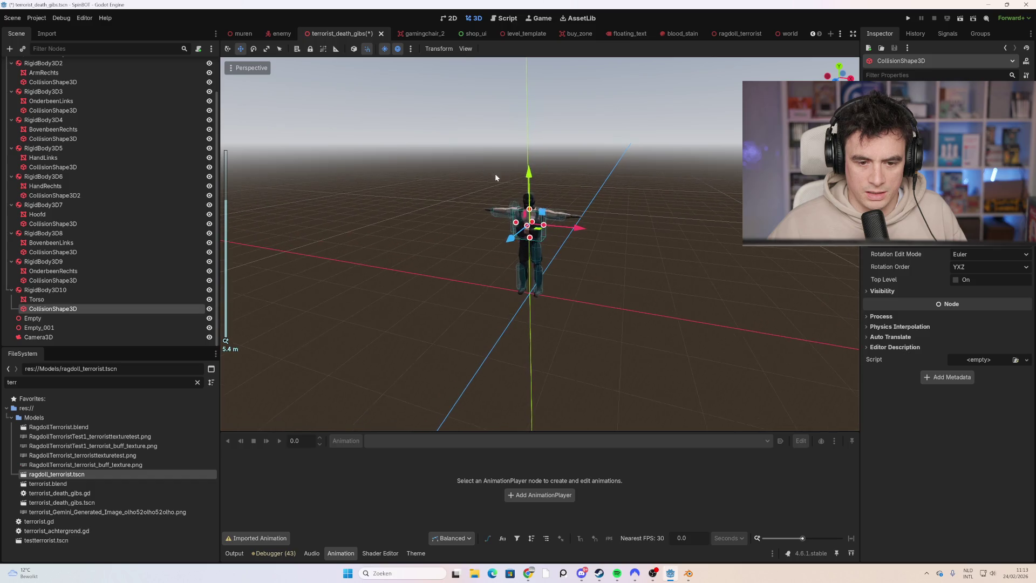
pyautogui.moveTo(493, 199)
pyautogui.mouseDown()
pyautogui.moveTo(498, 262)
pyautogui.moveTo(502, 233)
pyautogui.mouseUp()
pyautogui.scroll(2, 503, 233)
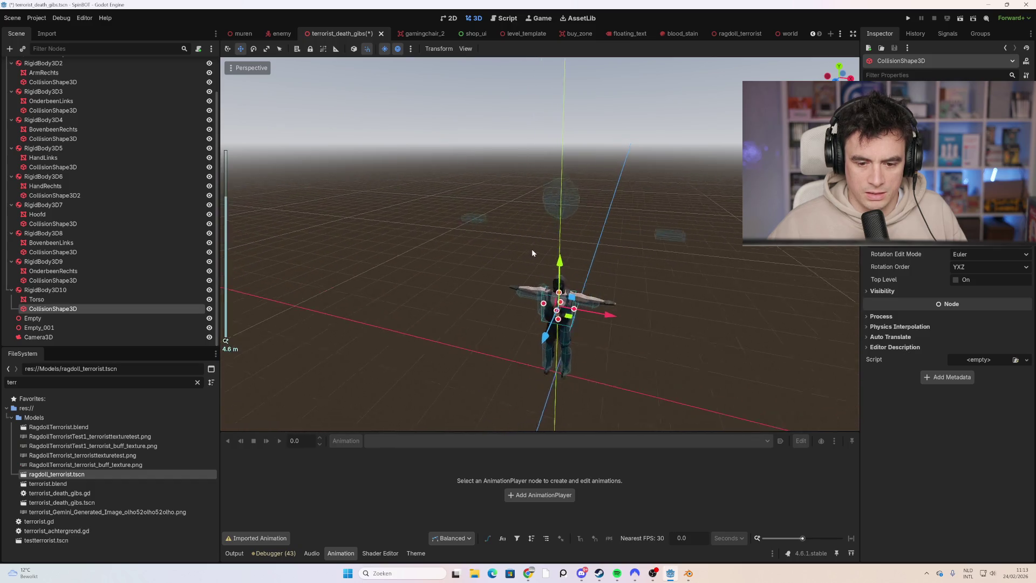
pyautogui.click(687, 233)
pyautogui.moveTo(672, 274); pyautogui.dragTo(622, 257)
pyautogui.moveTo(673, 181); pyautogui.dragTo(672, 274)
# - Lower the right hand's collision shape toward the body
pyautogui.scroll(-2, 526, 226)
pyautogui.moveTo(526, 227); pyautogui.dragTo(526, 253)
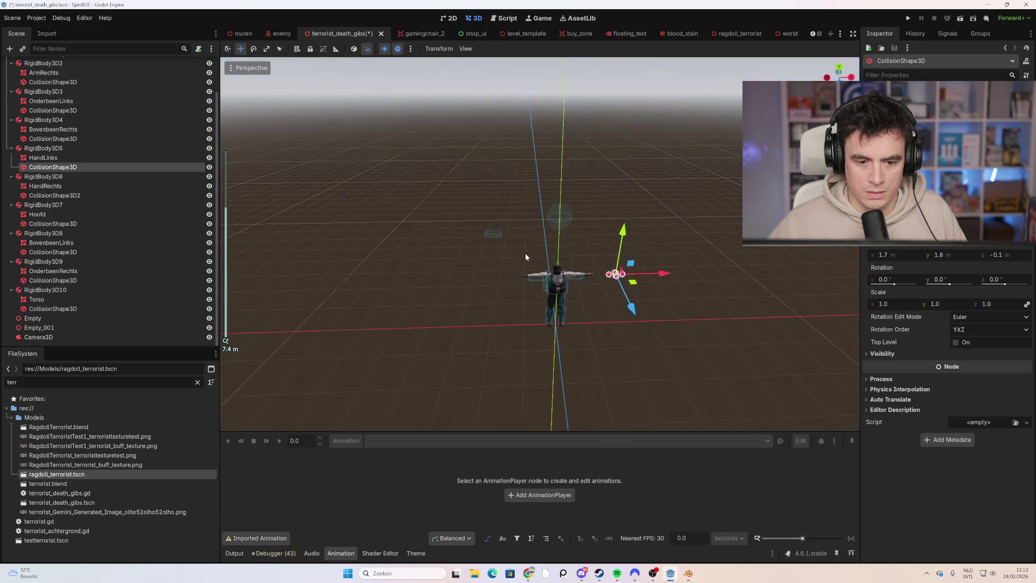
pyautogui.click(495, 231)
pyautogui.moveTo(492, 189); pyautogui.dragTo(493, 240)
pyautogui.click(565, 217)
# - Move the Hoofd capsule down onto the head, shrink its radius and trim it top and bottom
pyautogui.moveTo(561, 164); pyautogui.dragTo(563, 224)
pyautogui.scroll(4, 601, 303)
pyautogui.scroll(1, 651, 274)
pyautogui.press('KP_1')
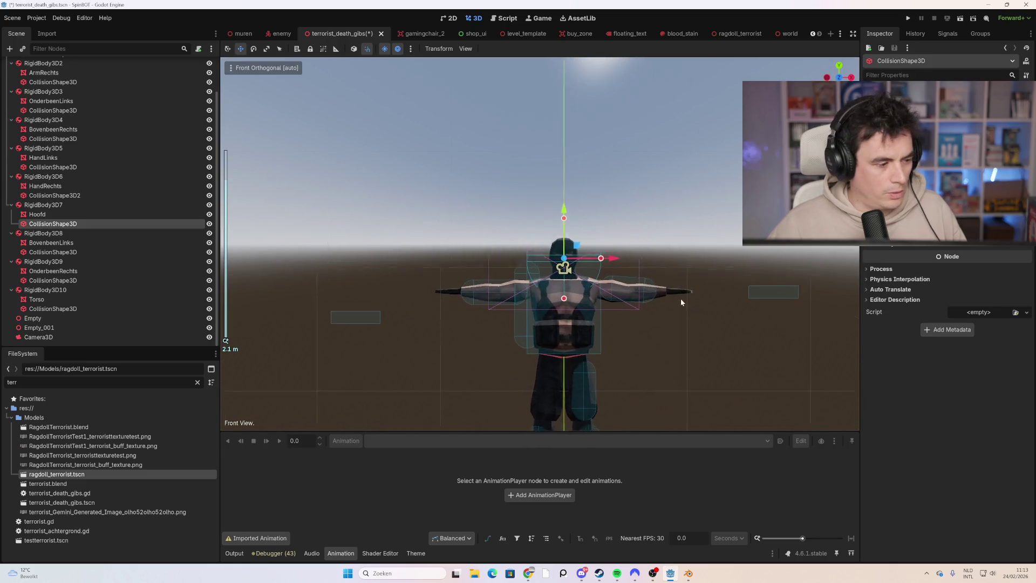
pyautogui.scroll(3, 681, 299)
pyautogui.press('f')
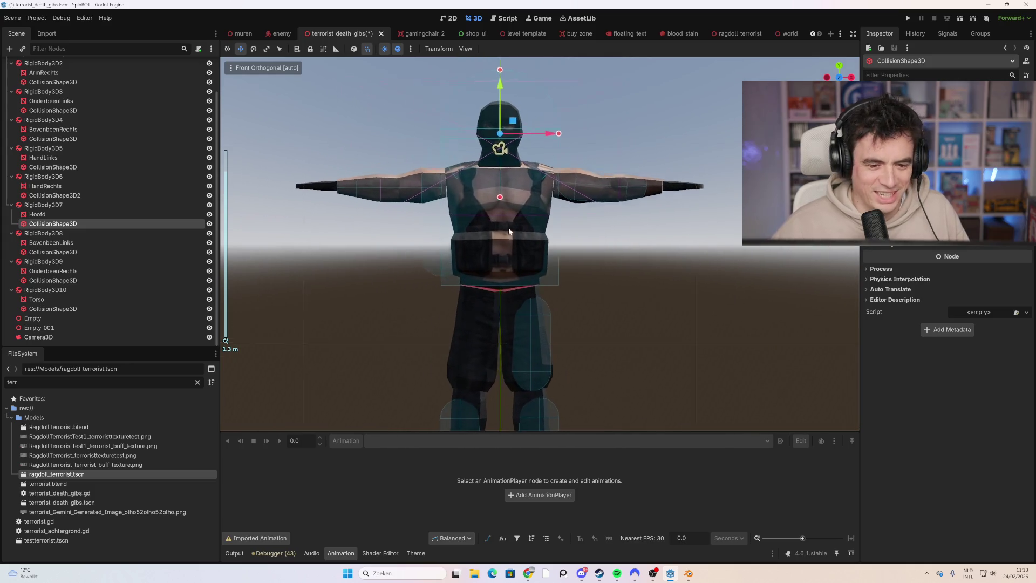
pyautogui.moveTo(606, 221); pyautogui.dragTo(572, 227)
pyautogui.moveTo(547, 158); pyautogui.dragTo(547, 183)
pyautogui.moveTo(549, 290); pyautogui.dragTo(549, 255)
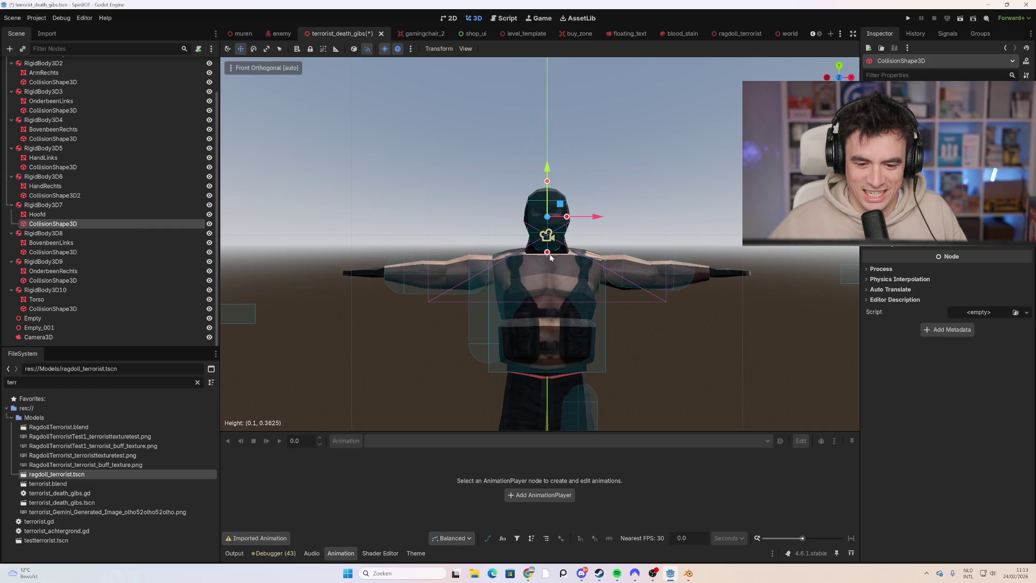
# - Refine the head capsule's depth position, height and radius to about 0.34 height, 0.124 radius
pyautogui.moveTo(372, 269)
pyautogui.mouseDown()
pyautogui.moveTo(487, 287)
pyautogui.moveTo(484, 277)
pyautogui.mouseUp()
pyautogui.moveTo(582, 231)
pyautogui.mouseDown()
pyautogui.moveTo(607, 241)
pyautogui.moveTo(439, 249)
pyautogui.moveTo(518, 234)
pyautogui.mouseUp()
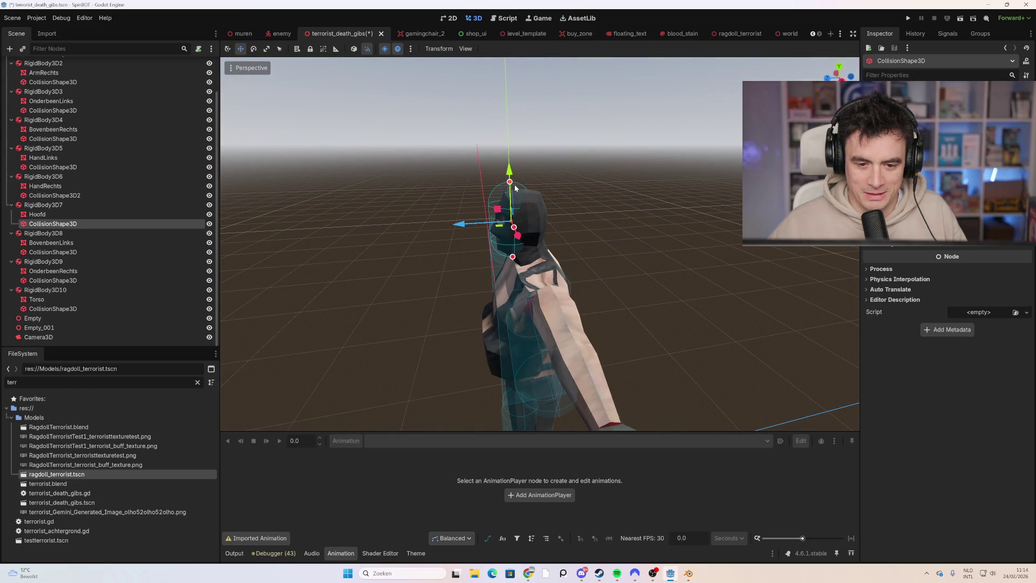
pyautogui.moveTo(510, 183); pyautogui.dragTo(512, 191)
pyautogui.moveTo(539, 237)
pyautogui.mouseDown()
pyautogui.moveTo(532, 228)
pyautogui.moveTo(516, 240)
pyautogui.moveTo(513, 270)
pyautogui.moveTo(516, 252)
pyautogui.moveTo(572, 230)
pyautogui.moveTo(528, 227)
pyautogui.mouseUp()
pyautogui.moveTo(464, 222); pyautogui.dragTo(431, 238)
pyautogui.moveTo(508, 220)
pyautogui.mouseDown()
pyautogui.moveTo(560, 230)
pyautogui.moveTo(533, 220)
pyautogui.mouseUp()
pyautogui.moveTo(412, 218); pyautogui.dragTo(486, 221)
pyautogui.moveTo(607, 266); pyautogui.dragTo(502, 225)
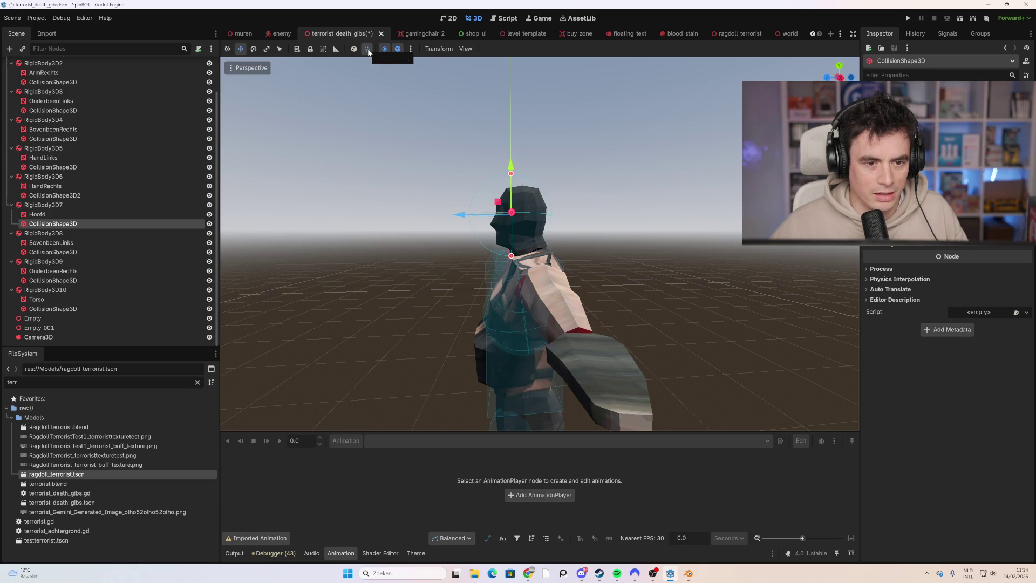
pyautogui.moveTo(515, 261); pyautogui.dragTo(522, 257)
pyautogui.moveTo(462, 213); pyautogui.dragTo(474, 215)
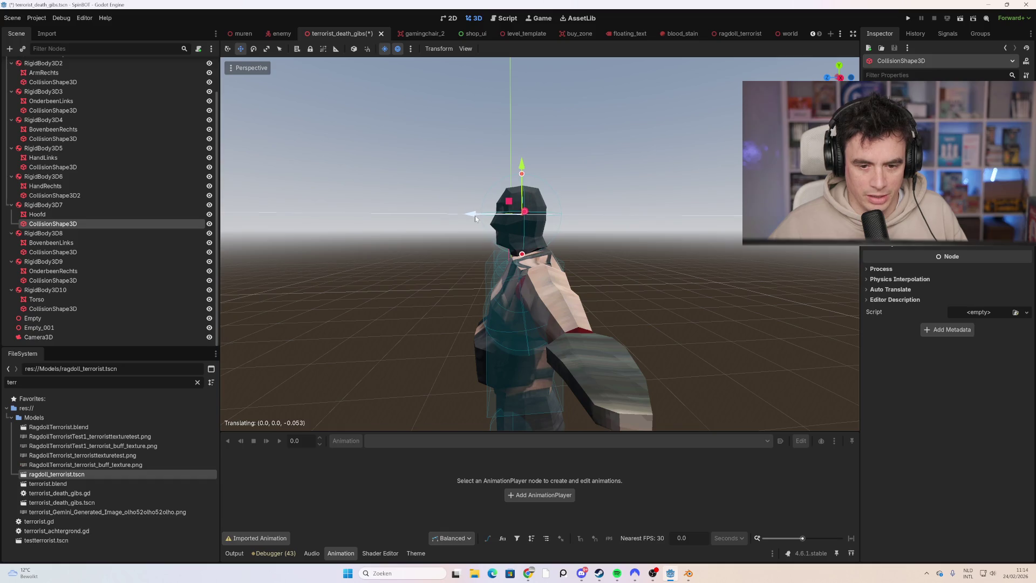
pyautogui.moveTo(522, 173); pyautogui.dragTo(521, 192)
pyautogui.moveTo(582, 223); pyautogui.dragTo(573, 224)
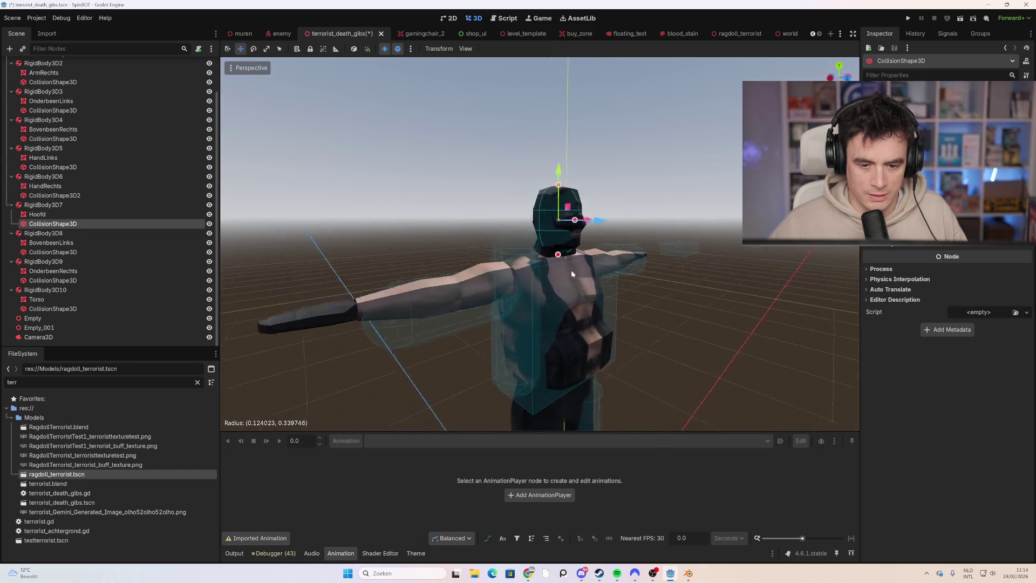
# - Slim the right arm capsule's radius and nudge it up slightly
pyautogui.click(391, 310)
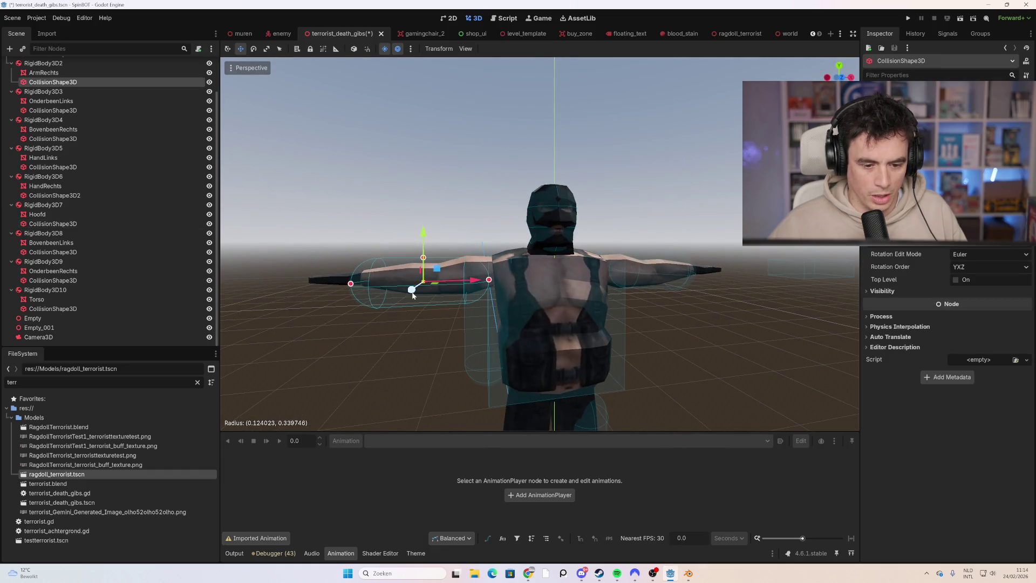
pyautogui.moveTo(424, 260); pyautogui.dragTo(359, 286)
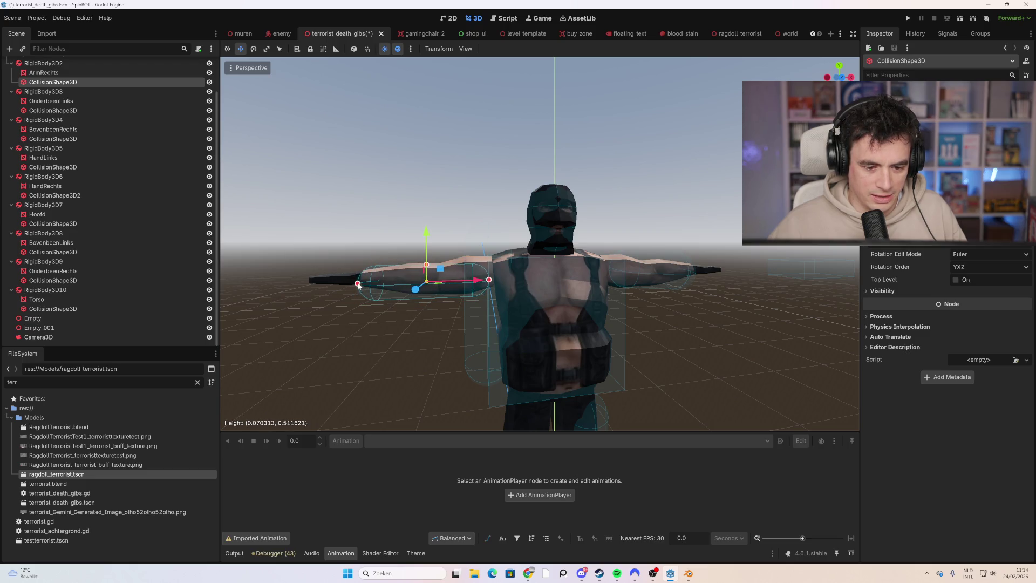
pyautogui.moveTo(423, 255); pyautogui.dragTo(423, 252)
pyautogui.click(474, 333)
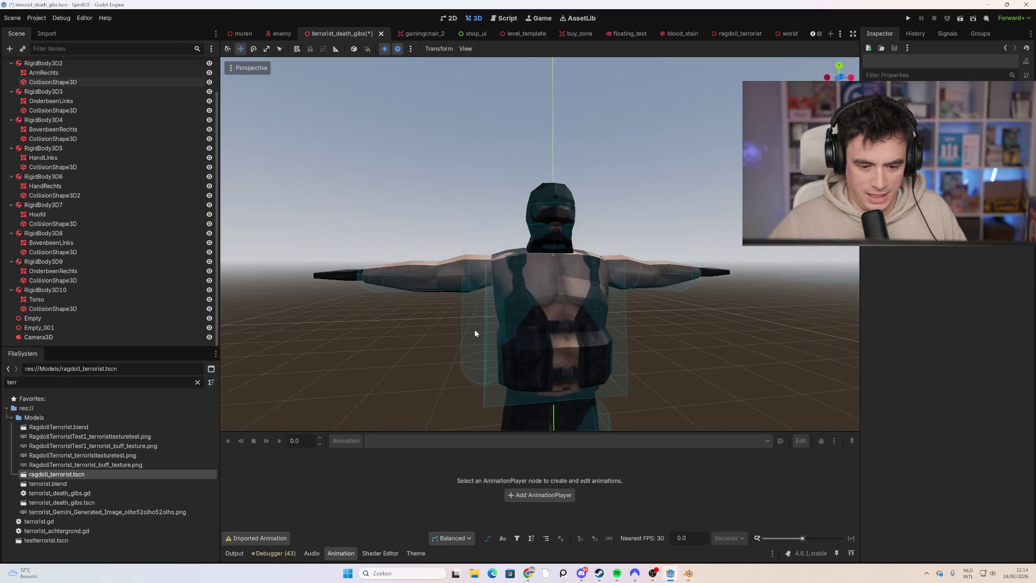
# - Move the right thigh capsule onto the upper leg and lengthen it down to the knee
pyautogui.click(475, 371)
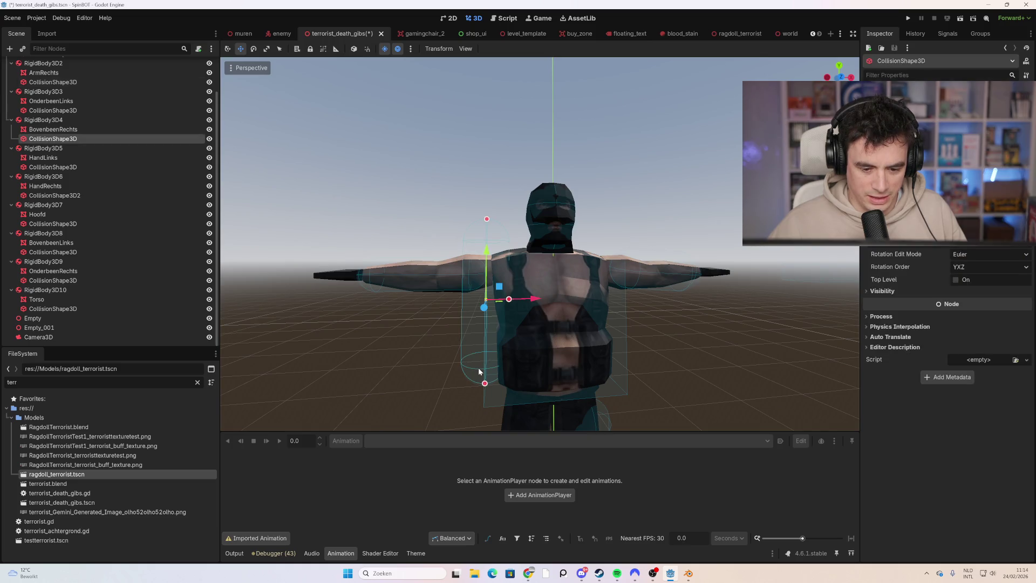
pyautogui.scroll(-5, 583, 336)
pyautogui.moveTo(583, 337); pyautogui.dragTo(573, 292)
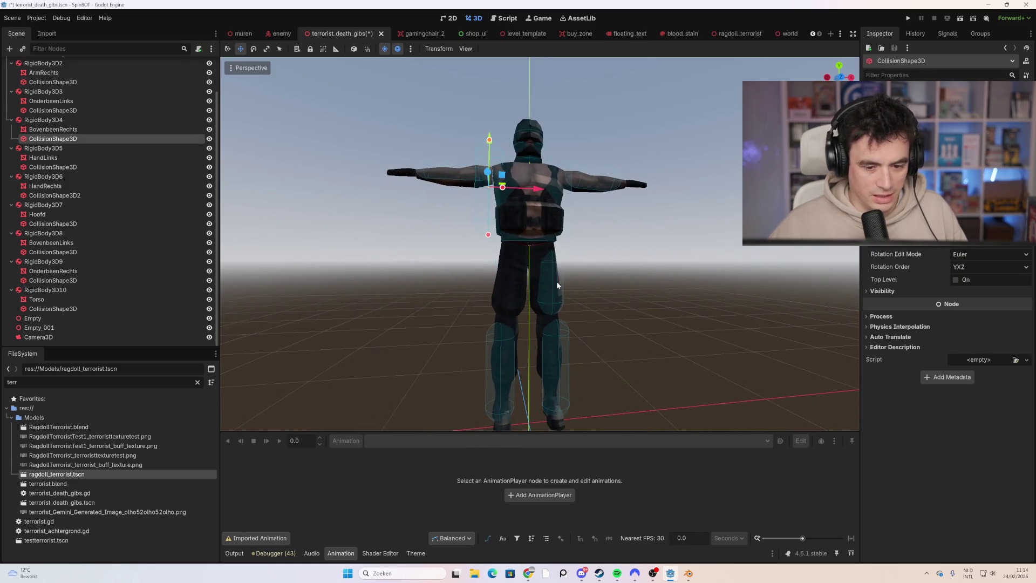
pyautogui.moveTo(489, 142); pyautogui.dragTo(499, 244)
pyautogui.moveTo(518, 282)
pyautogui.mouseDown()
pyautogui.moveTo(542, 282)
pyautogui.moveTo(523, 282)
pyautogui.mouseUp()
pyautogui.moveTo(509, 332)
pyautogui.mouseDown()
pyautogui.moveTo(509, 320)
pyautogui.moveTo(505, 362)
pyautogui.mouseUp()
pyautogui.moveTo(506, 300); pyautogui.dragTo(497, 335)
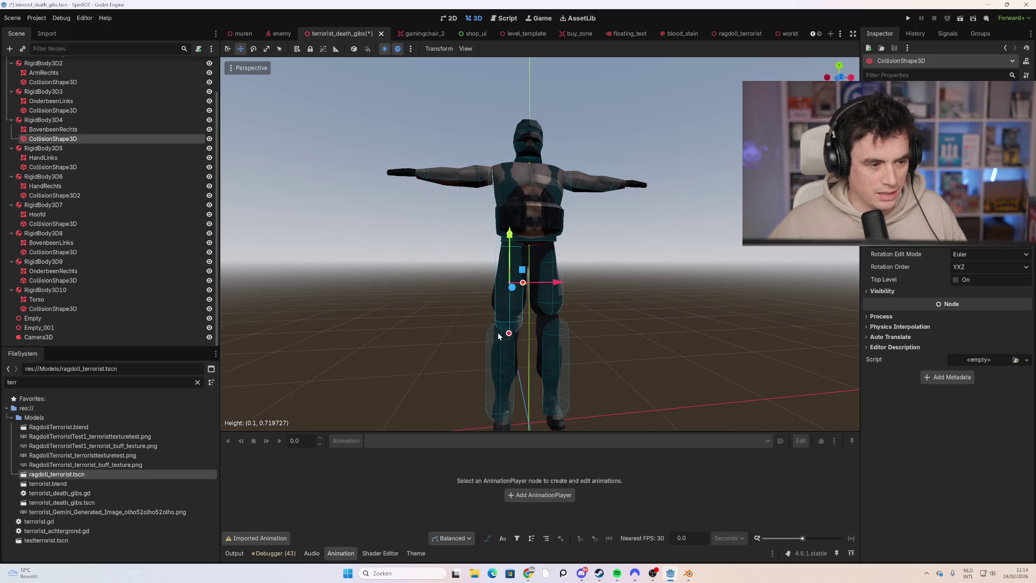
# - Delete the BovenbeenRechts collision shape and confirm the deletion
pyautogui.click(101, 131)
pyautogui.click(98, 139)
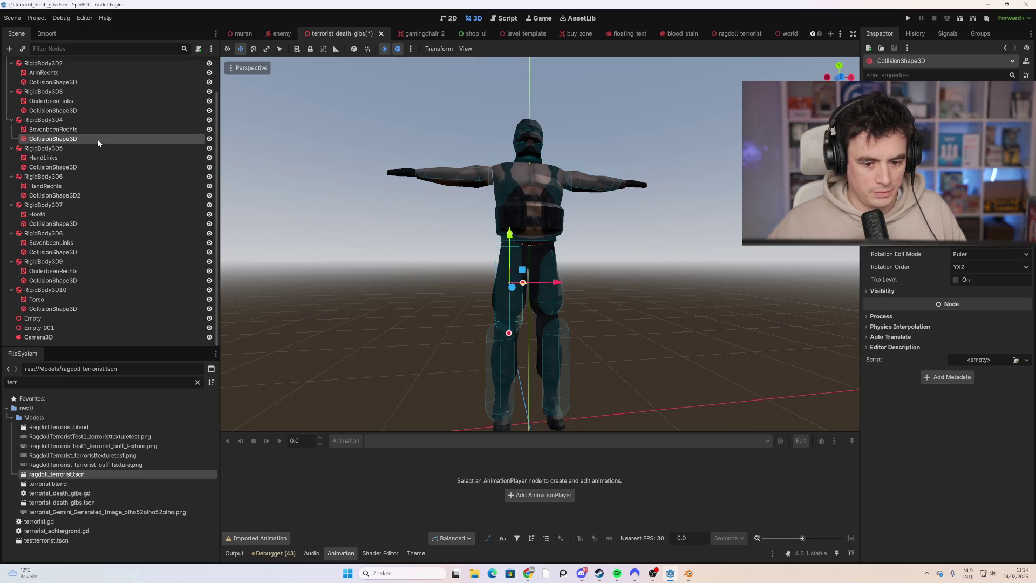
pyautogui.press('Delete')
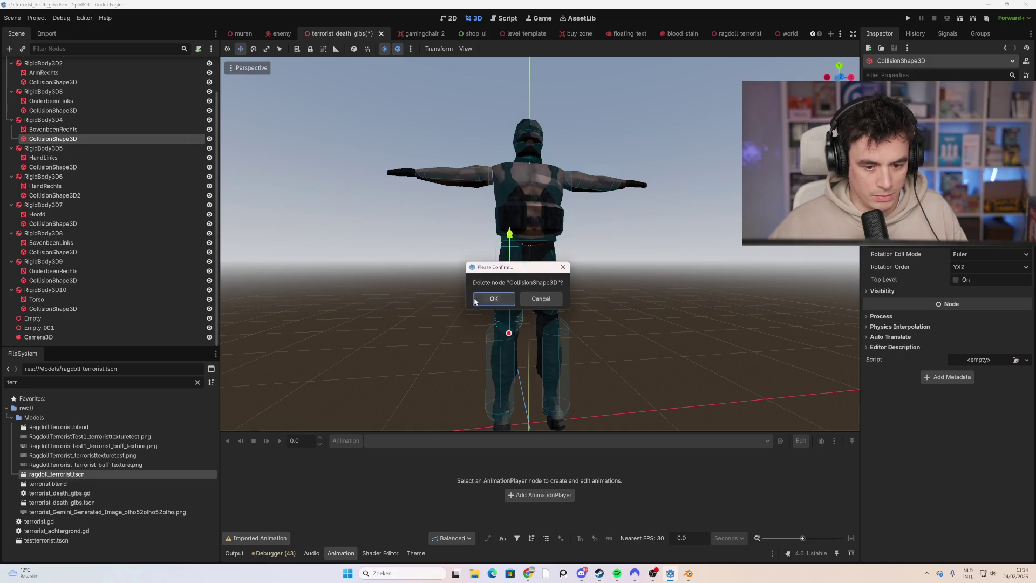
pyautogui.click(477, 301)
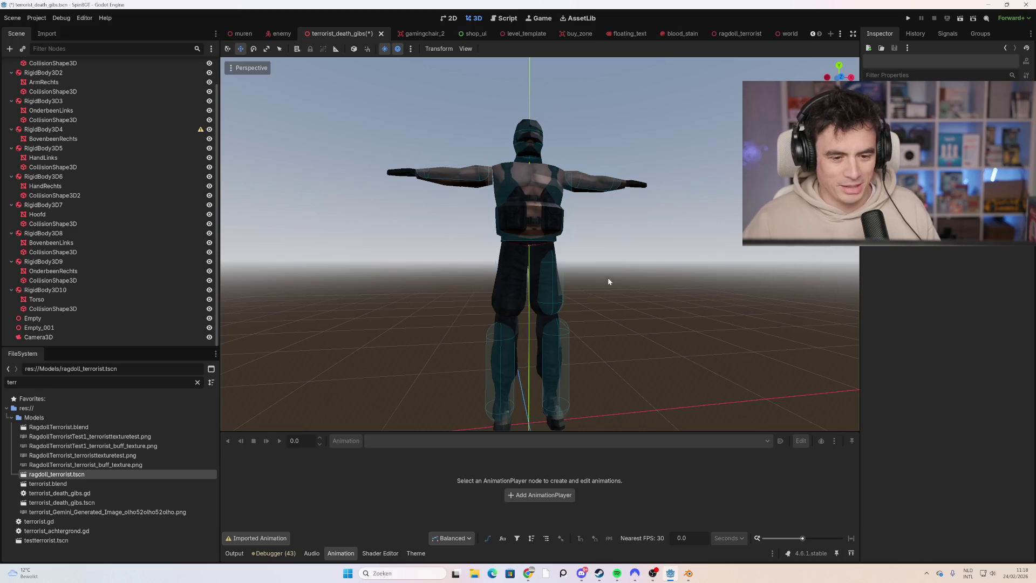
# - Tilt the viewport to look at the ragdoll from a different angle
pyautogui.press('KP_8')
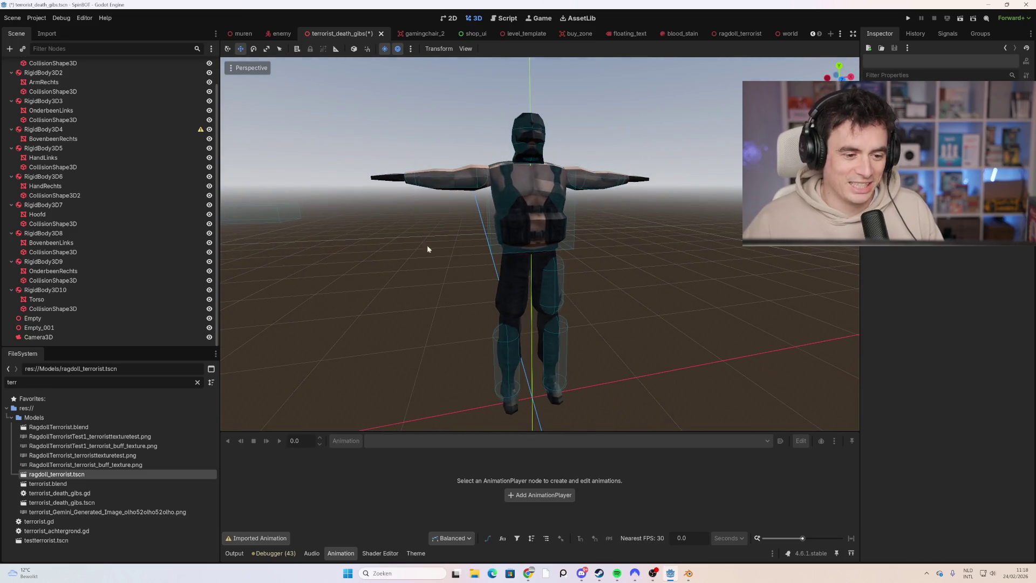
# - Slide the hand collision box along X onto the right hand
pyautogui.press('KP_2')
pyautogui.scroll(-2, 397, 258)
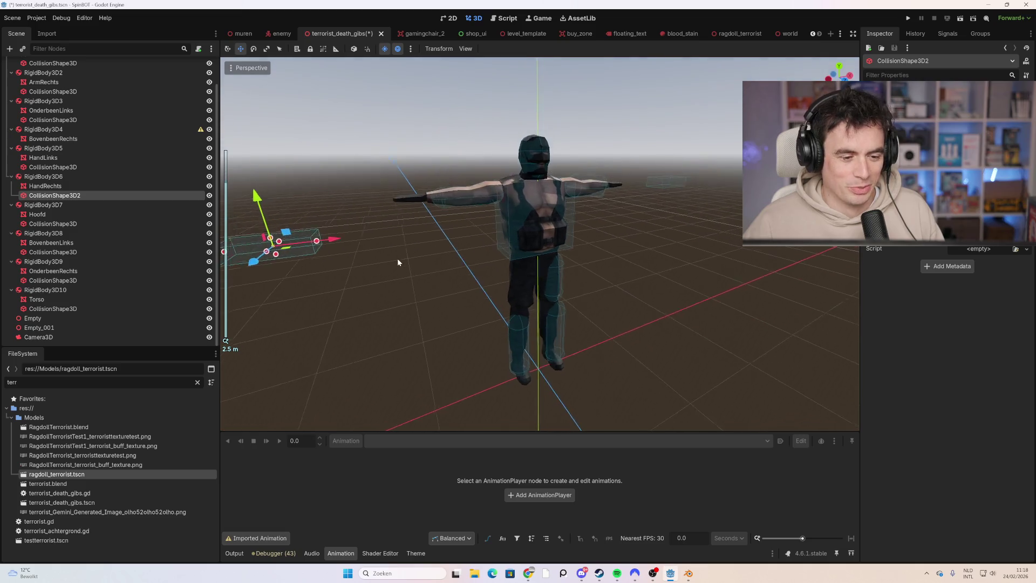
pyautogui.press('KP_4')
pyautogui.moveTo(354, 240); pyautogui.dragTo(456, 233)
pyautogui.press('KP_4')
pyautogui.press('KP_4')
pyautogui.press('KP_4')
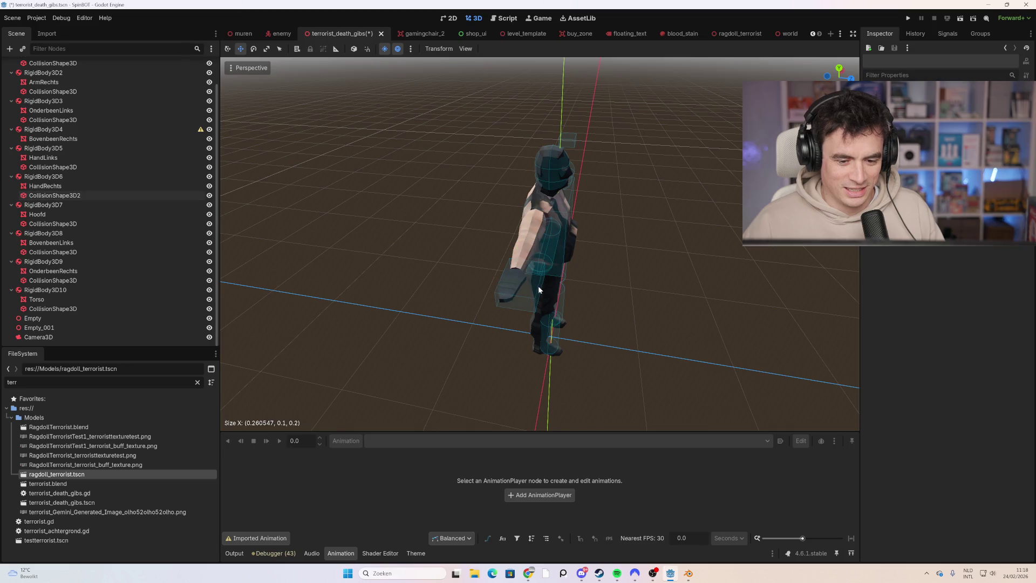
pyautogui.click(521, 291)
pyautogui.click(538, 292)
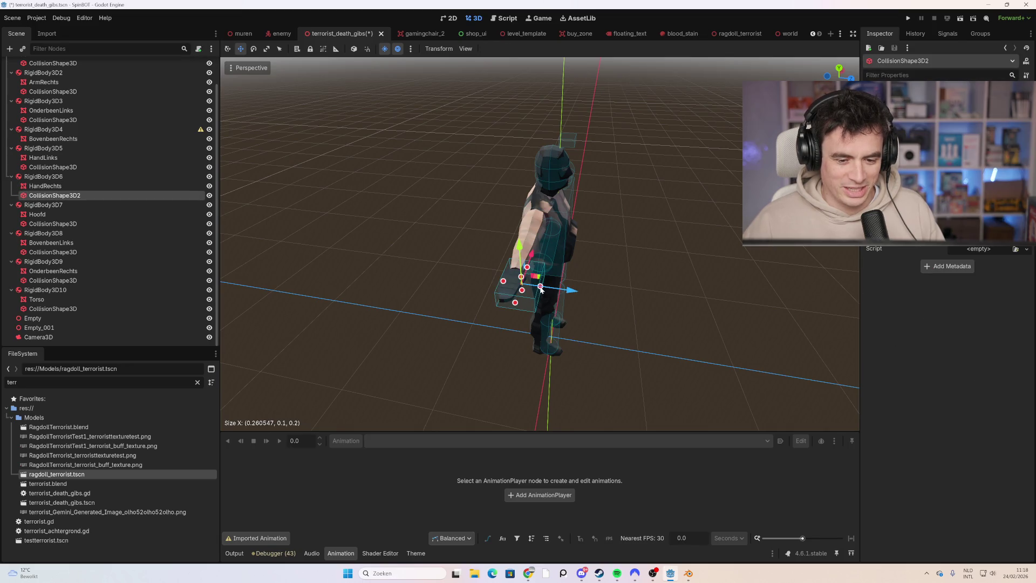
# - Nudge the left hand's collision box along X so it sits over the left hand
pyautogui.moveTo(589, 280)
pyautogui.mouseDown()
pyautogui.moveTo(585, 261)
pyautogui.moveTo(607, 237)
pyautogui.moveTo(488, 251)
pyautogui.moveTo(746, 255)
pyautogui.mouseUp()
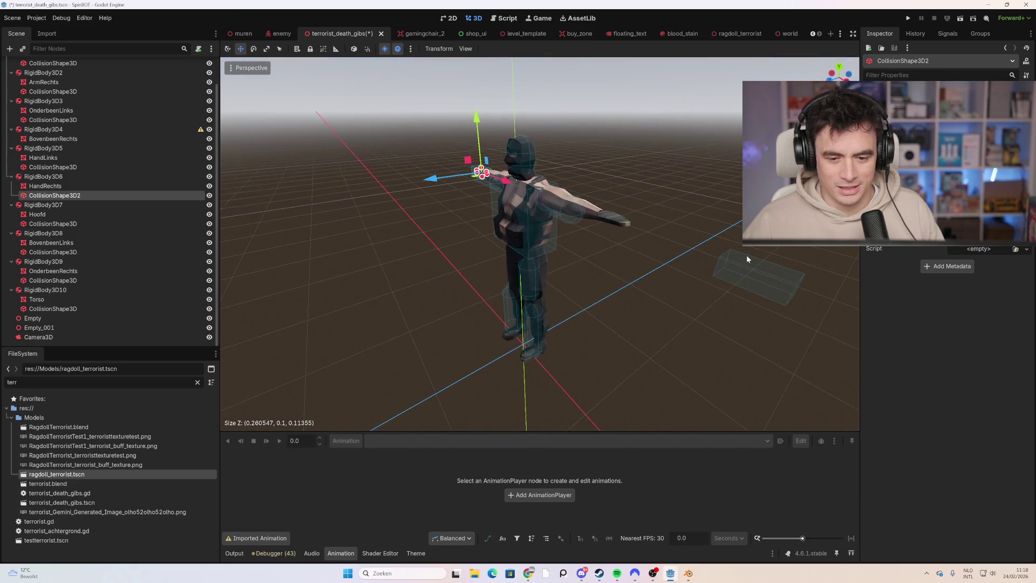
pyautogui.click(769, 276)
pyautogui.moveTo(633, 276); pyautogui.dragTo(539, 270)
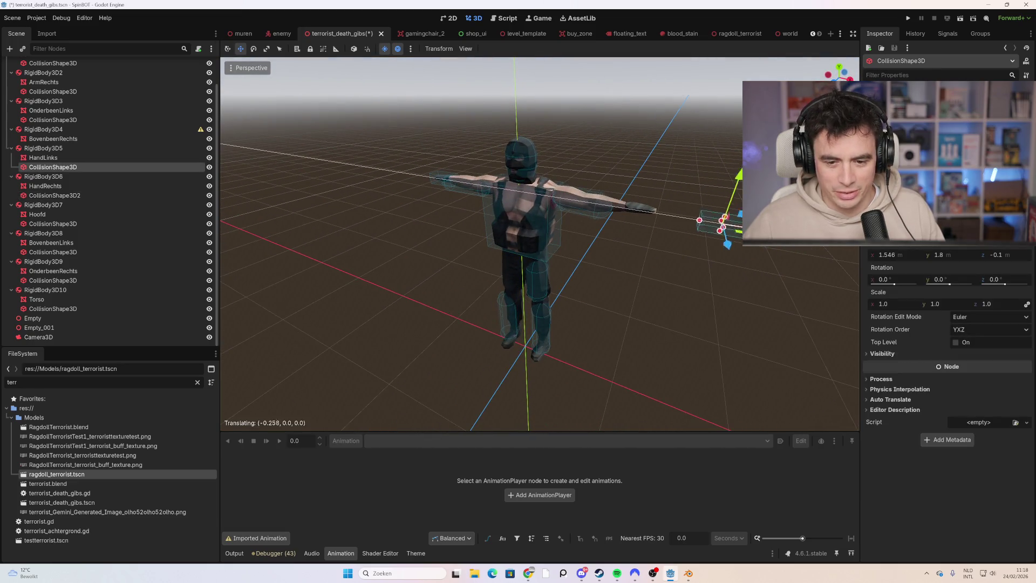
pyautogui.moveTo(688, 227)
pyautogui.mouseDown()
pyautogui.moveTo(678, 240)
pyautogui.moveTo(667, 219)
pyautogui.mouseUp()
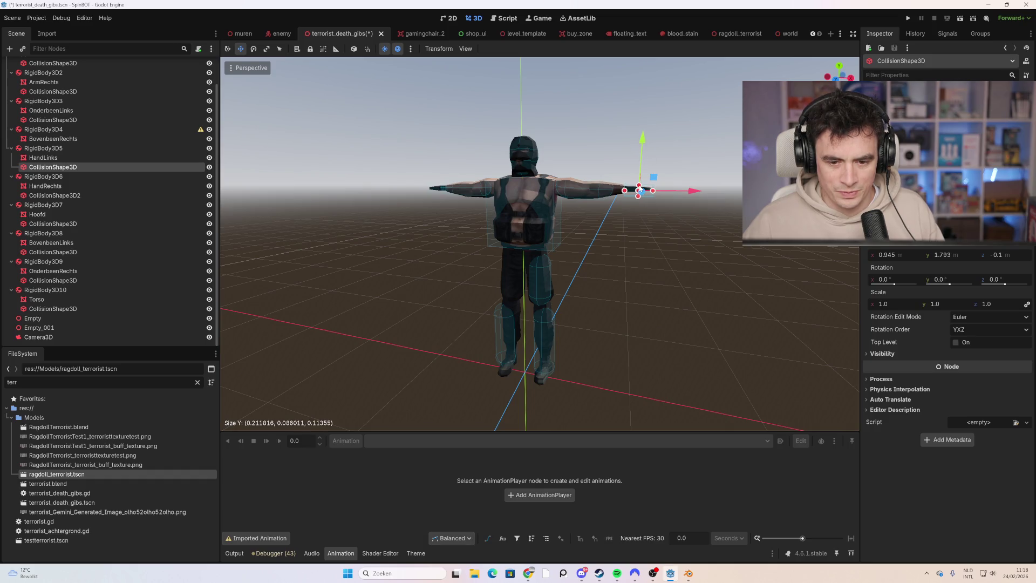
pyautogui.moveTo(639, 195); pyautogui.dragTo(543, 291)
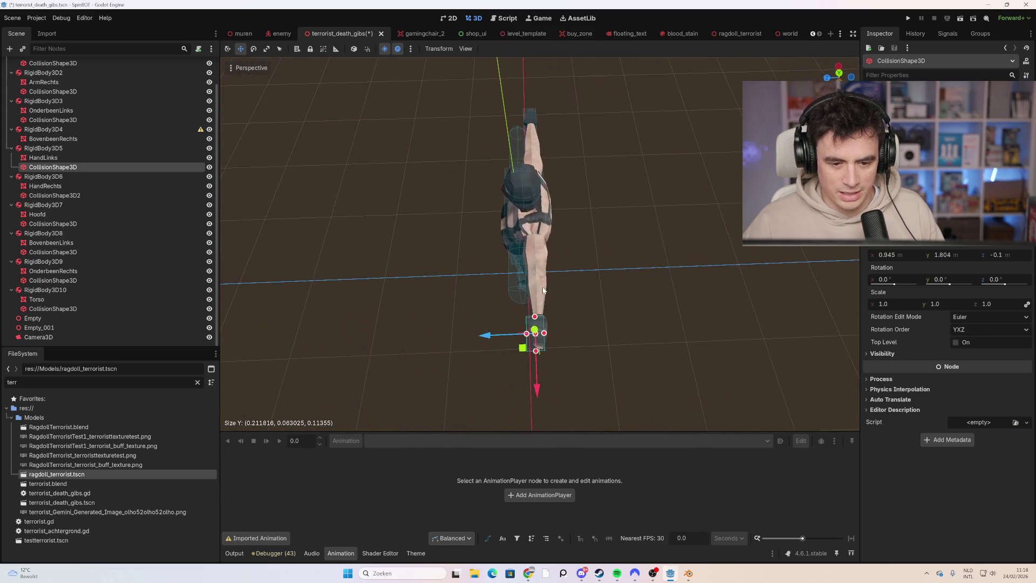
pyautogui.click(529, 279)
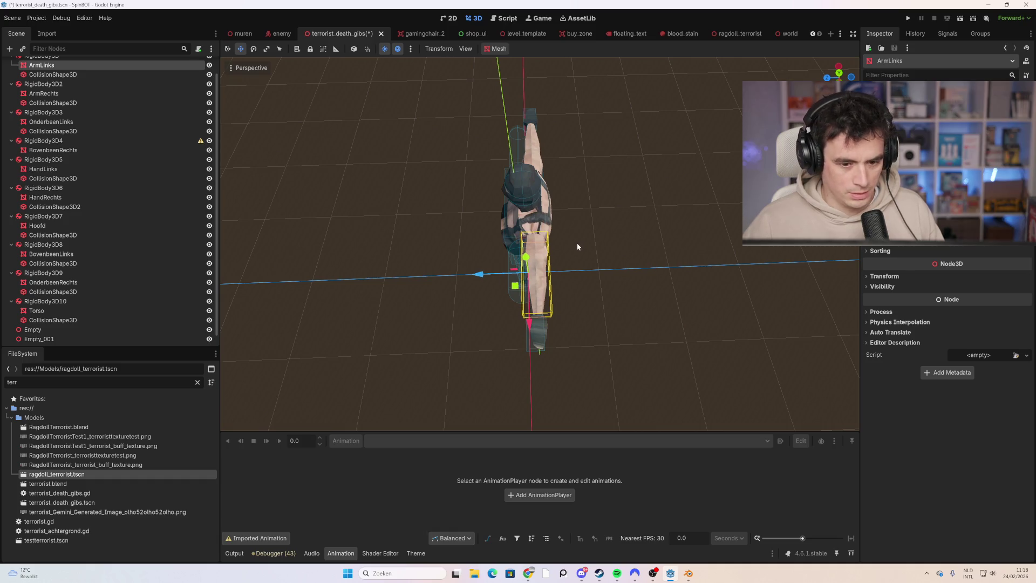
# - Select the left and right arm collision capsules and inspect their fit from several angles
pyautogui.click(507, 259)
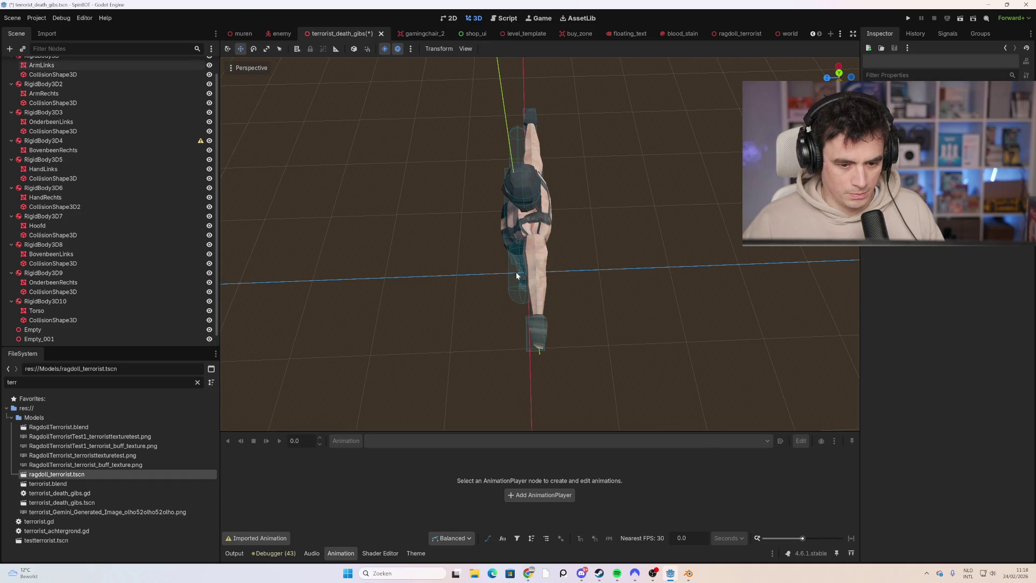
pyautogui.click(516, 293)
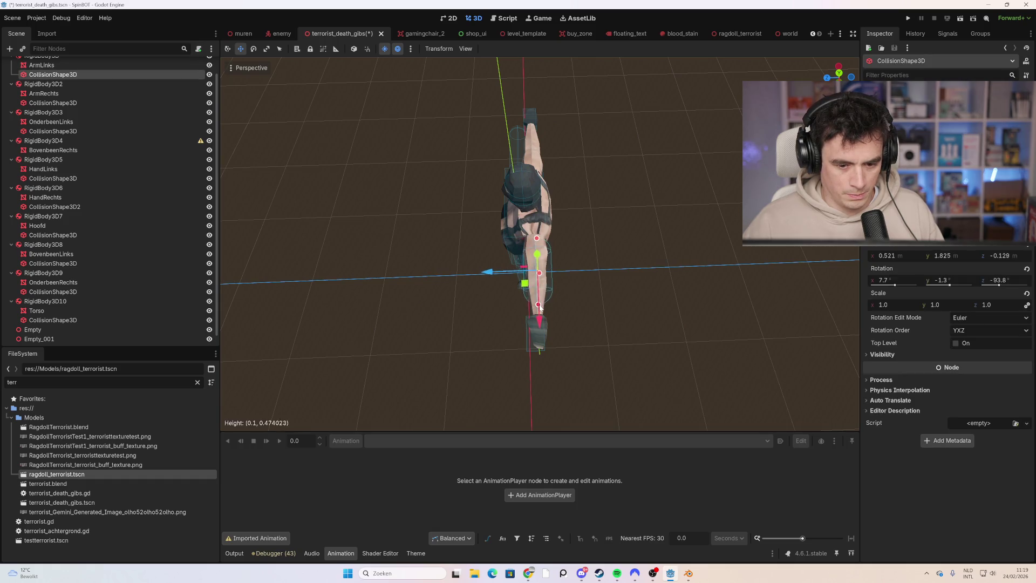
pyautogui.moveTo(550, 282)
pyautogui.mouseDown()
pyautogui.moveTo(568, 284)
pyautogui.moveTo(555, 257)
pyautogui.moveTo(507, 244)
pyautogui.moveTo(445, 189)
pyautogui.mouseUp()
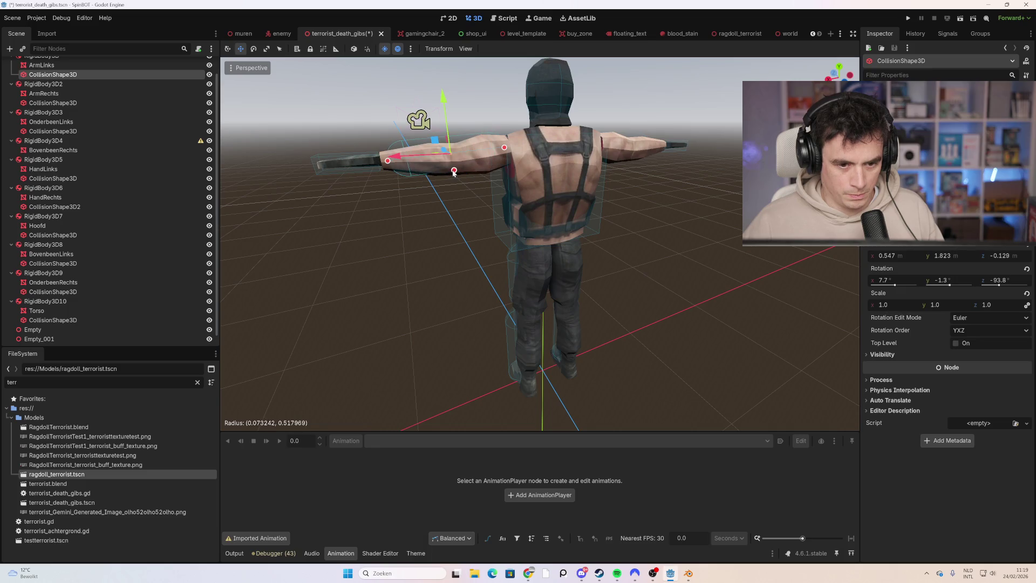
pyautogui.moveTo(445, 138)
pyautogui.mouseDown()
pyautogui.moveTo(513, 185)
pyautogui.moveTo(599, 174)
pyautogui.moveTo(600, 160)
pyautogui.mouseUp()
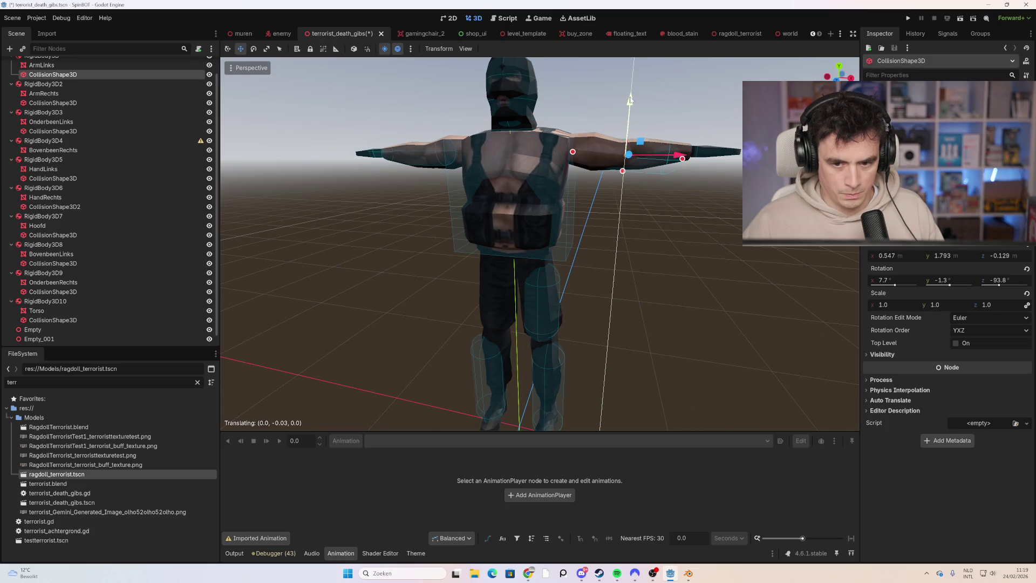
pyautogui.moveTo(673, 141)
pyautogui.mouseDown()
pyautogui.moveTo(681, 229)
pyautogui.moveTo(725, 222)
pyautogui.moveTo(783, 254)
pyautogui.mouseUp()
pyautogui.scroll(-5, 580, 305)
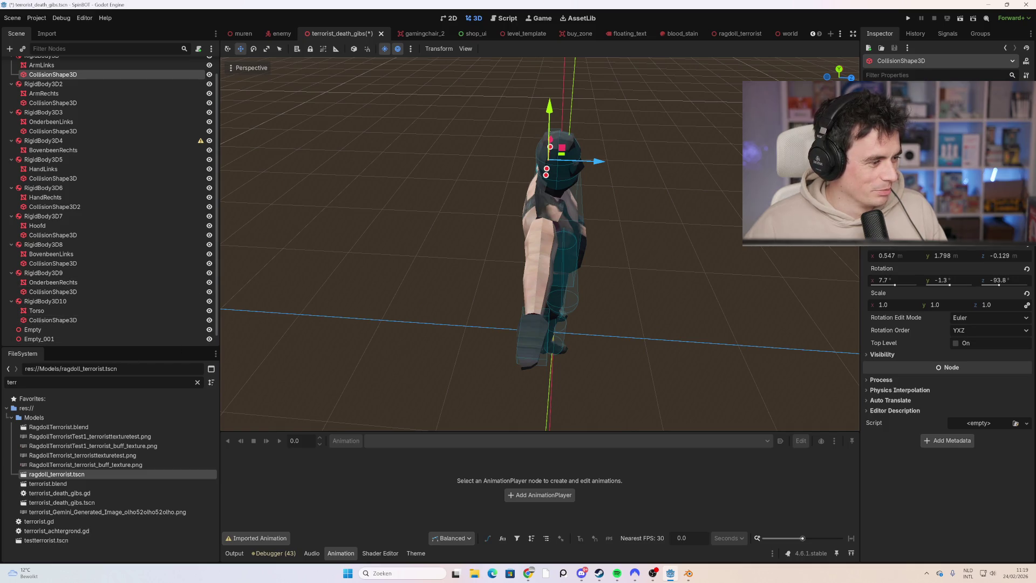
pyautogui.scroll(-2, 421, 323)
pyautogui.click(558, 288)
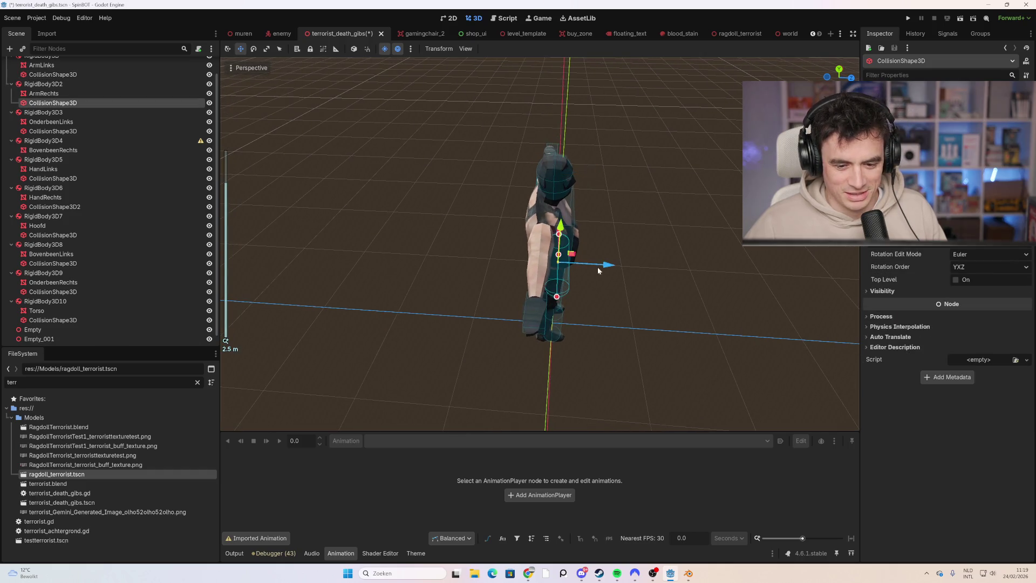
pyautogui.moveTo(601, 286); pyautogui.dragTo(592, 253)
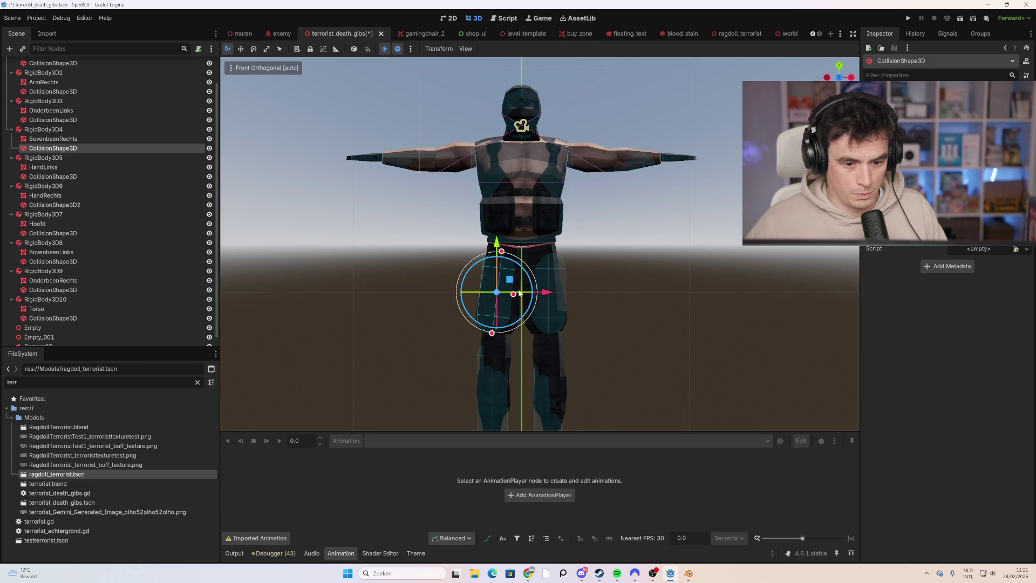
# - Select the BovenbeenLinks collision shape and inspect it from behind
pyautogui.moveTo(479, 294)
pyautogui.mouseDown()
pyautogui.moveTo(572, 297)
pyautogui.moveTo(618, 312)
pyautogui.moveTo(492, 309)
pyautogui.moveTo(561, 296)
pyautogui.moveTo(575, 322)
pyautogui.moveTo(523, 311)
pyautogui.mouseUp()
pyautogui.click(539, 326)
pyautogui.click(511, 279)
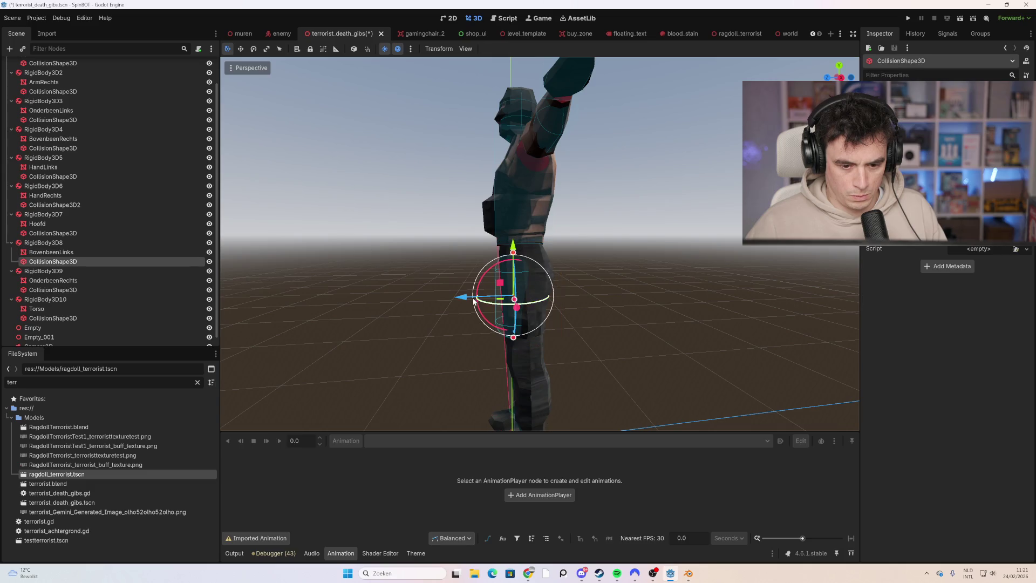
pyautogui.moveTo(439, 306); pyautogui.dragTo(456, 282)
pyautogui.scroll(-5, 456, 281)
# - Save the terrorist_death_gibs scene and launch the game with F5
pyautogui.hotkey('ctrl', 's')
pyautogui.moveTo(641, 280); pyautogui.dragTo(612, 264)
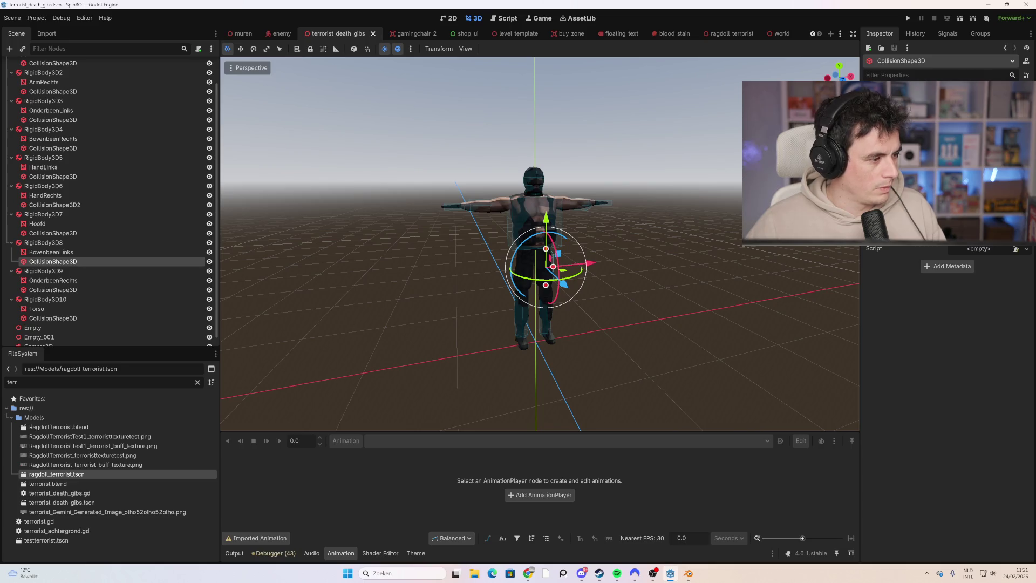
pyautogui.press('F5')
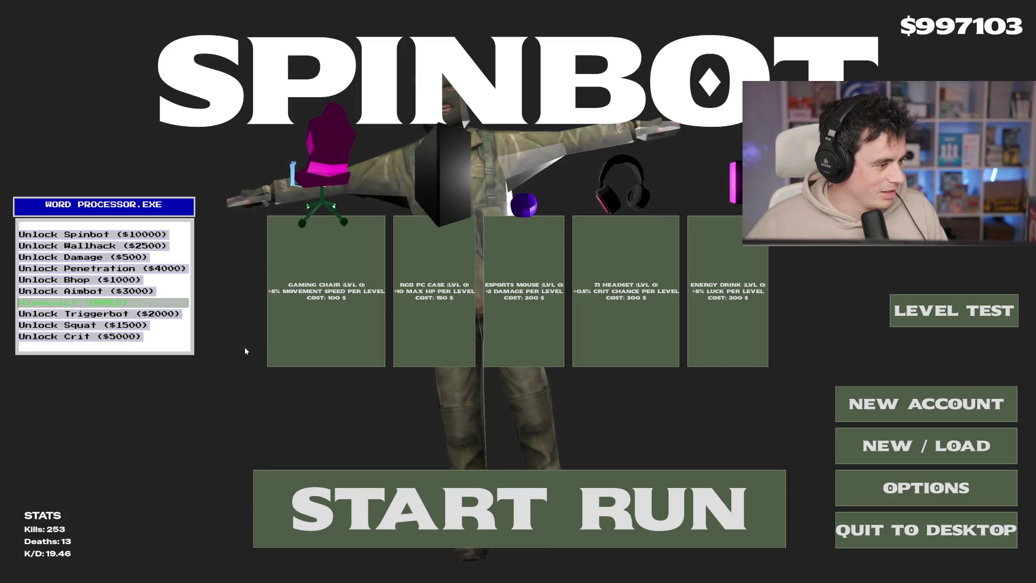
# - Start a new run from the SPINBOT main menu, entering the level at wave 0
pyautogui.click(446, 482)
# - Walk up toward the enemy ahead and shoot it dead
pyautogui.press('w')
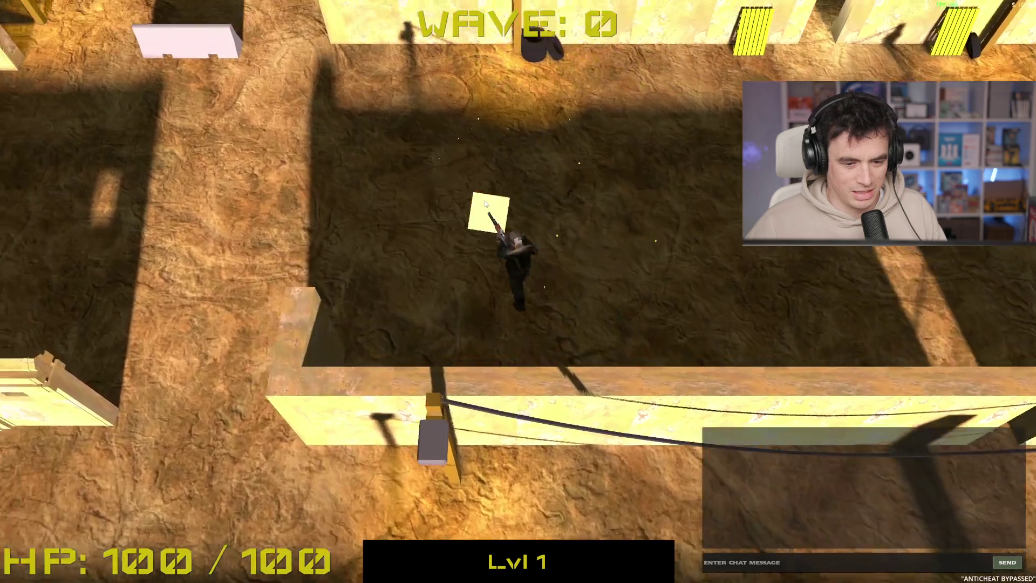
pyautogui.press('a')
pyautogui.press('w')
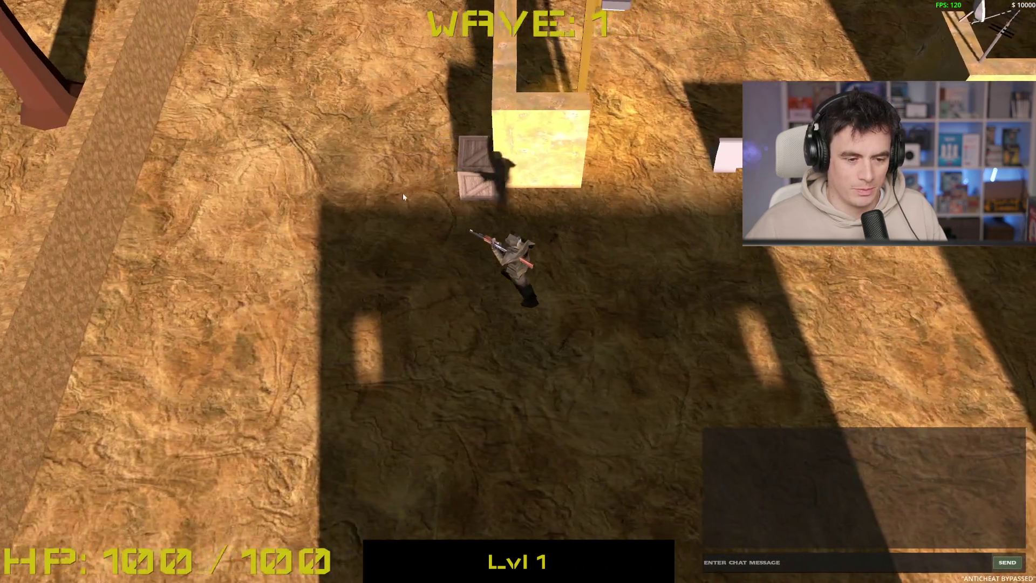
pyautogui.press('w')
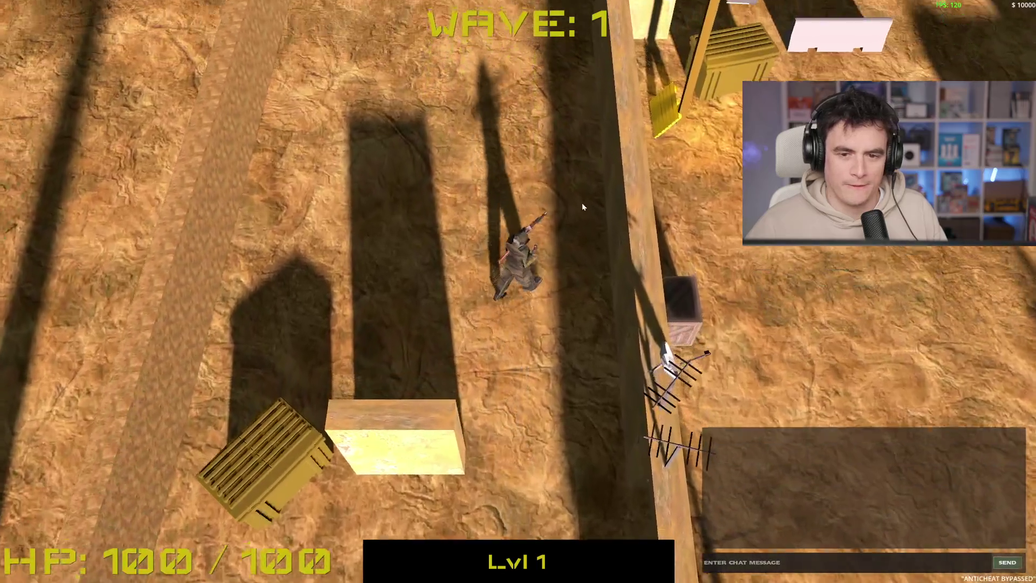
pyautogui.click(585, 209)
pyautogui.press('w')
pyautogui.click(581, 227)
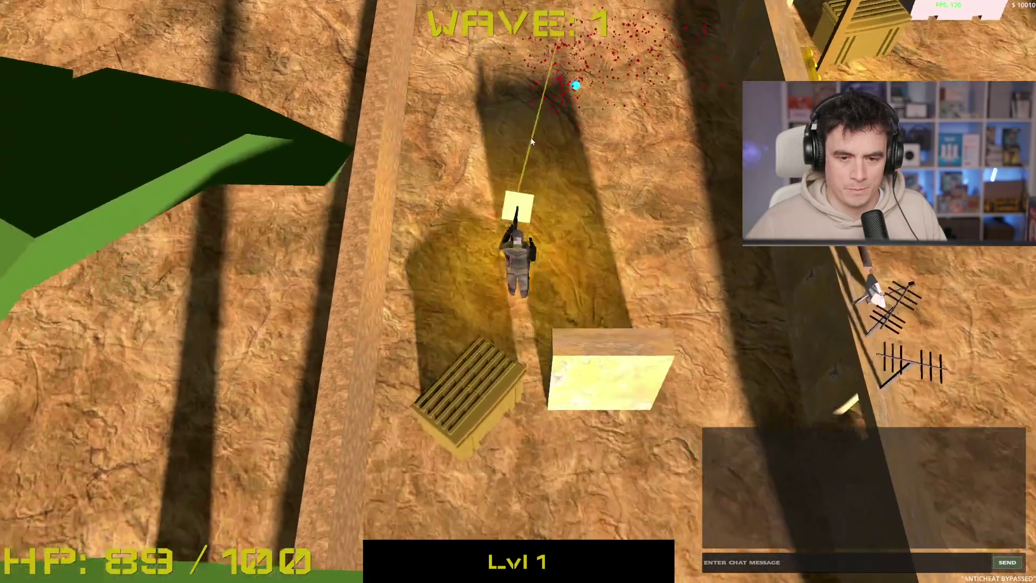
# - Strafe around and shoot the bleeding enemies to the lower left until the last one dies
pyautogui.press('w')
pyautogui.press('d')
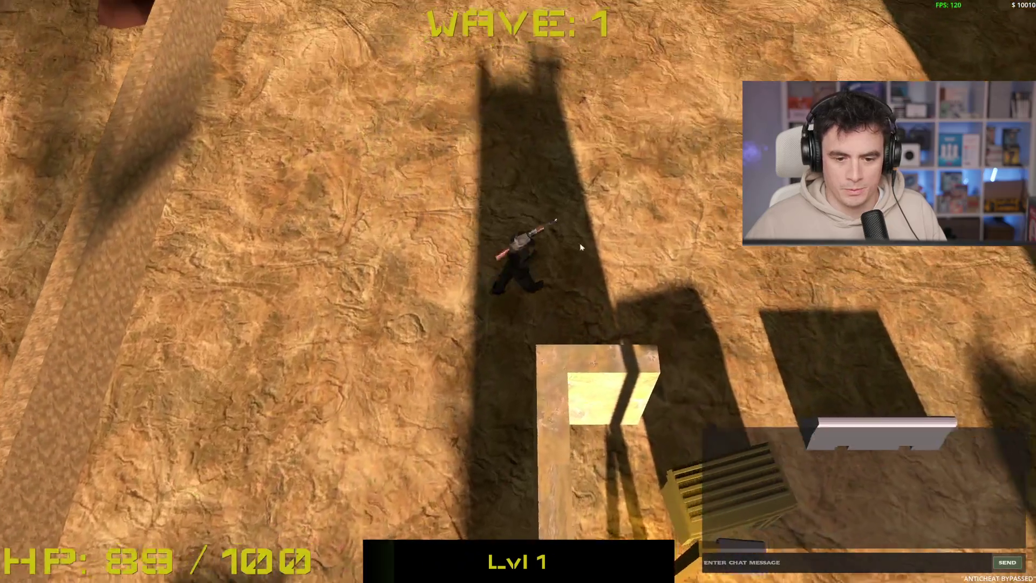
pyautogui.press('w')
pyautogui.press('d')
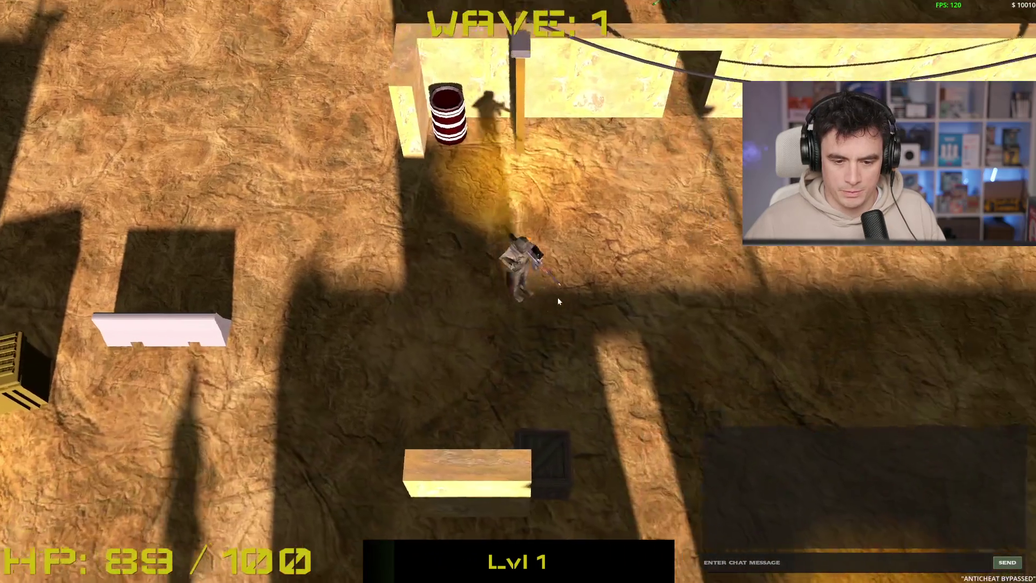
pyautogui.press('a')
pyautogui.press('s')
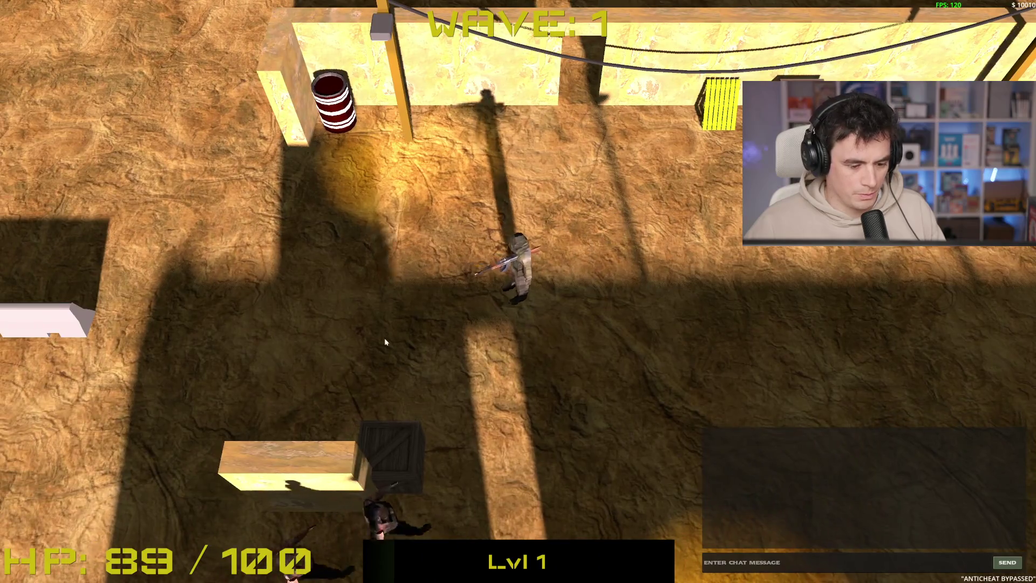
pyautogui.press('d')
pyautogui.click(320, 341)
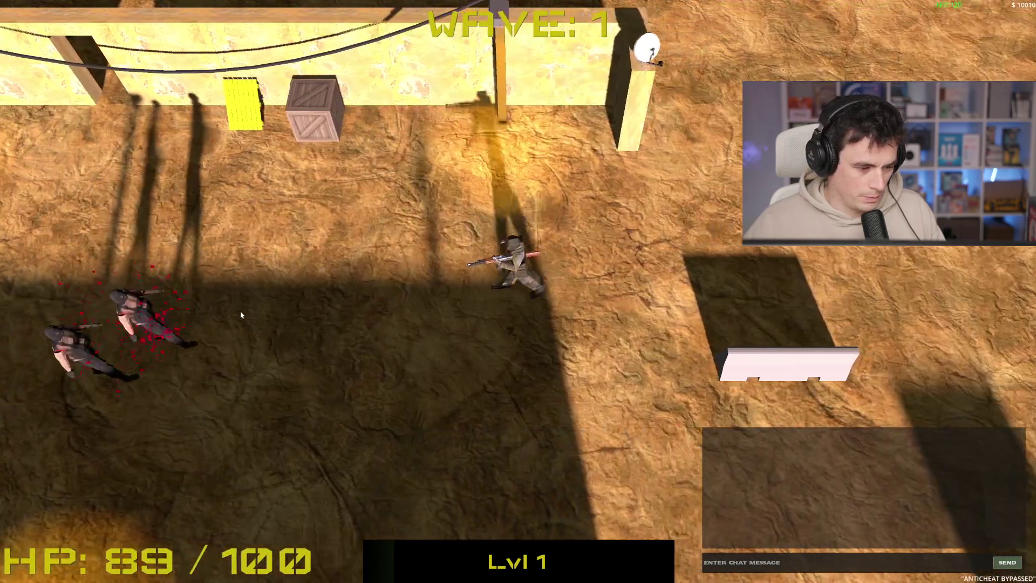
pyautogui.press('d')
pyautogui.click(227, 296)
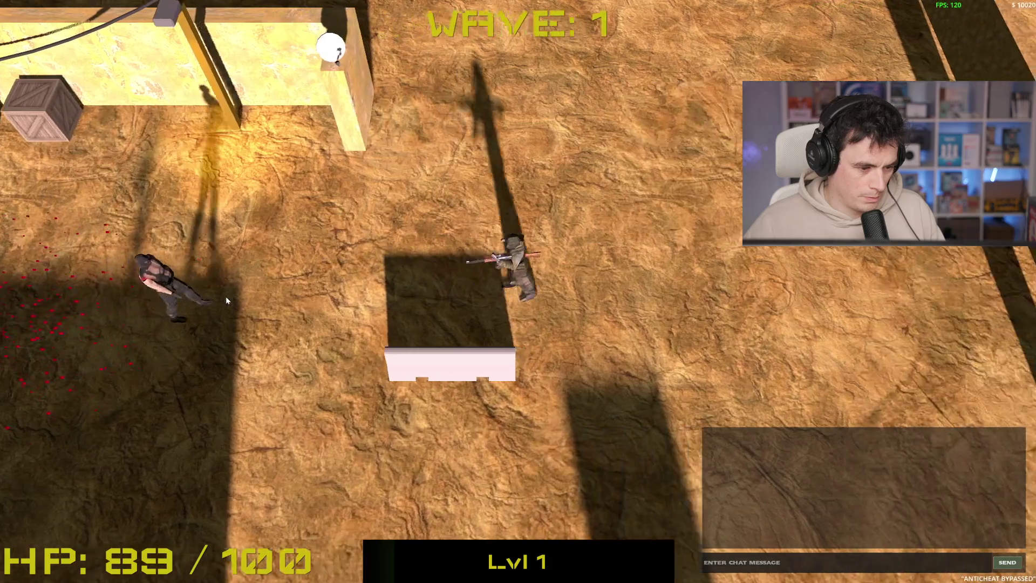
pyautogui.press('d')
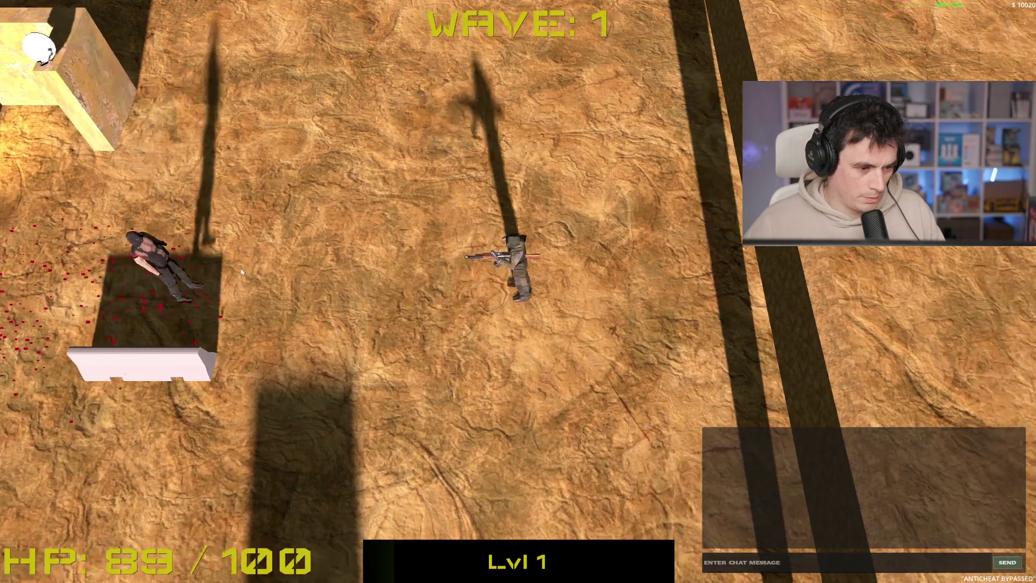
pyautogui.click(237, 269)
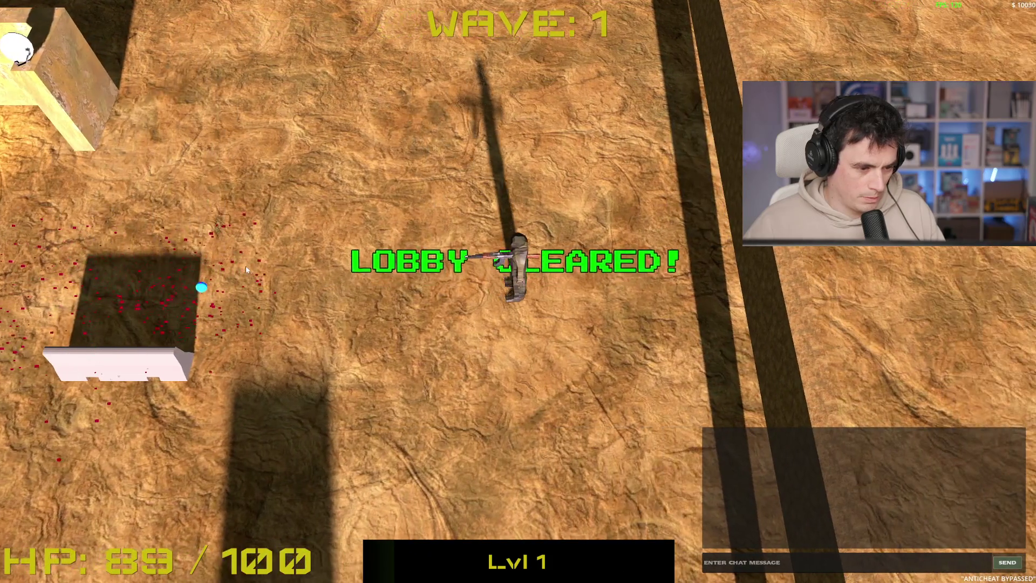
# - Head toward the wall and barrel and kill the enemies coming from the top-left
pyautogui.press('a')
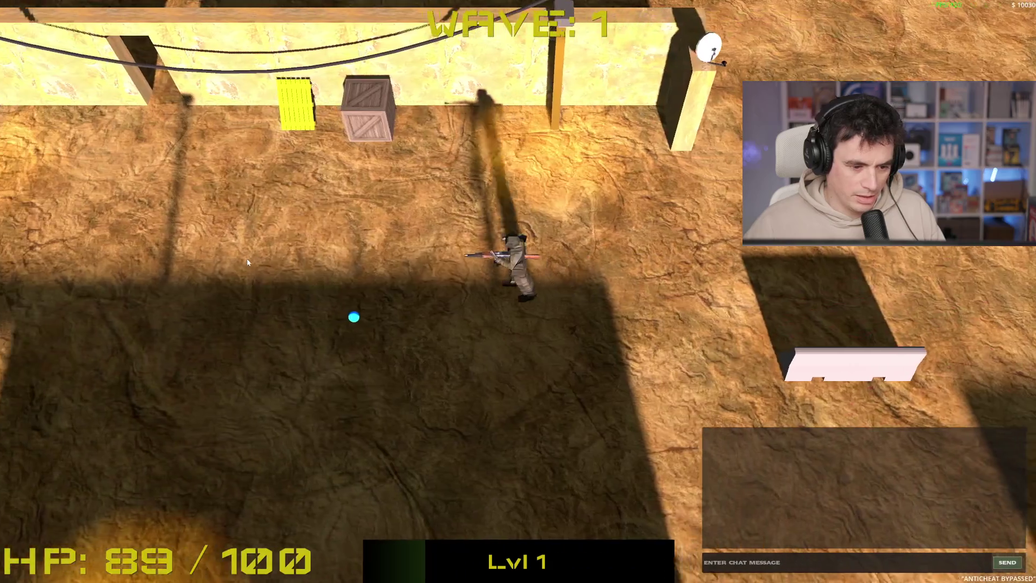
pyautogui.press('a')
pyautogui.press('w')
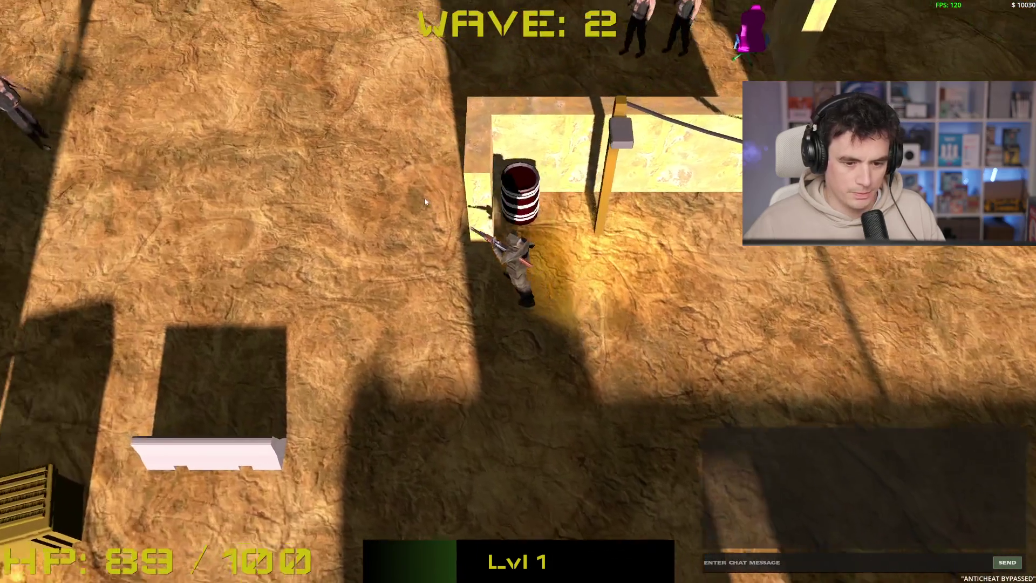
pyautogui.press('s')
pyautogui.click(385, 206)
pyautogui.press('d')
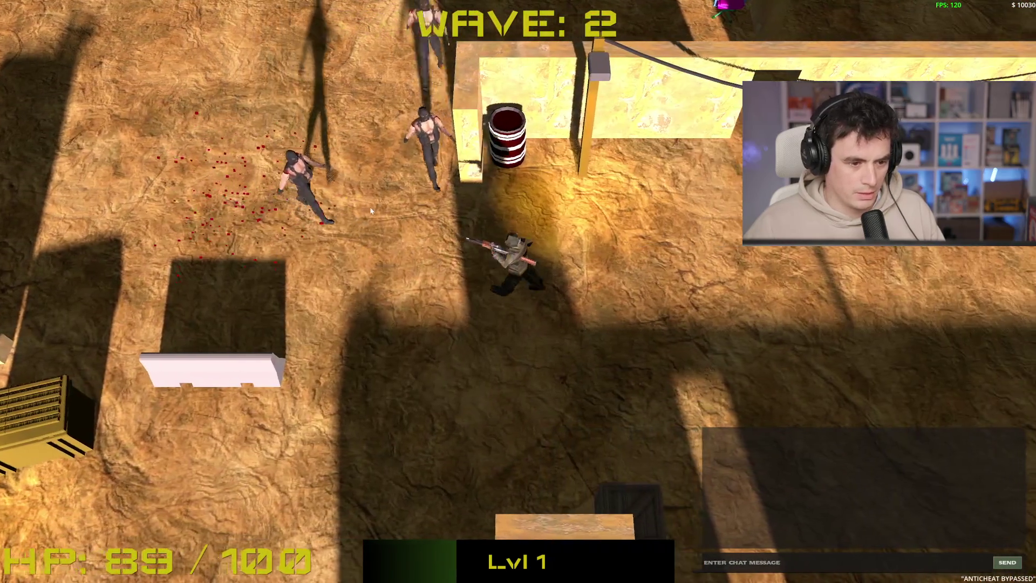
pyautogui.press('d')
pyautogui.click(324, 226)
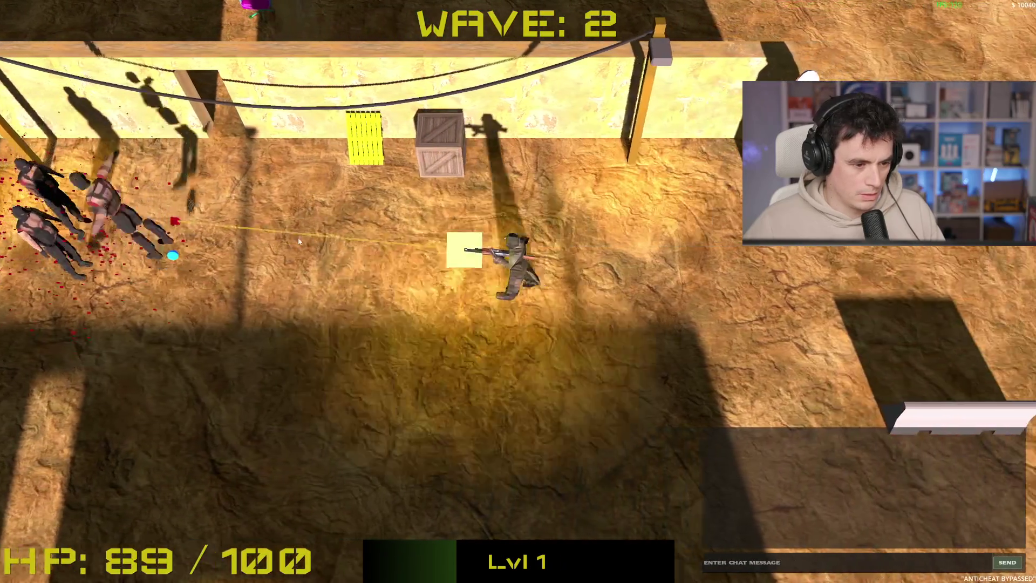
pyautogui.click(297, 241)
# - Retreat left while shooting the enemies approaching from the right
pyautogui.press('d')
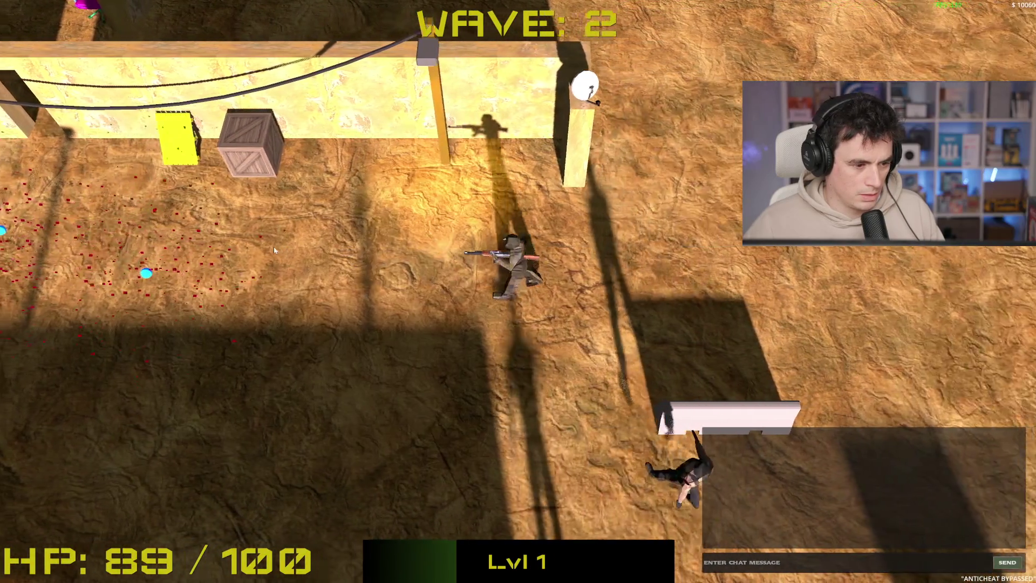
pyautogui.press('d')
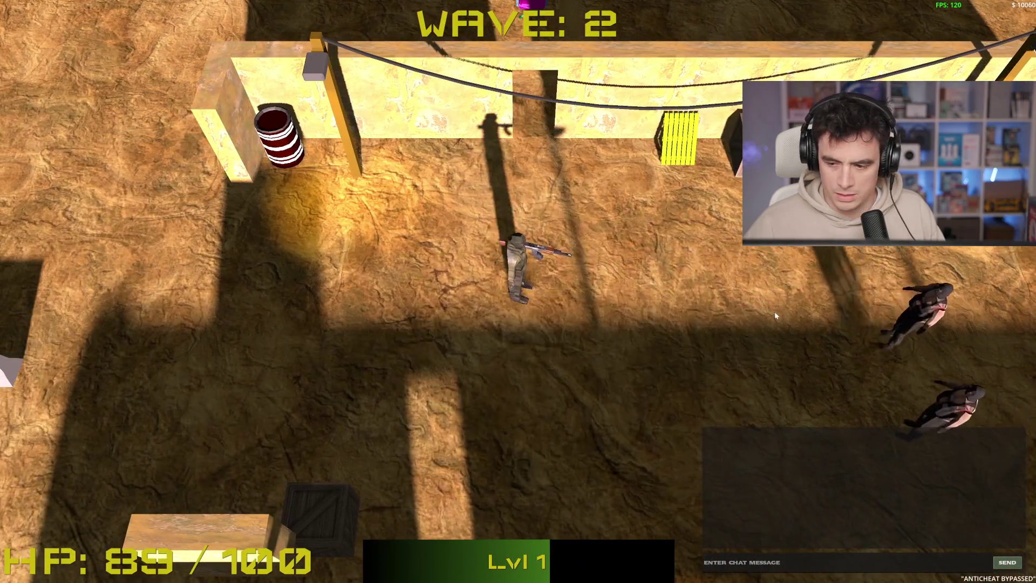
pyautogui.click(775, 314)
pyautogui.press('a')
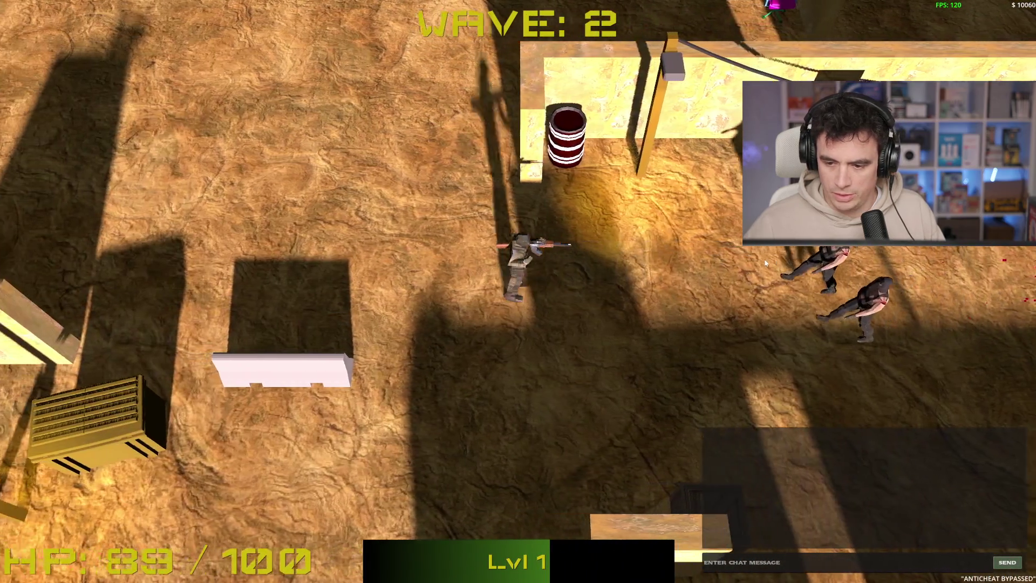
pyautogui.press('a')
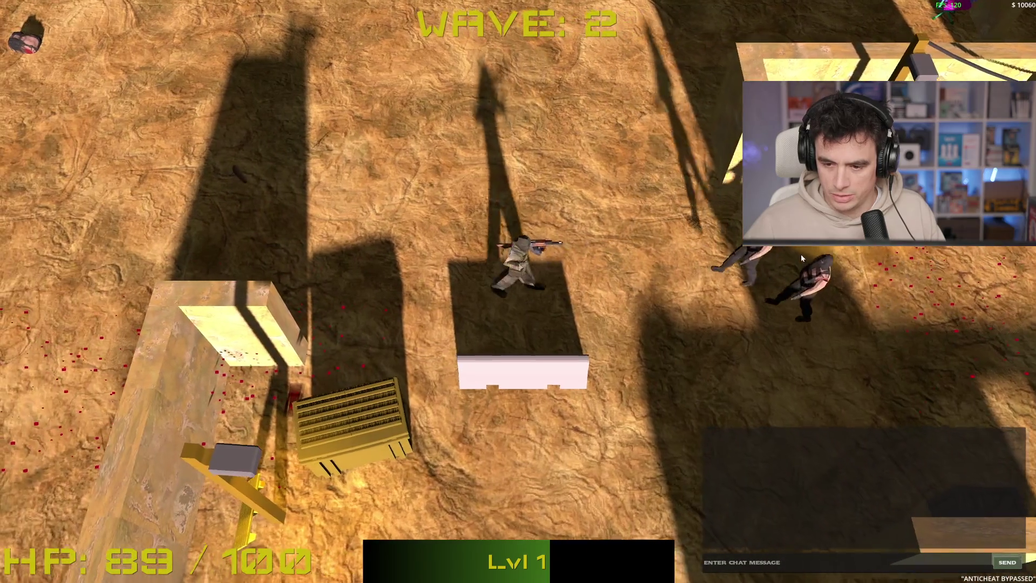
pyautogui.press('w')
pyautogui.press('a')
pyautogui.click(772, 249)
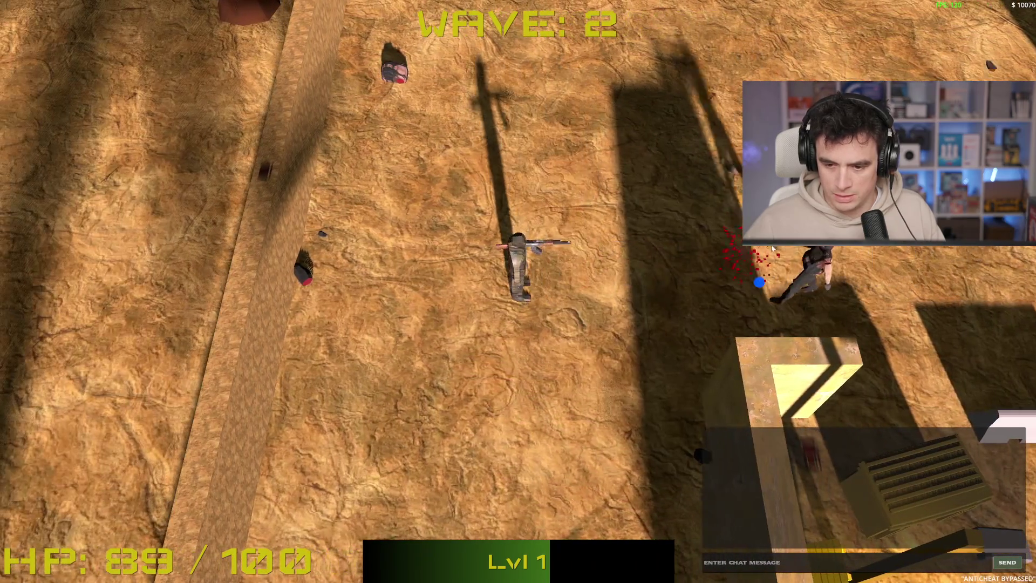
pyautogui.click(773, 249)
# - Shoot the enemy above, move down the map, and kill the upper-left enemy to clear the lobby
pyautogui.press('w')
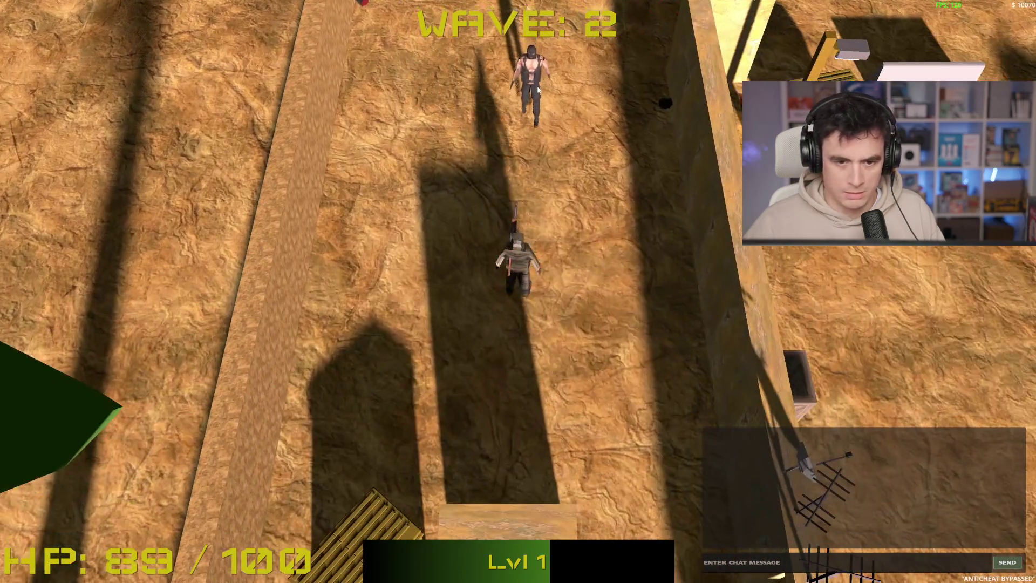
pyautogui.press('s')
pyautogui.click(486, 106)
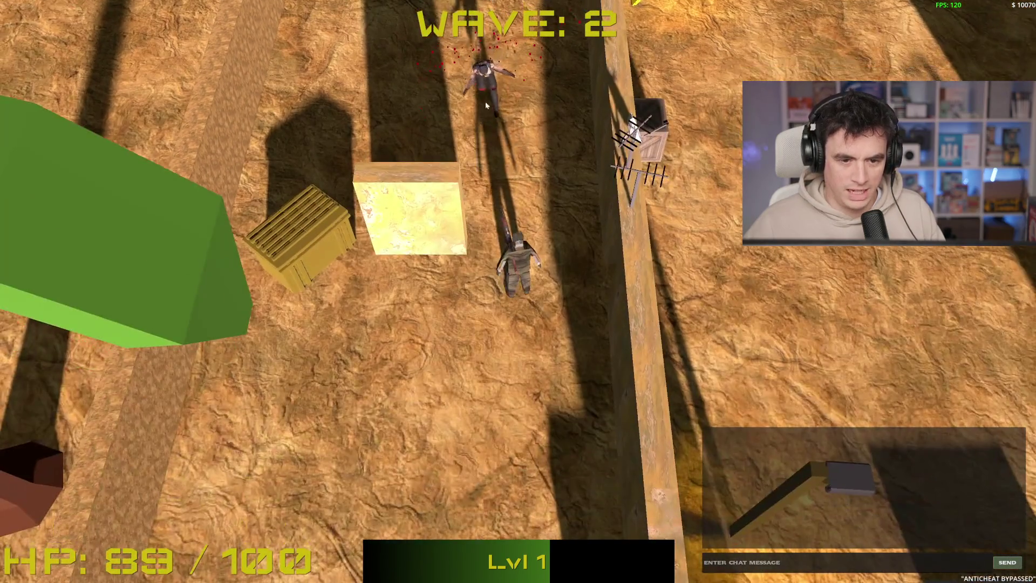
pyautogui.press('s')
pyautogui.press('s')
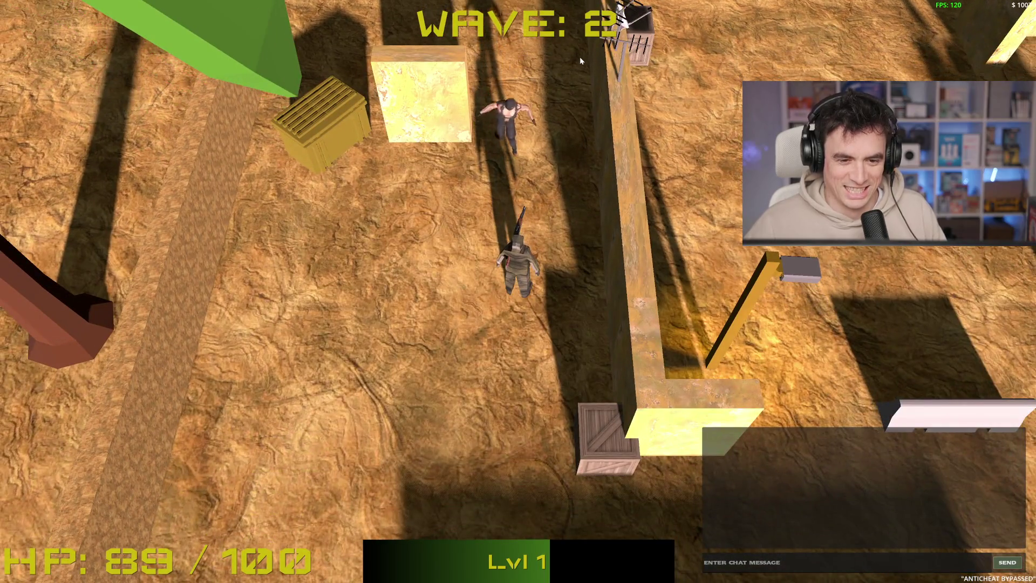
pyautogui.press('a')
pyautogui.press('s')
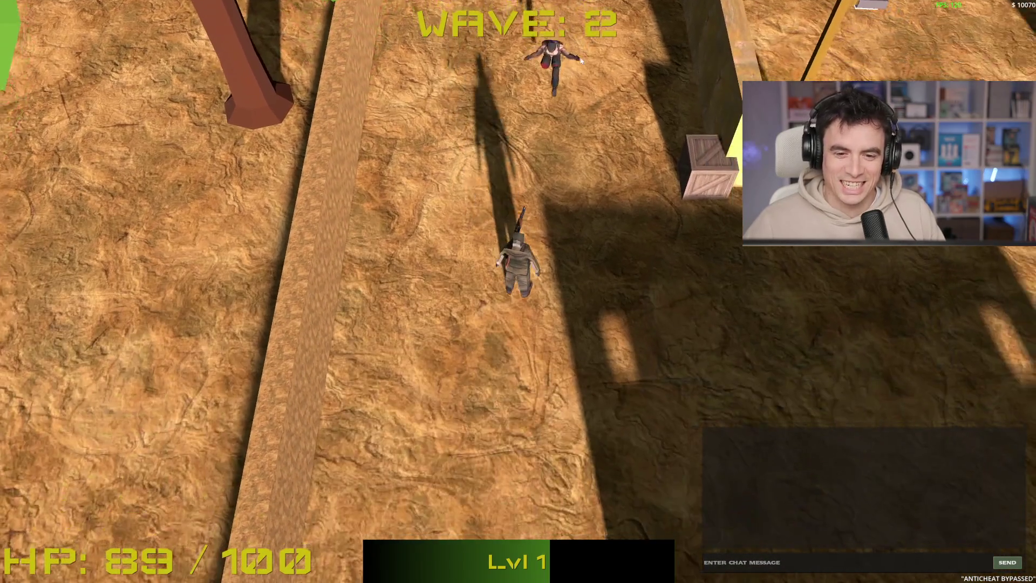
pyautogui.press('s')
pyautogui.press('s')
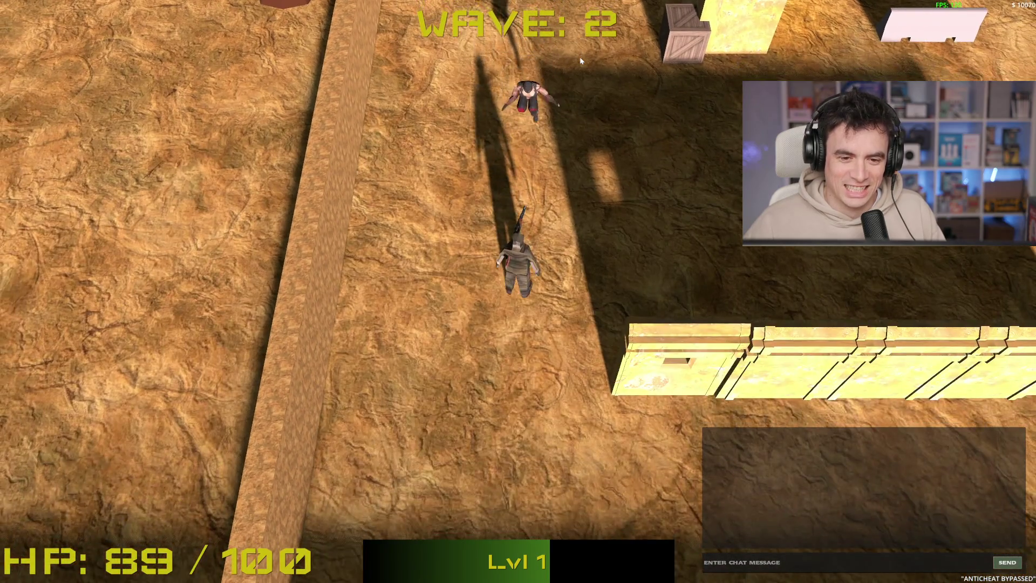
pyautogui.press('s')
pyautogui.press('s')
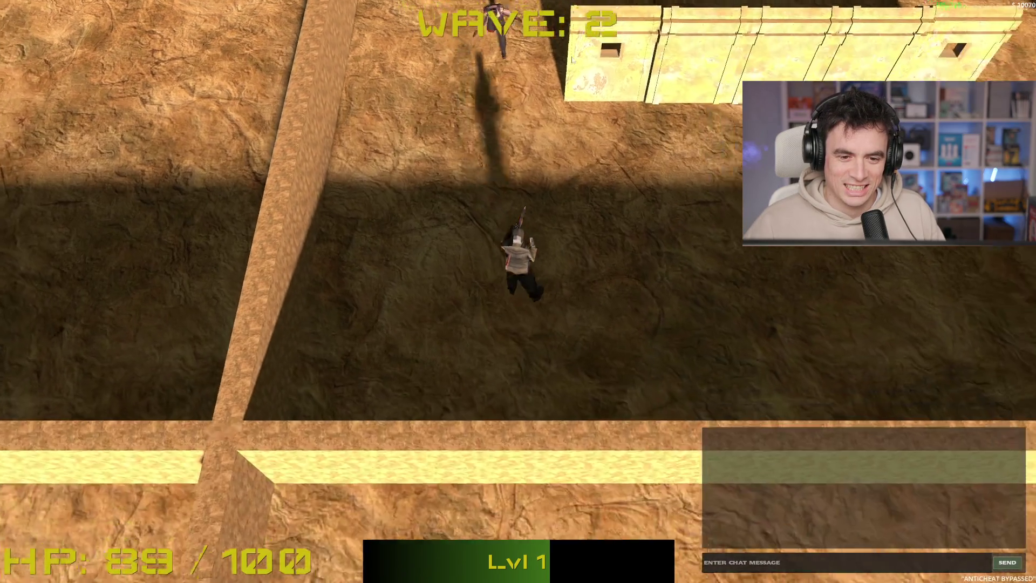
pyautogui.press('s')
pyautogui.press('d')
pyautogui.press('d')
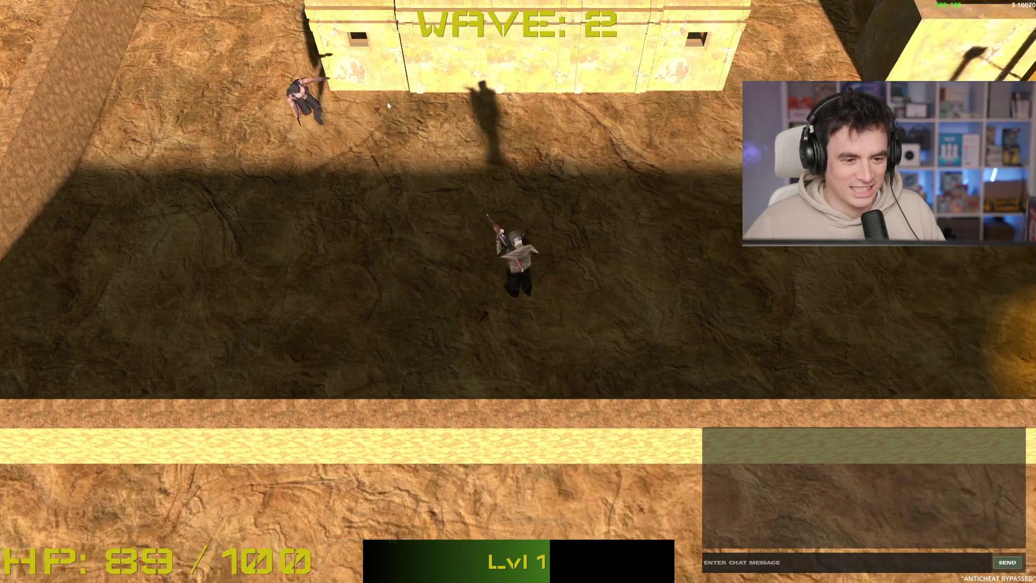
pyautogui.click(340, 149)
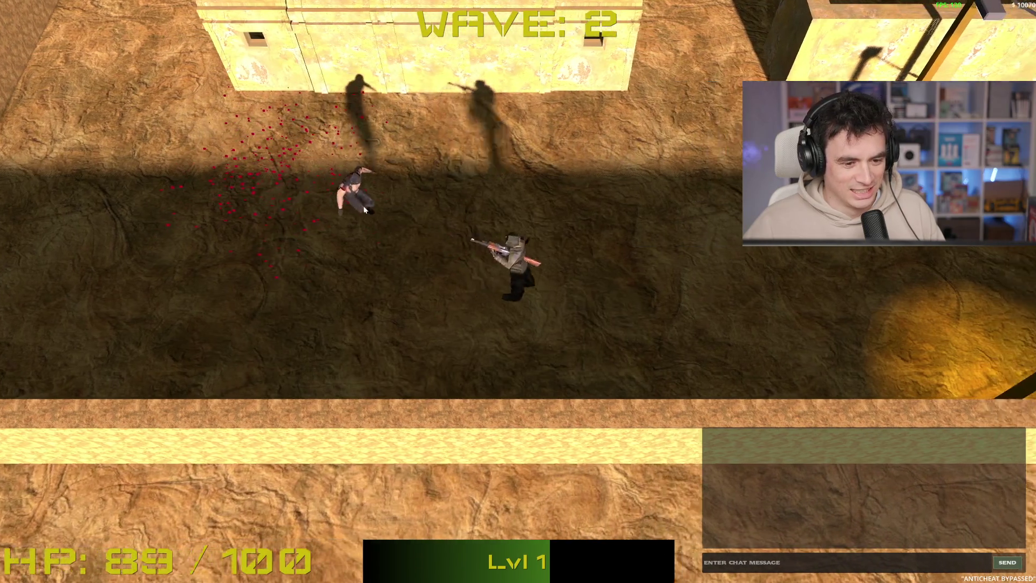
# - Move up past the walls into the shaded room and shoot the enemies near the crate
pyautogui.press('d')
pyautogui.press('a')
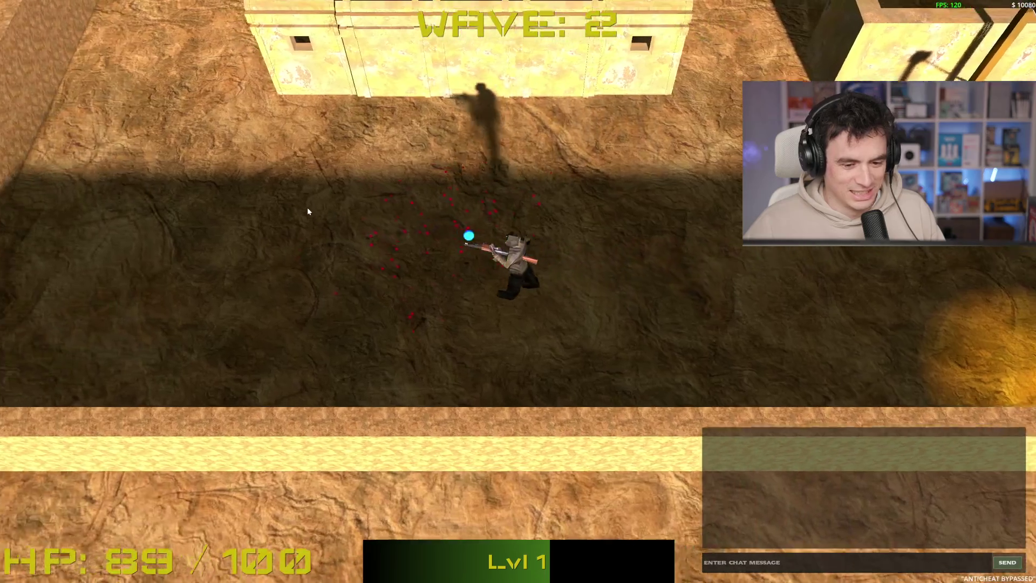
pyautogui.press('w')
pyautogui.press('a')
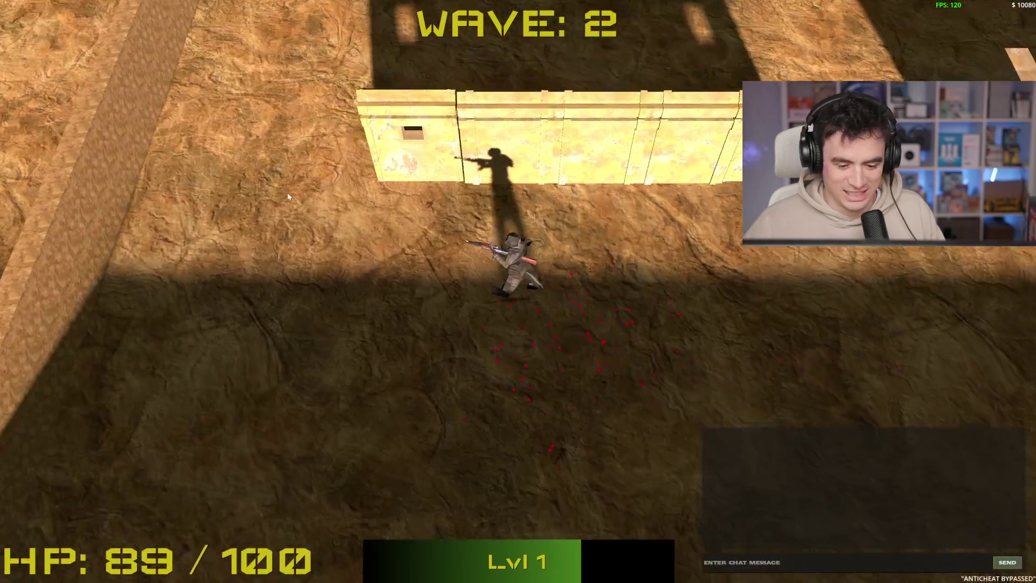
pyautogui.press('w')
pyautogui.press('d')
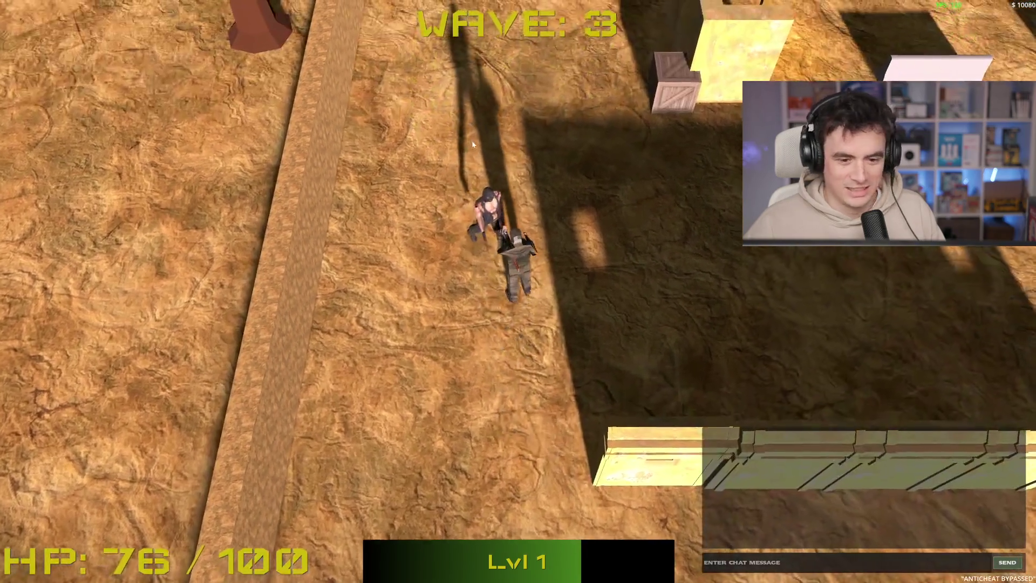
pyautogui.click(403, 259)
pyautogui.press('a')
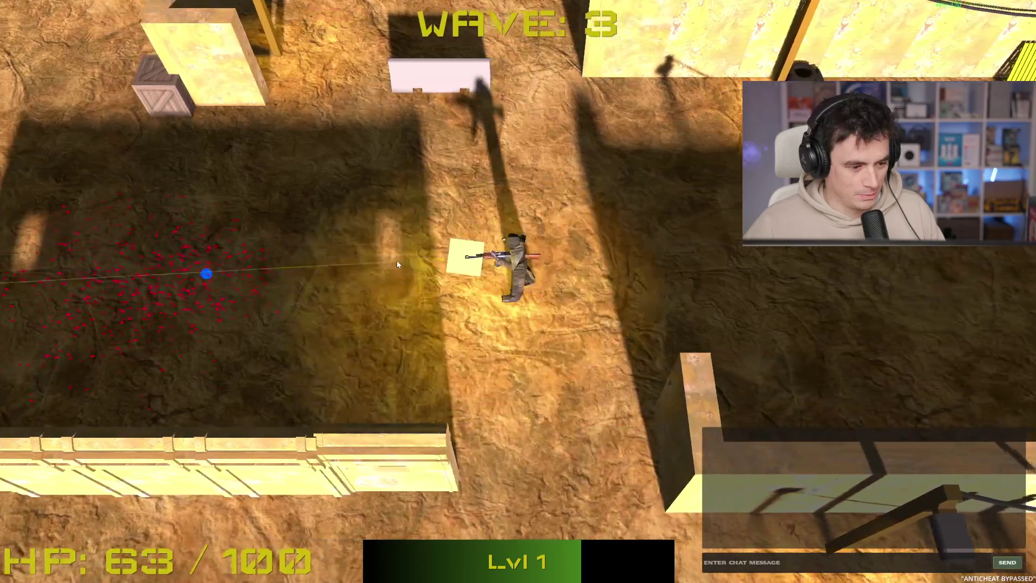
pyautogui.press('w')
pyautogui.click(380, 232)
# - Dodge the two attackers and shoot enemies on the right and above while moving down past the wall
pyautogui.press('s')
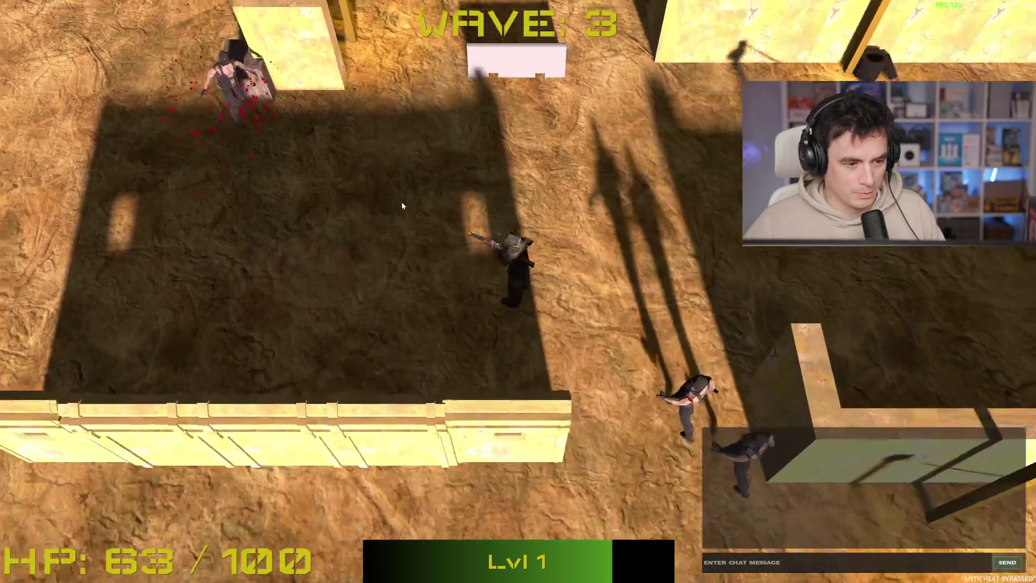
pyautogui.press('w')
pyautogui.press('a')
pyautogui.click(533, 249)
pyautogui.press('a')
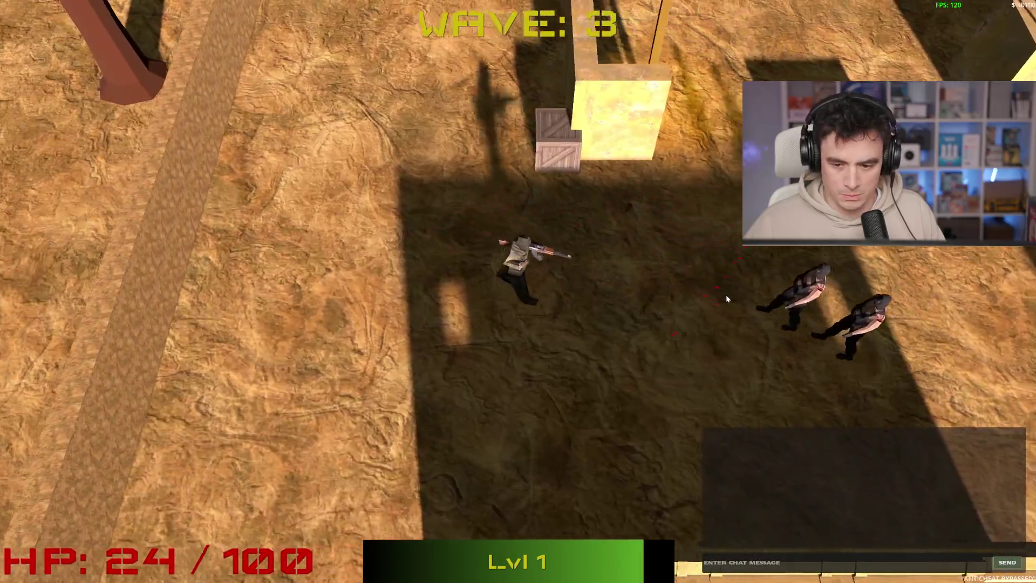
pyautogui.click(770, 265)
pyautogui.press('s')
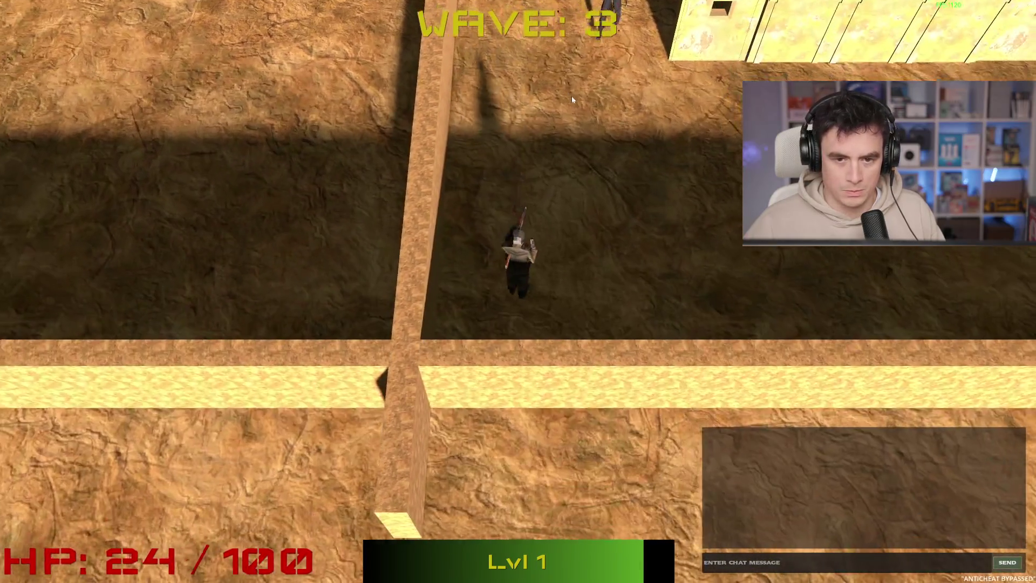
pyautogui.click(563, 119)
pyautogui.press('s')
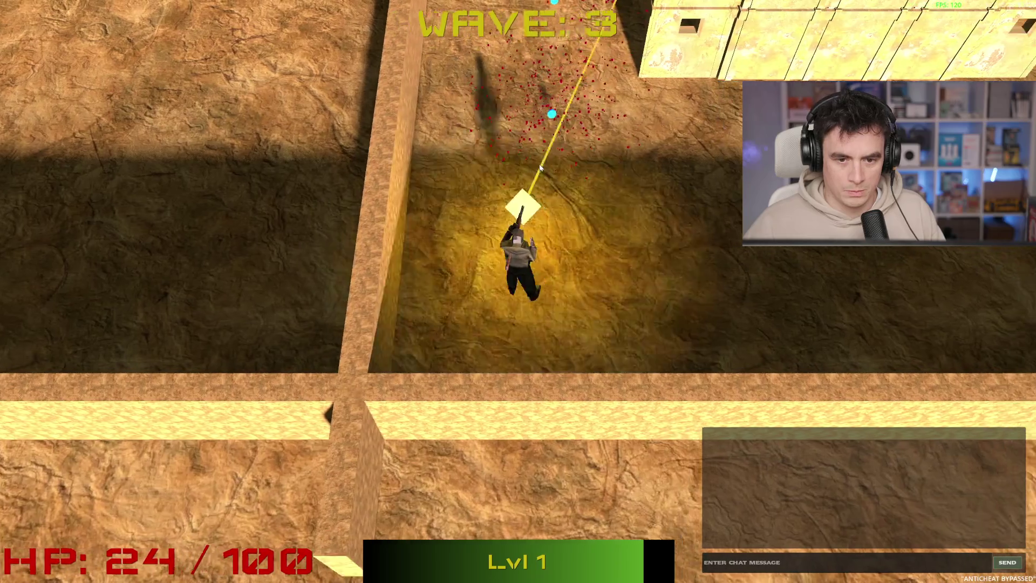
pyautogui.click(468, 115)
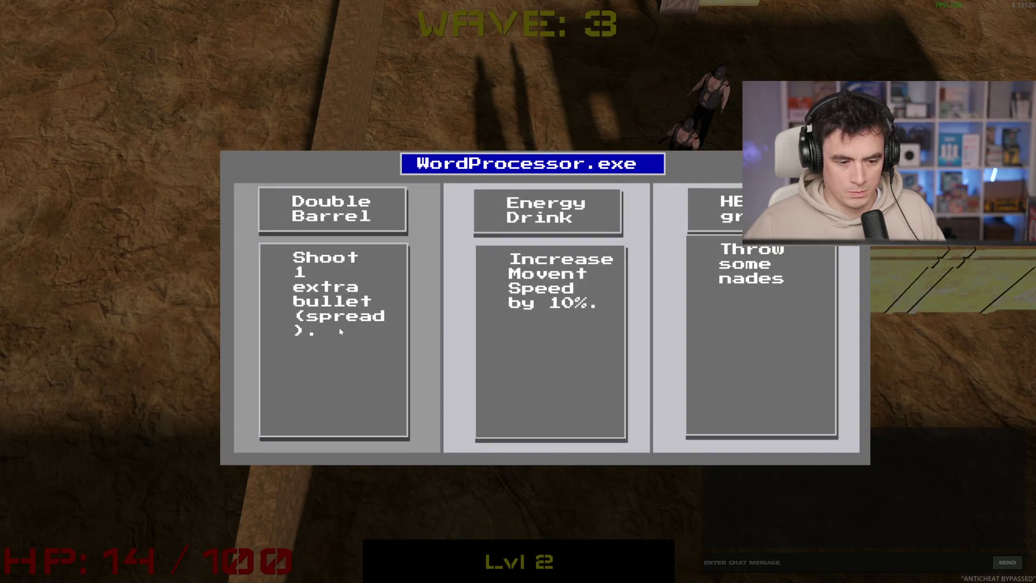
# - Pick a level-2 upgrade, play until dying in wave 3, then Rage Quit to the main menu
pyautogui.click(338, 326)
pyautogui.press('s')
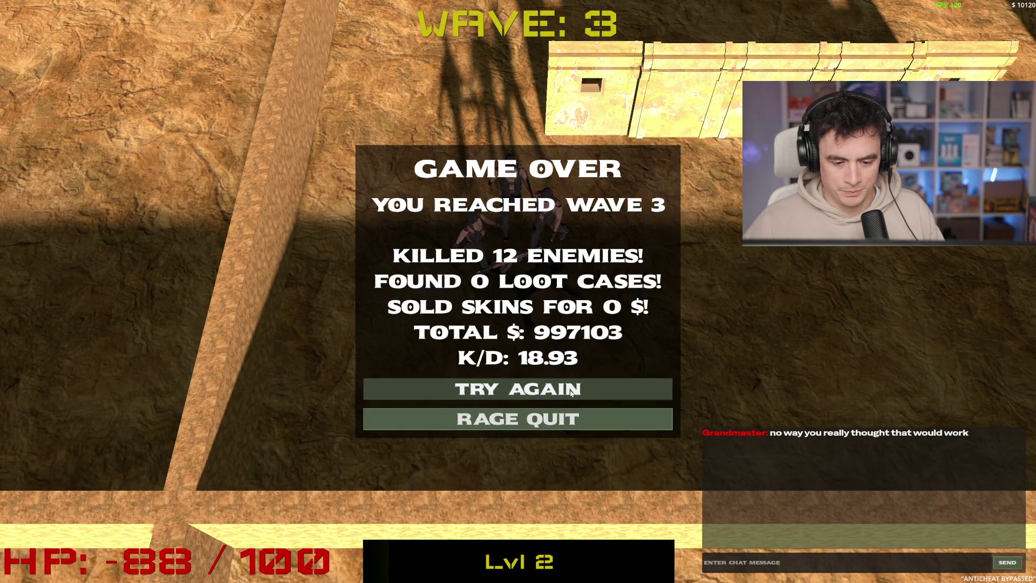
pyautogui.click(518, 419)
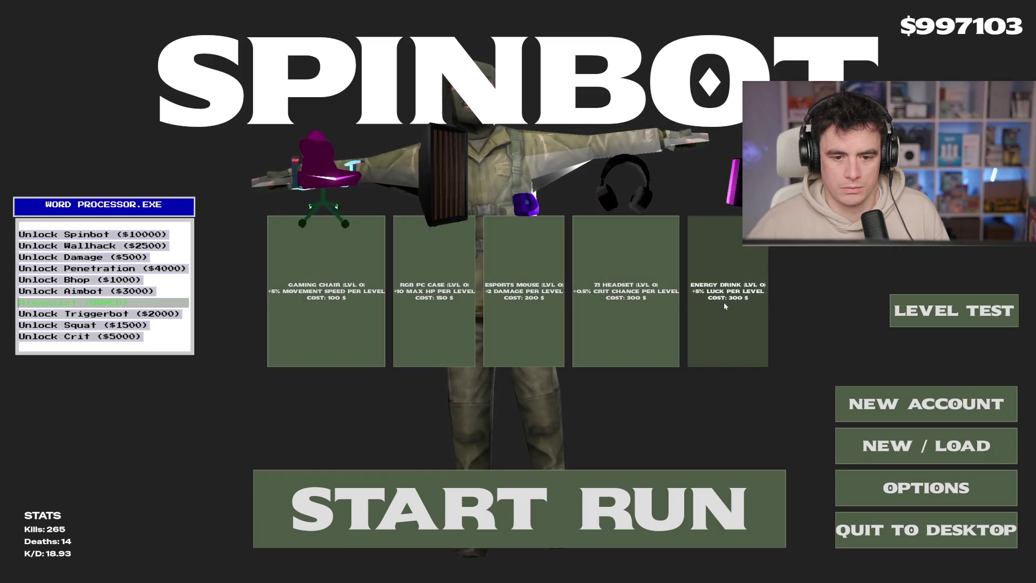
pyautogui.click(919, 482)
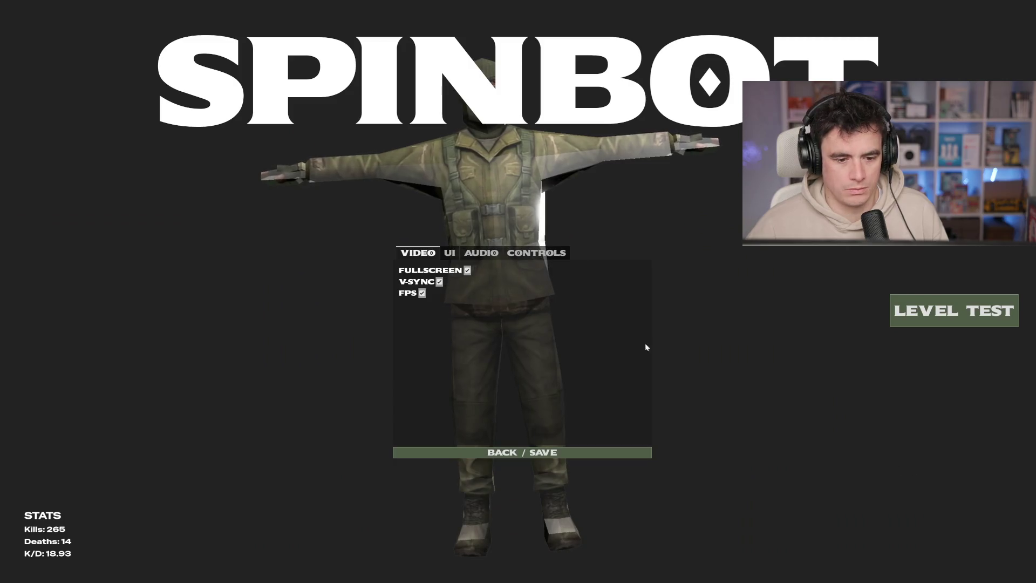
pyautogui.click(449, 252)
pyautogui.click(520, 255)
pyautogui.click(481, 254)
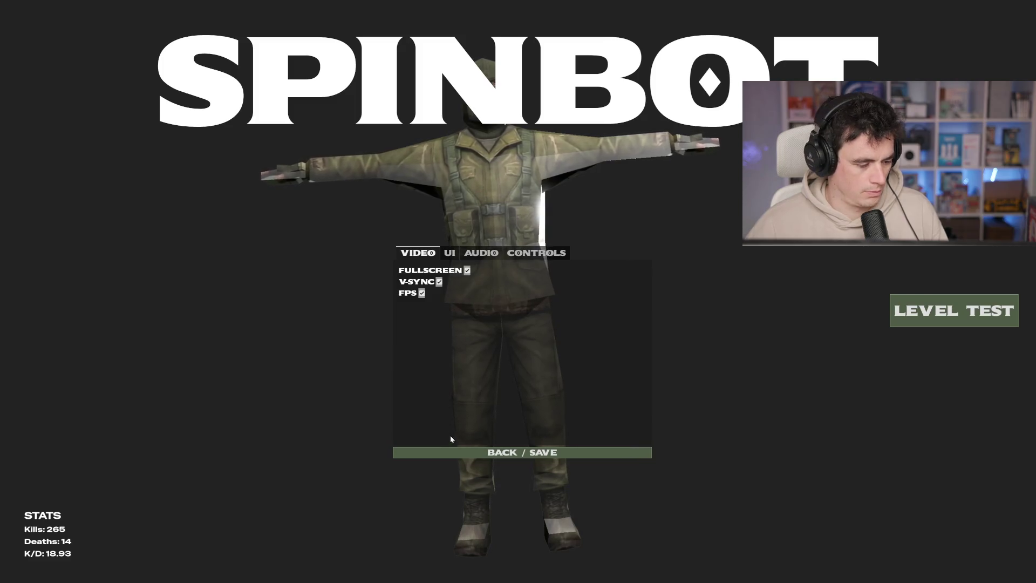
pyautogui.click(493, 453)
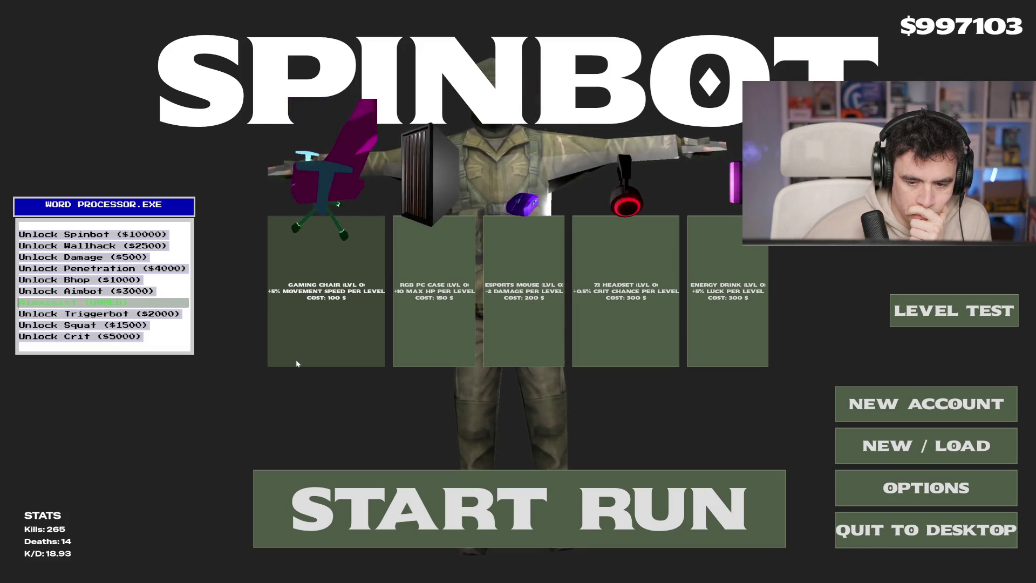
# - Buy a level of the Gaming Chair upgrade, then start a new run from the main menu
pyautogui.click(342, 323)
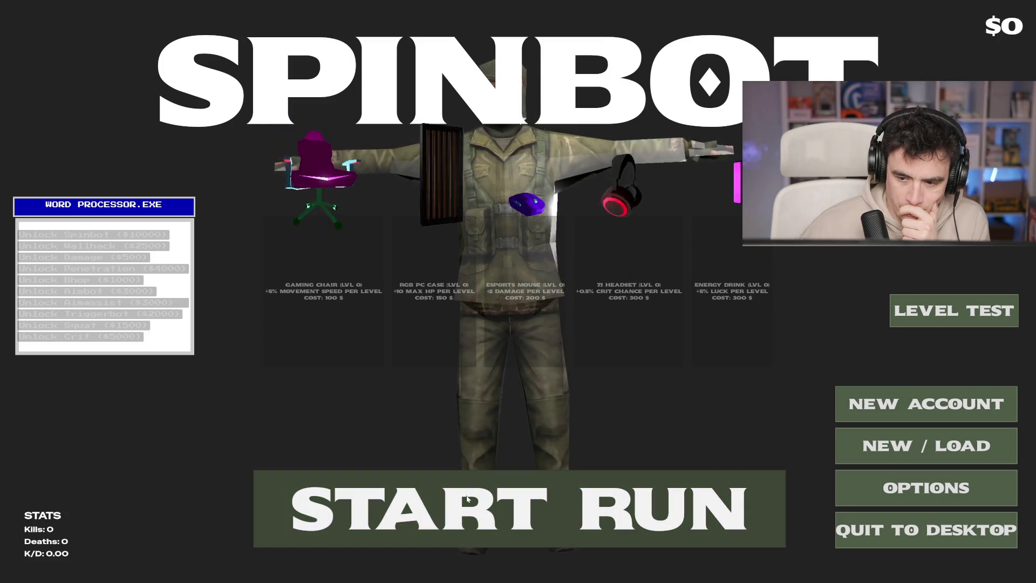
pyautogui.click(372, 473)
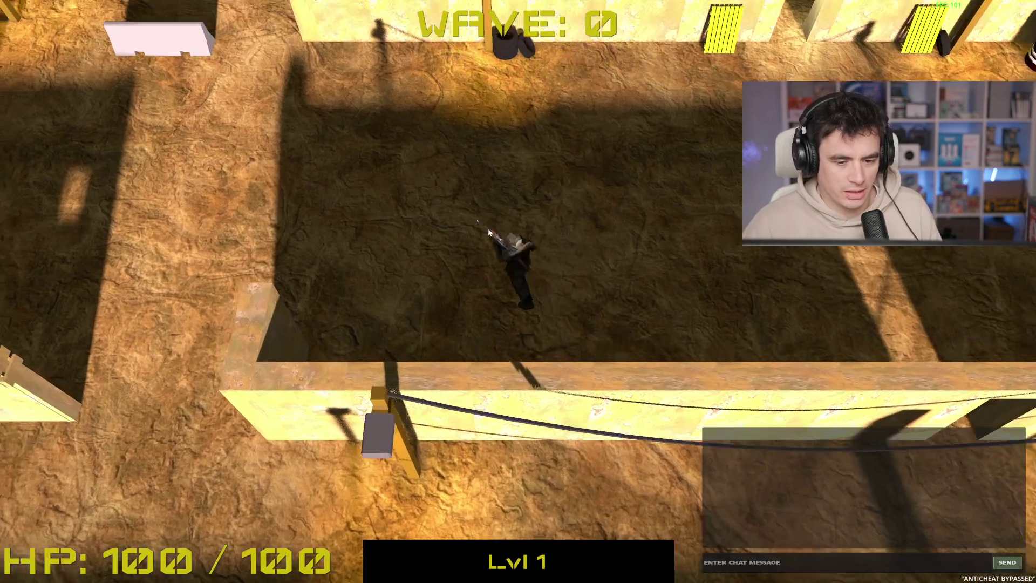
# - Kill the nearby wave-1 enemies to clear the first lobby
pyautogui.press('d')
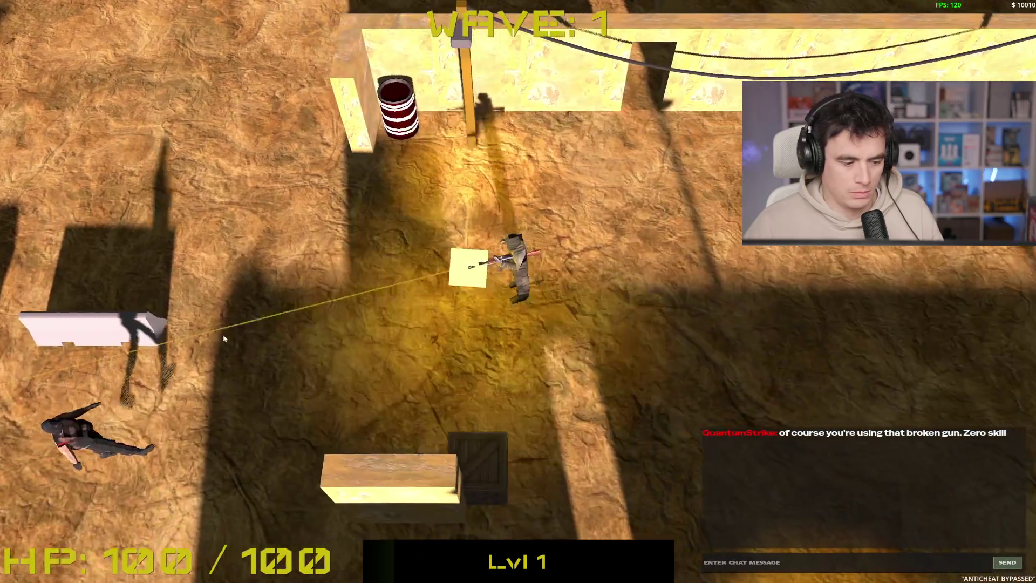
pyautogui.click(193, 371)
pyautogui.press('d')
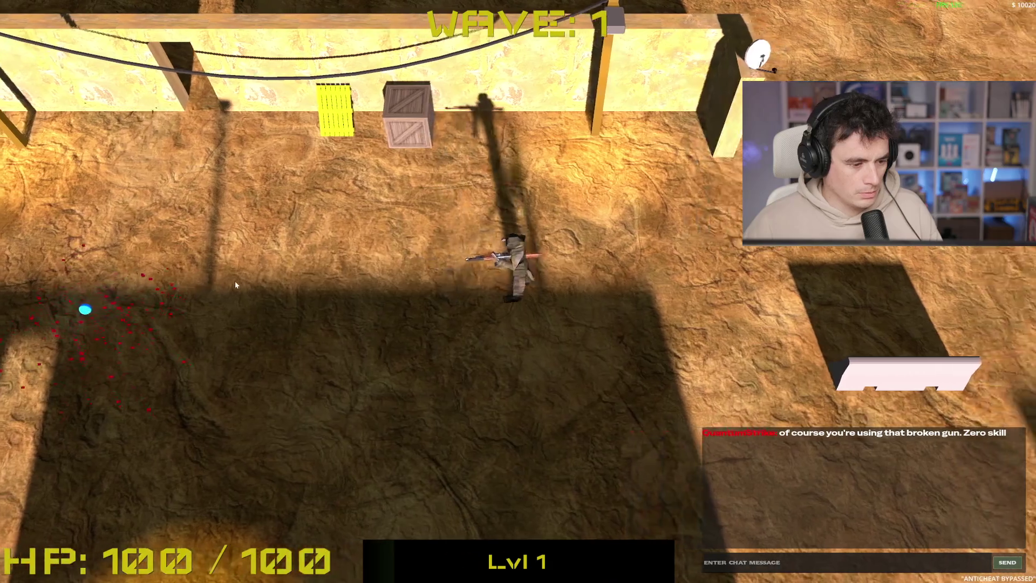
pyautogui.press('a')
pyautogui.click(296, 299)
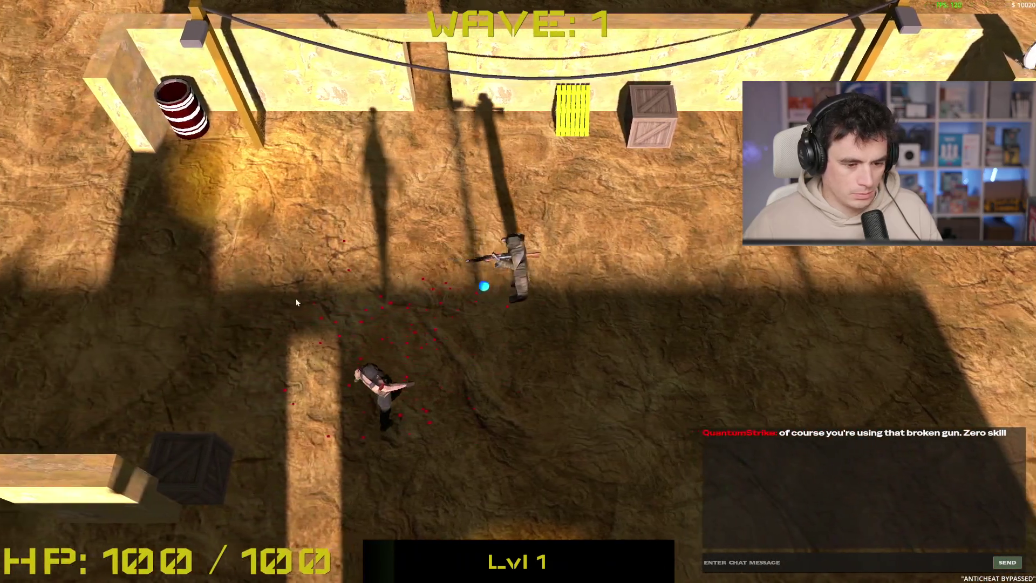
pyautogui.press('d')
pyautogui.click(342, 311)
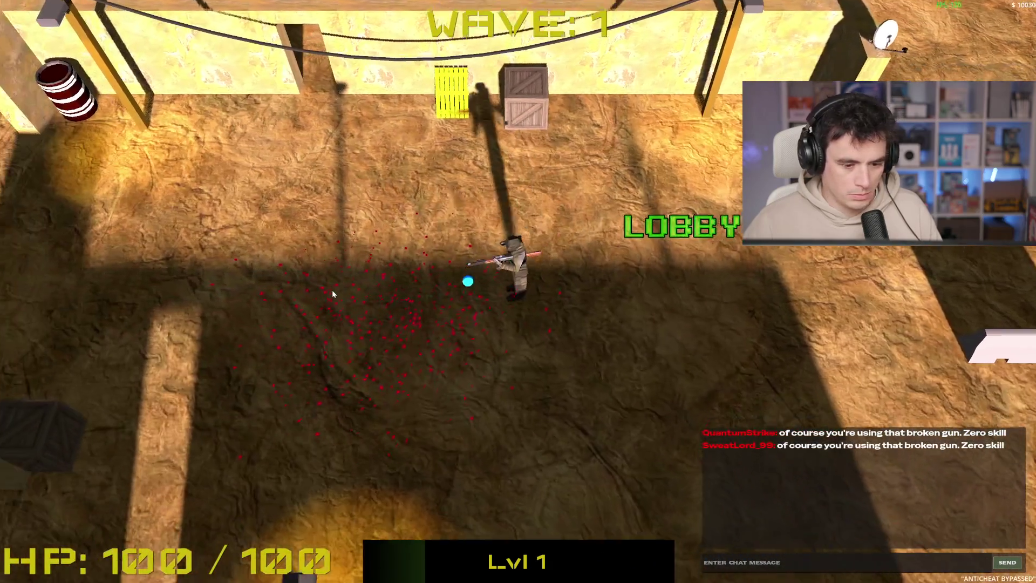
# - Run past the pink barrier to the barrel area and shoot the enemy by the barrel
pyautogui.press('d')
pyautogui.press('w')
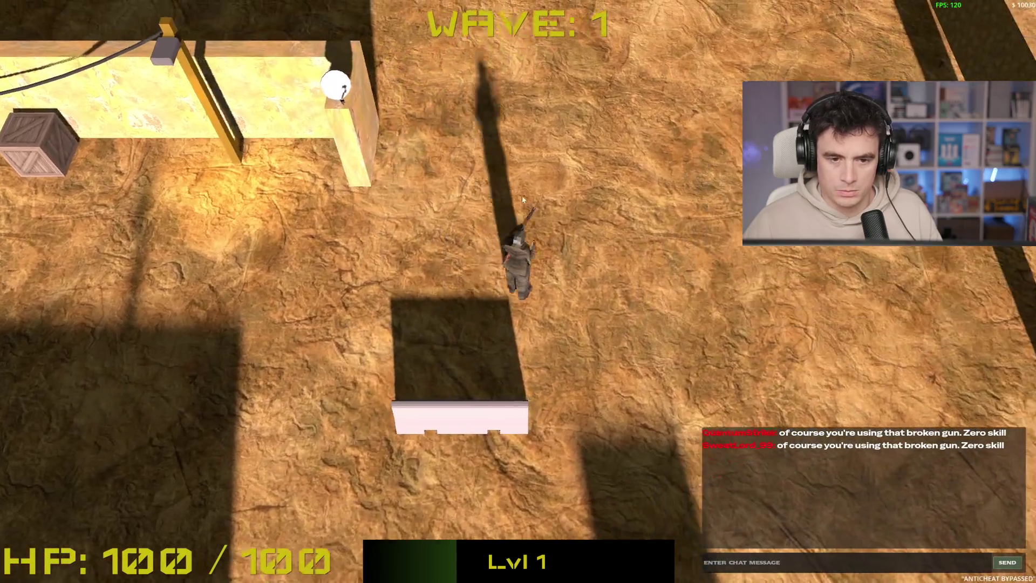
pyautogui.press('s')
pyautogui.press('a')
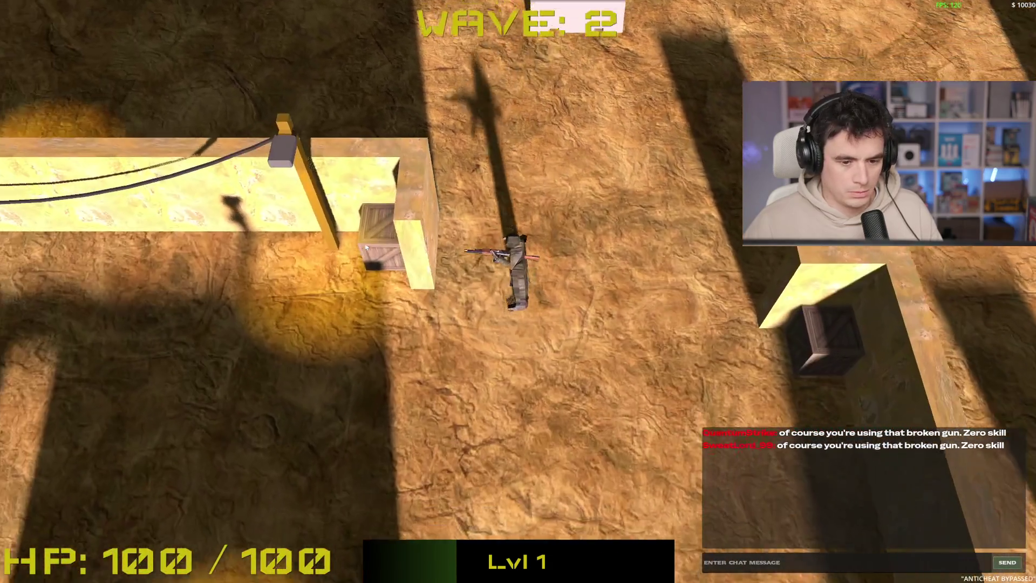
pyautogui.press('s')
pyautogui.press('w')
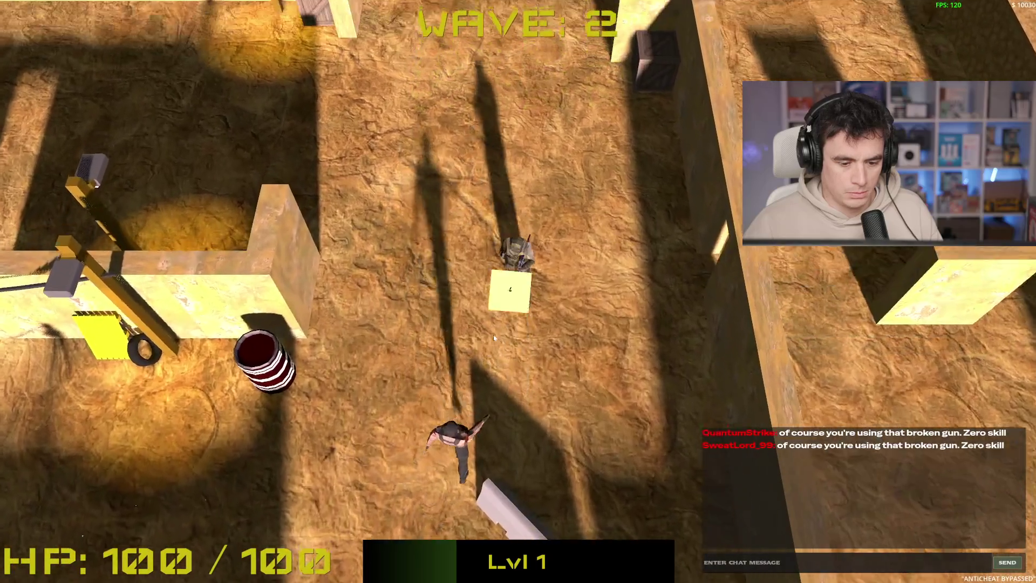
pyautogui.press('w')
pyautogui.click(501, 343)
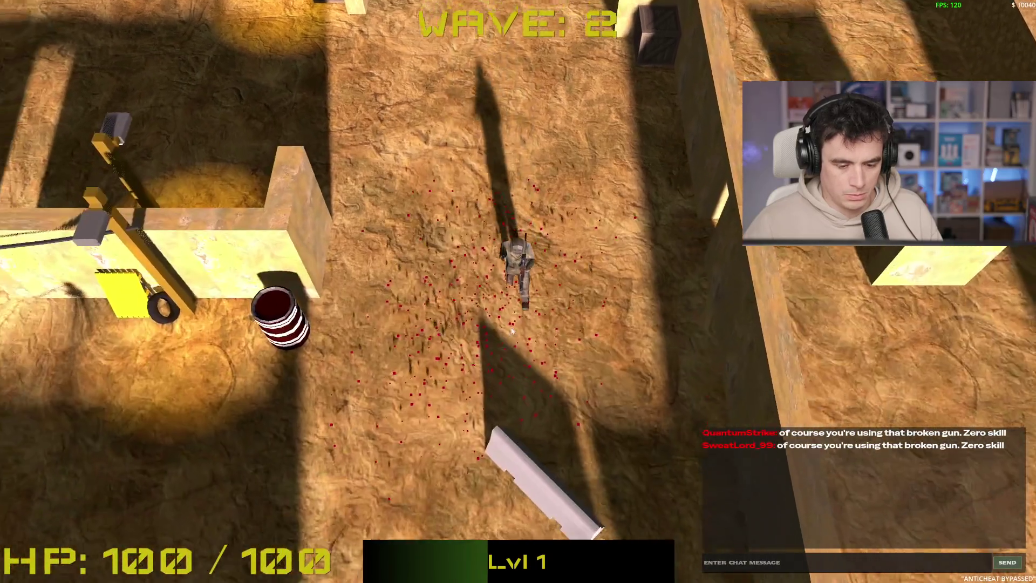
# - Run down past the long wall into the lamp area and fire at the zombies upper right
pyautogui.press('s')
pyautogui.press('a')
pyautogui.press('d')
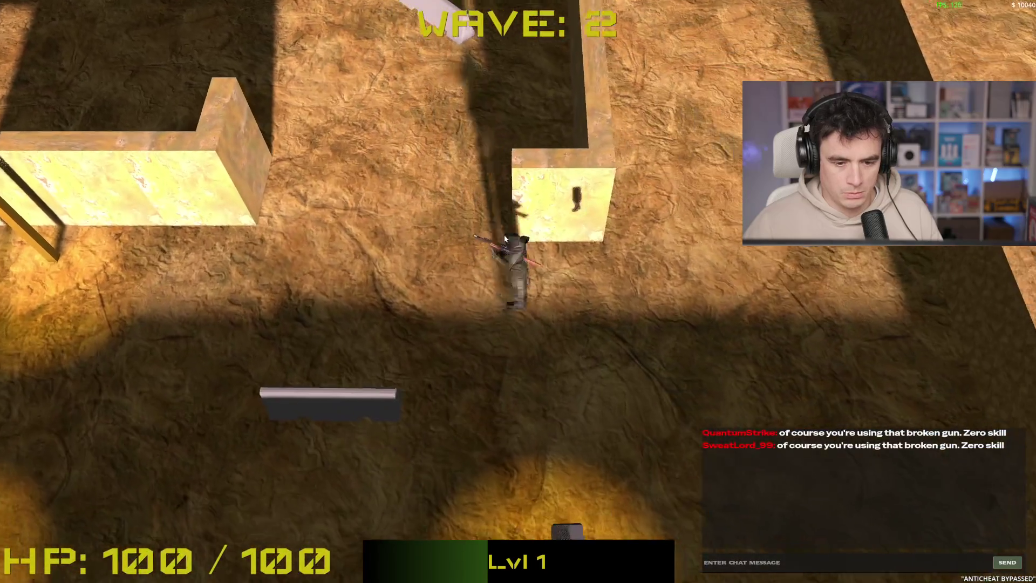
pyautogui.press('s')
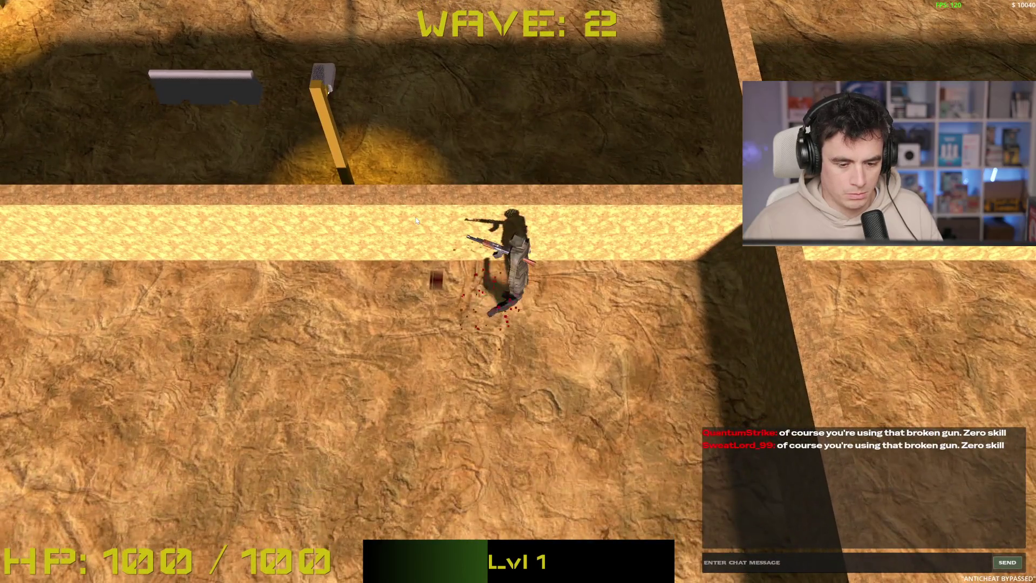
pyautogui.press('w')
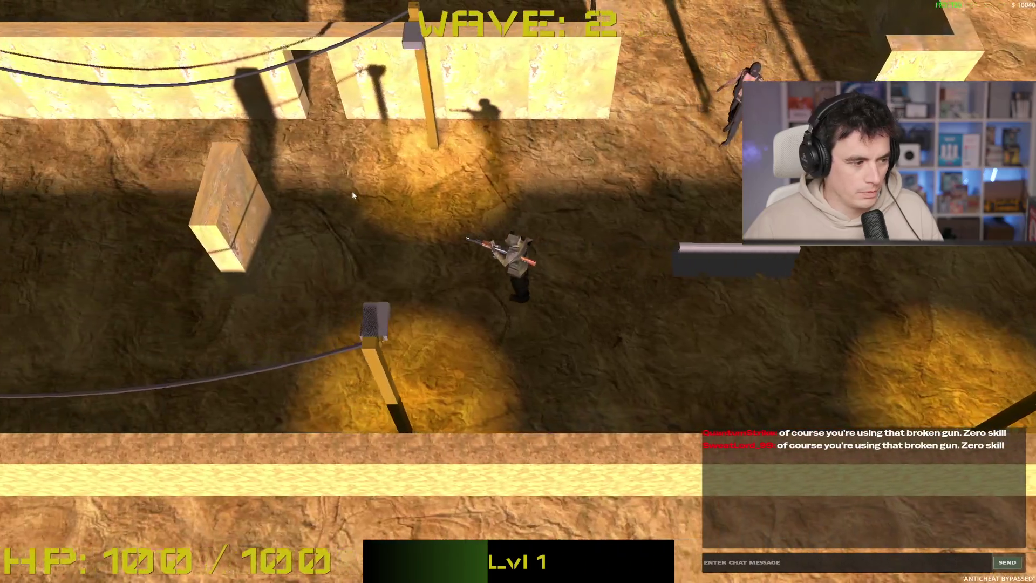
pyautogui.press('a')
pyautogui.click(684, 183)
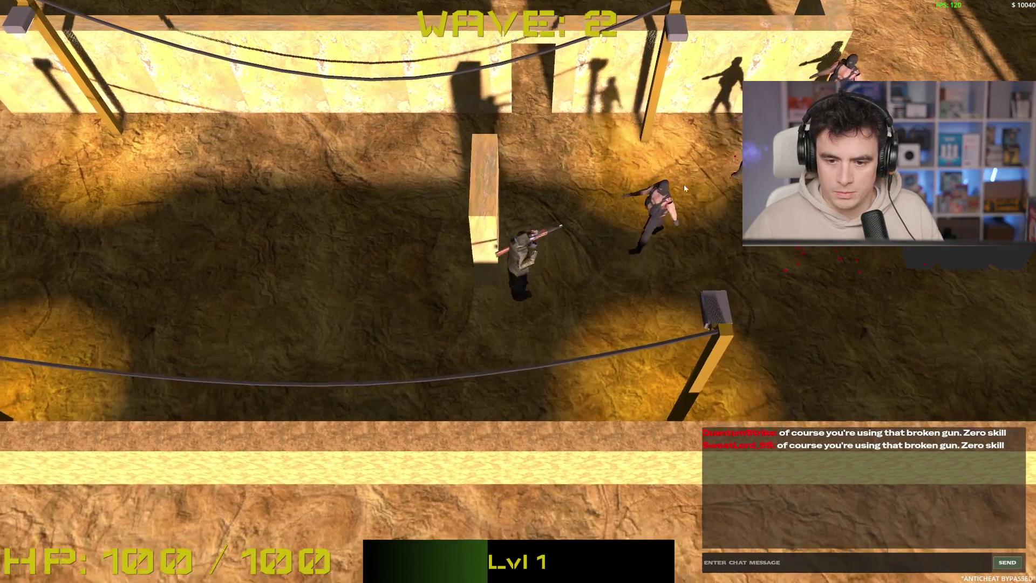
# - Back away left while shooting the zombies on the right until the last one dies
pyautogui.press('s')
pyautogui.press('d')
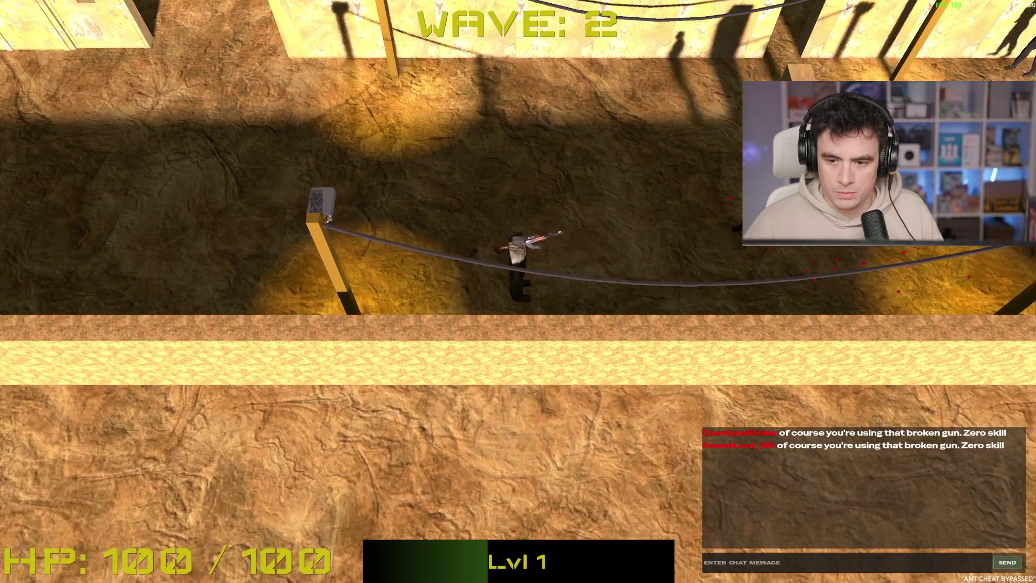
pyautogui.press('a')
pyautogui.press('w')
pyautogui.click(859, 247)
pyautogui.press('a')
pyautogui.click(866, 244)
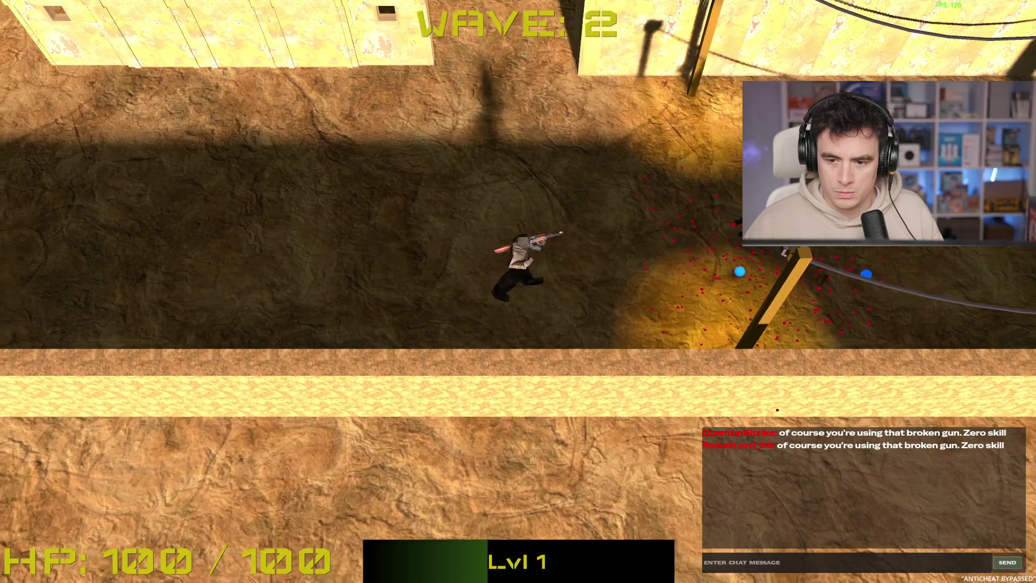
pyautogui.press('a')
pyautogui.click(662, 233)
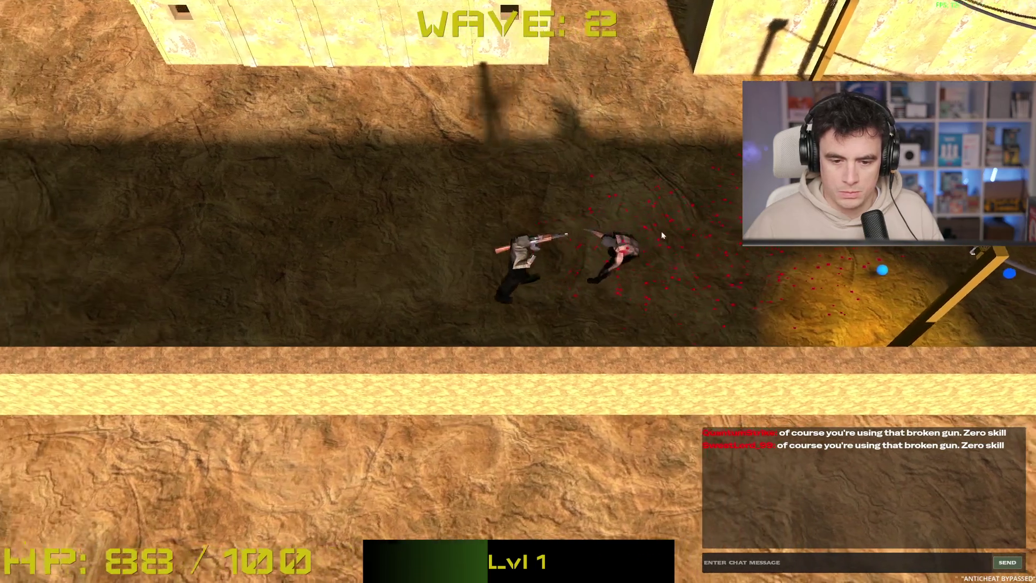
pyautogui.click(663, 236)
# - Head north through the walled corridor, killing zombies and enemies at the top while collecting orbs
pyautogui.press('d')
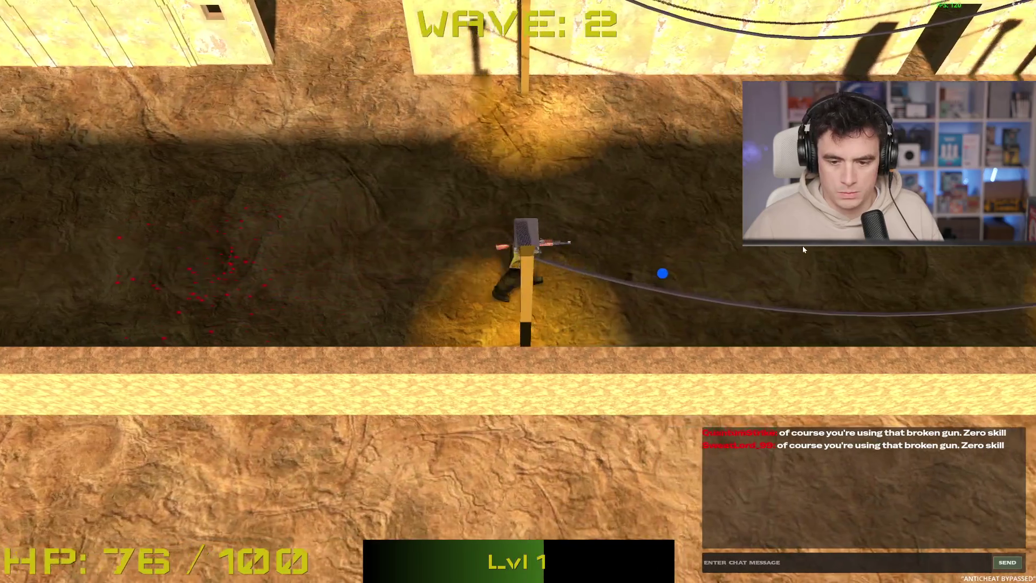
pyautogui.press('w')
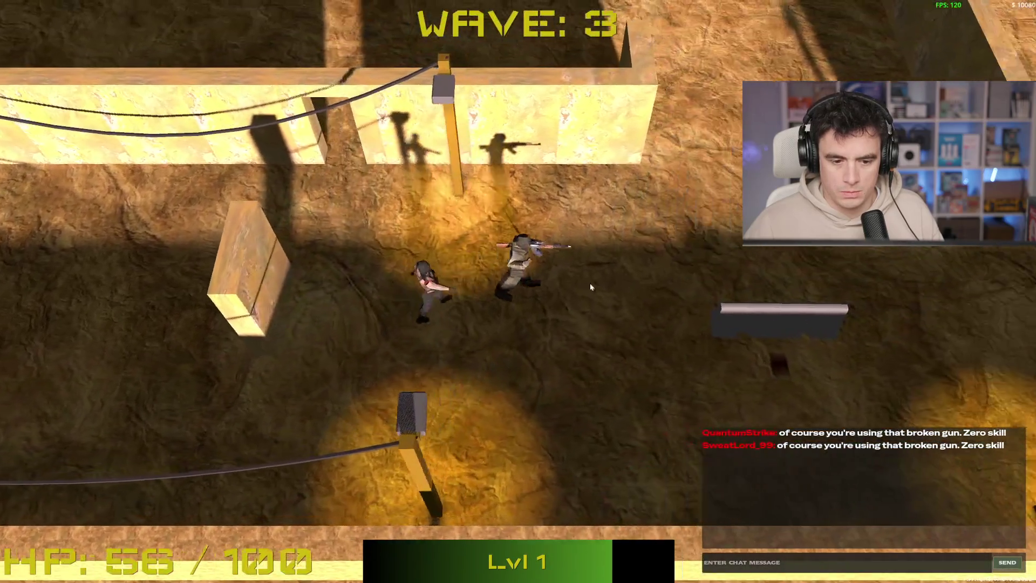
pyautogui.press('w')
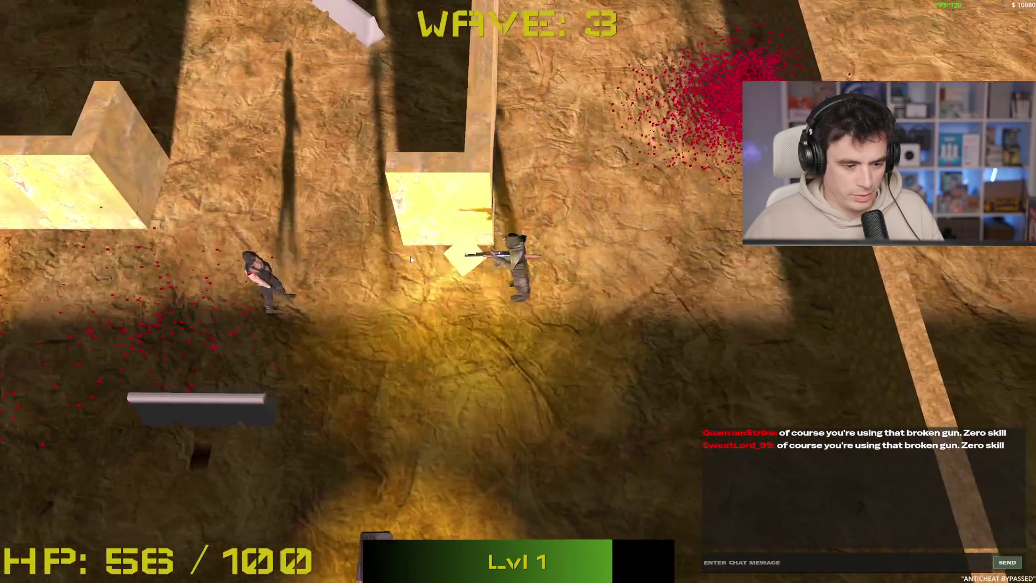
pyautogui.click(399, 260)
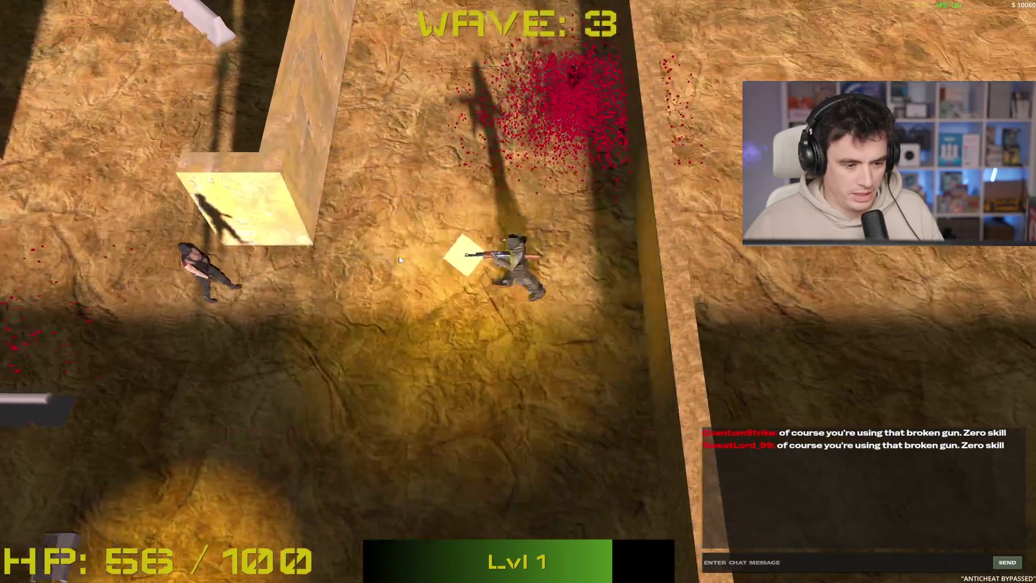
pyautogui.click(399, 256)
pyautogui.press('w')
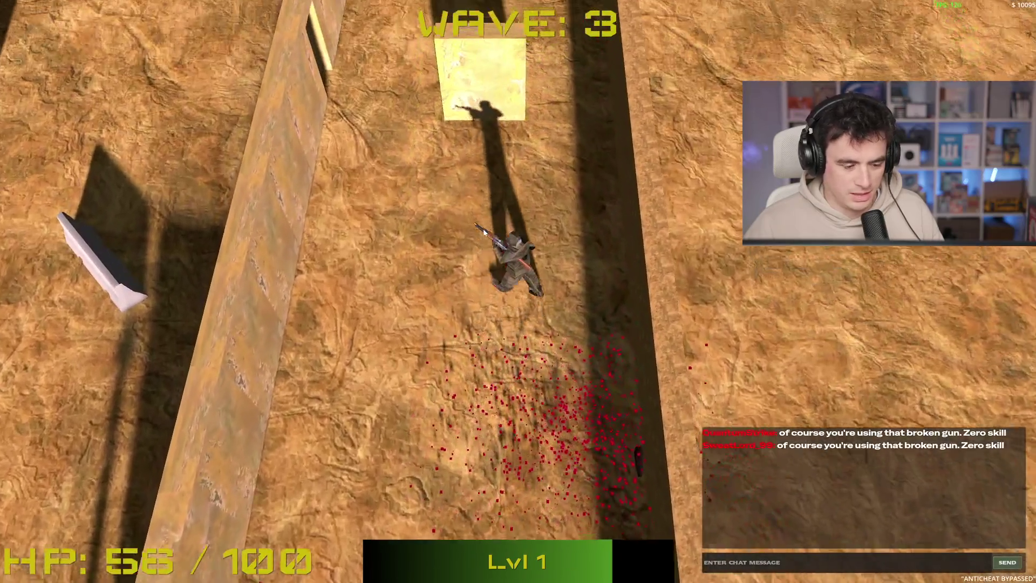
pyautogui.press('w')
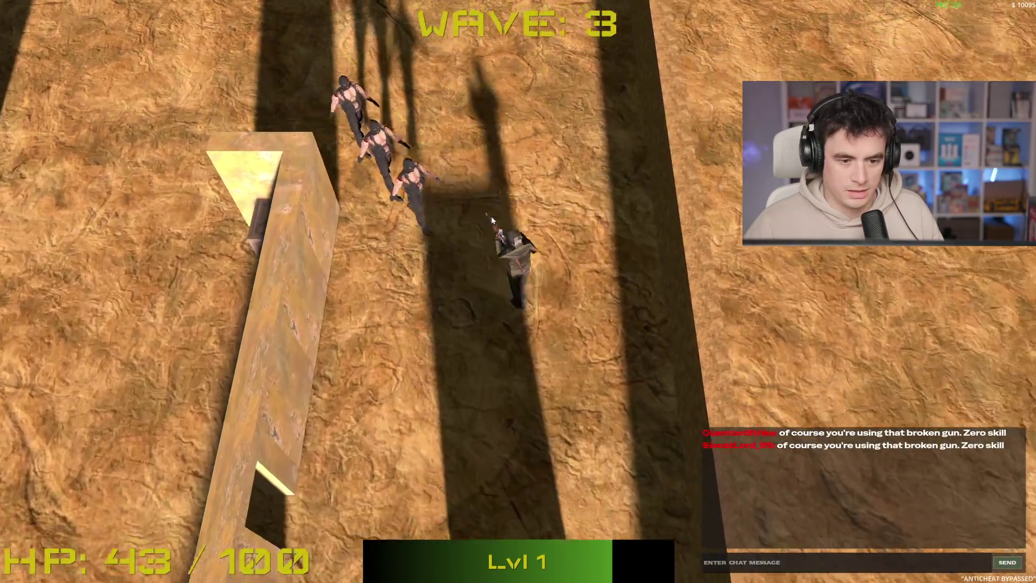
pyautogui.press('w')
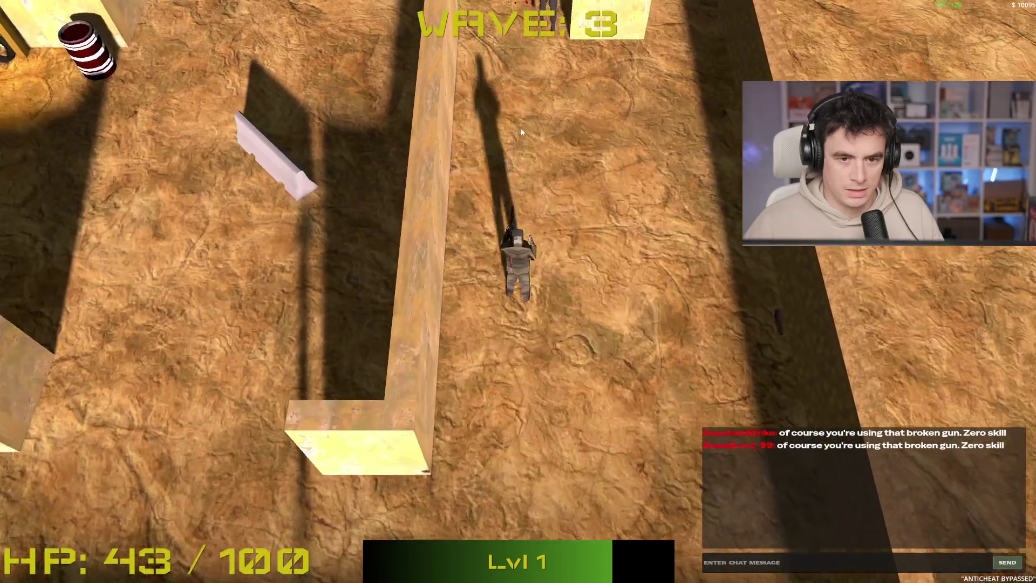
pyautogui.press('s')
pyautogui.click(526, 128)
pyautogui.press('d')
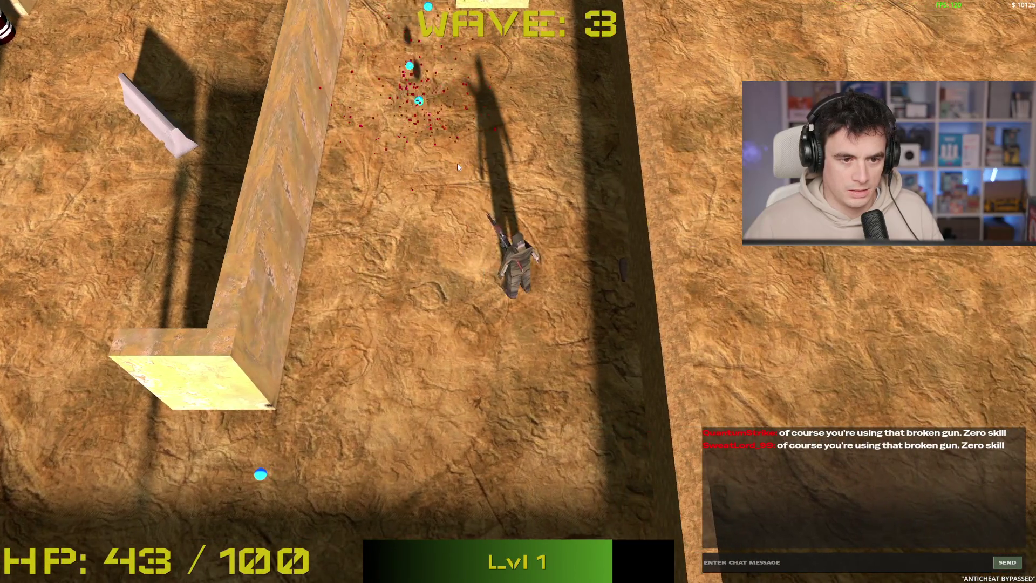
pyautogui.press('w')
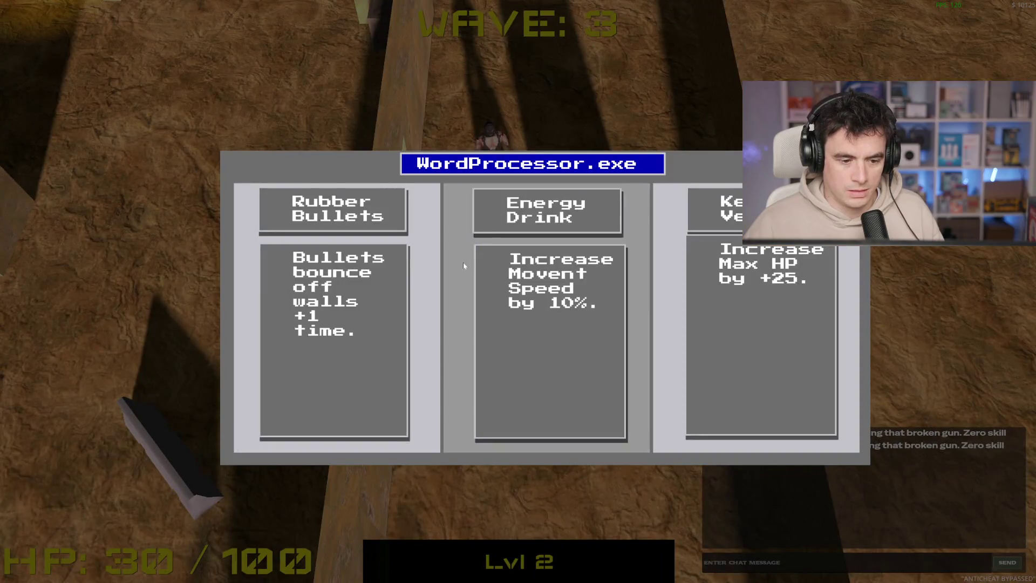
# - Pick Energy Drink, shoot the enemy at the top, then kill the last enemy to the west
pyautogui.click(539, 334)
pyautogui.press('w')
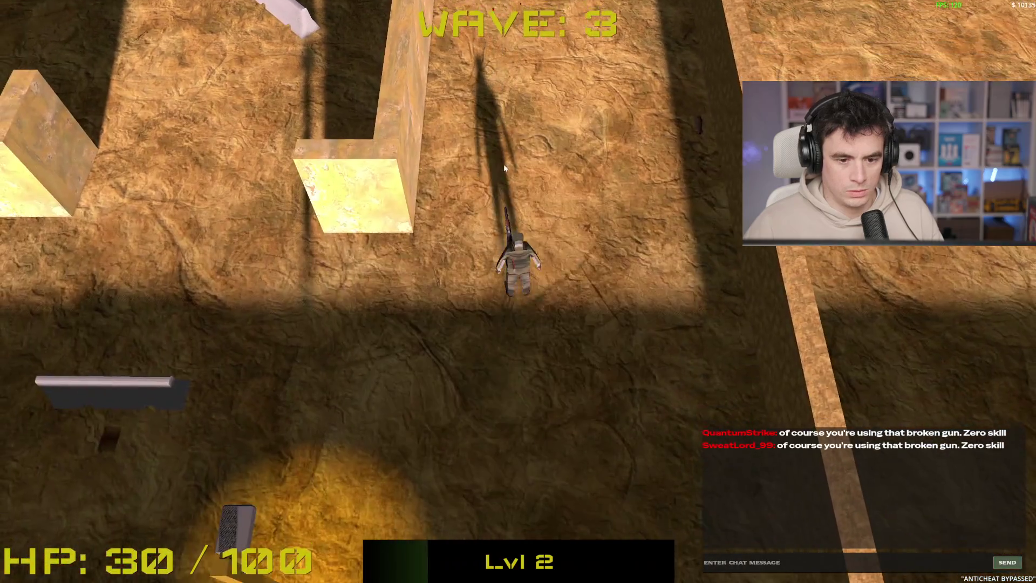
pyautogui.press('w')
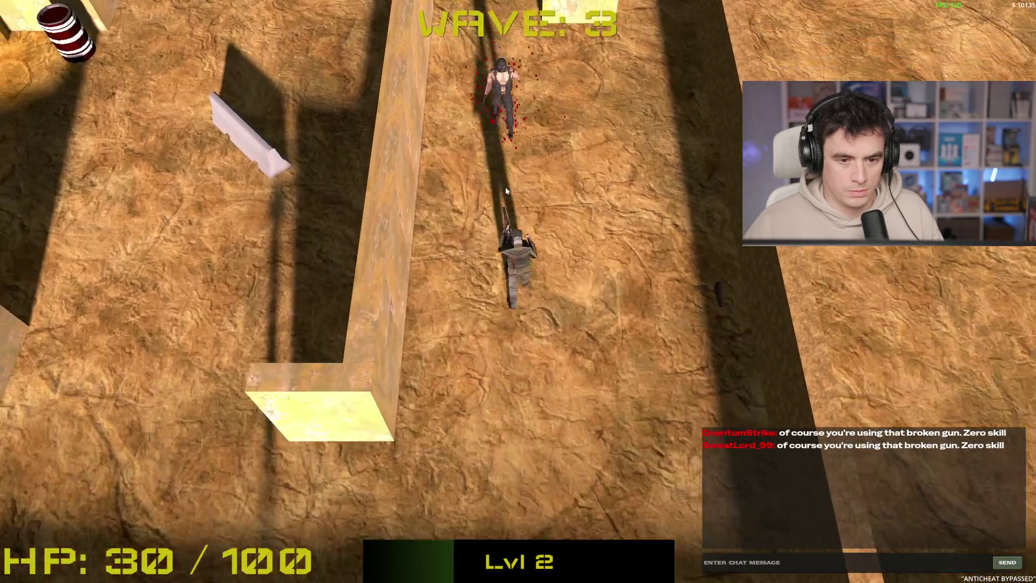
pyautogui.press('s')
pyautogui.press('w')
pyautogui.click(504, 181)
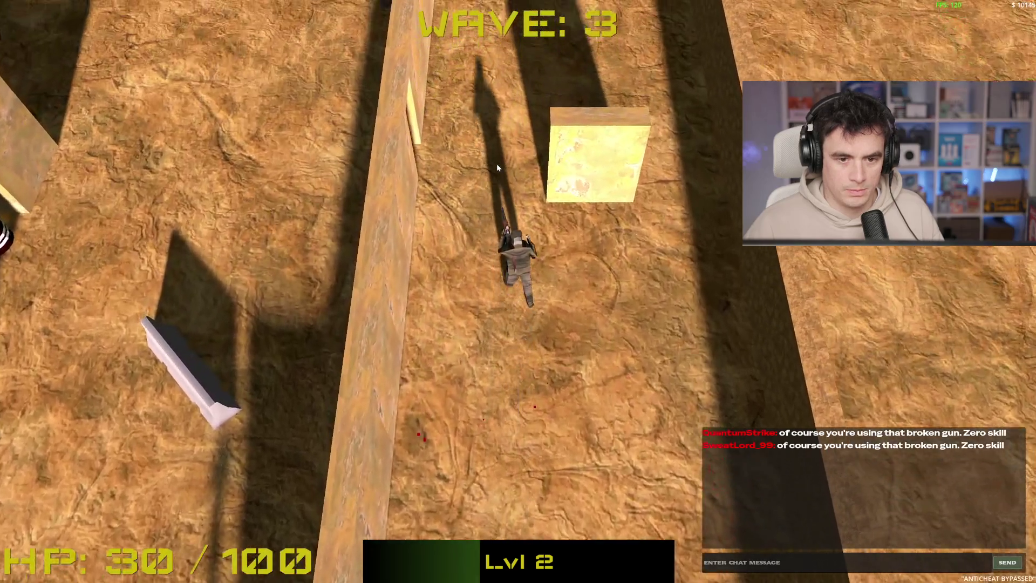
pyautogui.press('w')
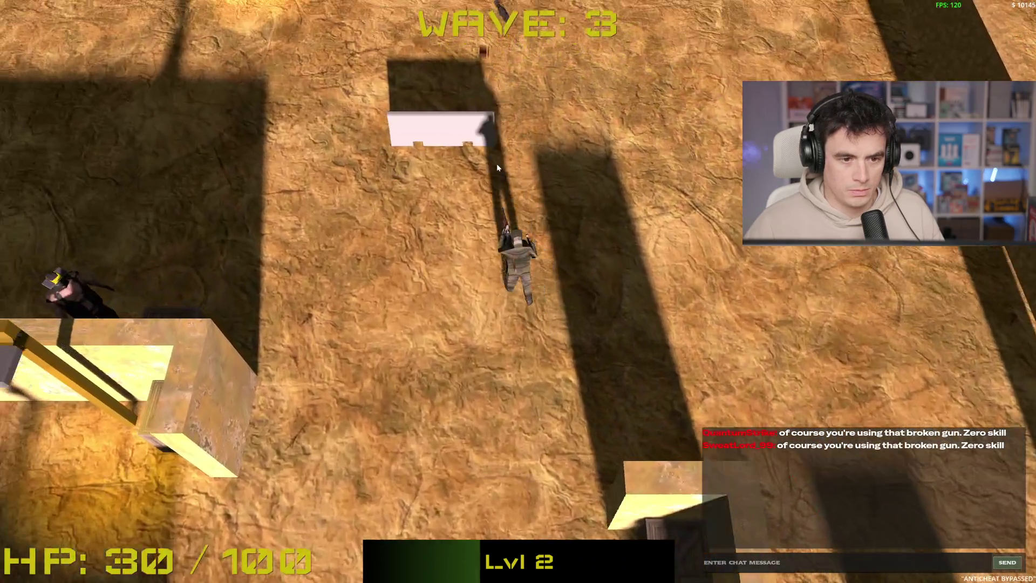
pyautogui.press('a')
pyautogui.click(463, 308)
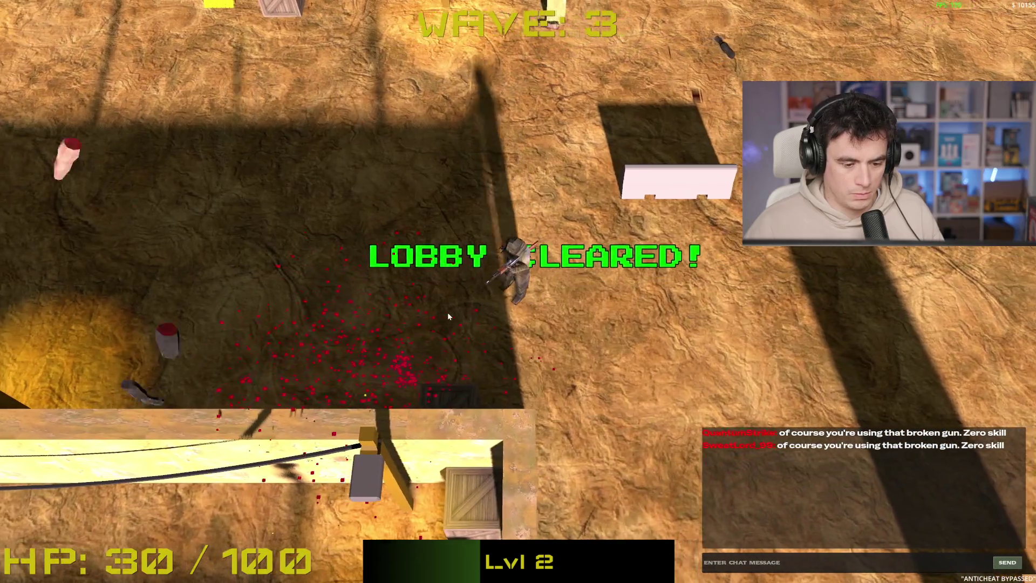
# - Move around the arena and shoot the first wave 4 terrorists as they approach
pyautogui.press('s')
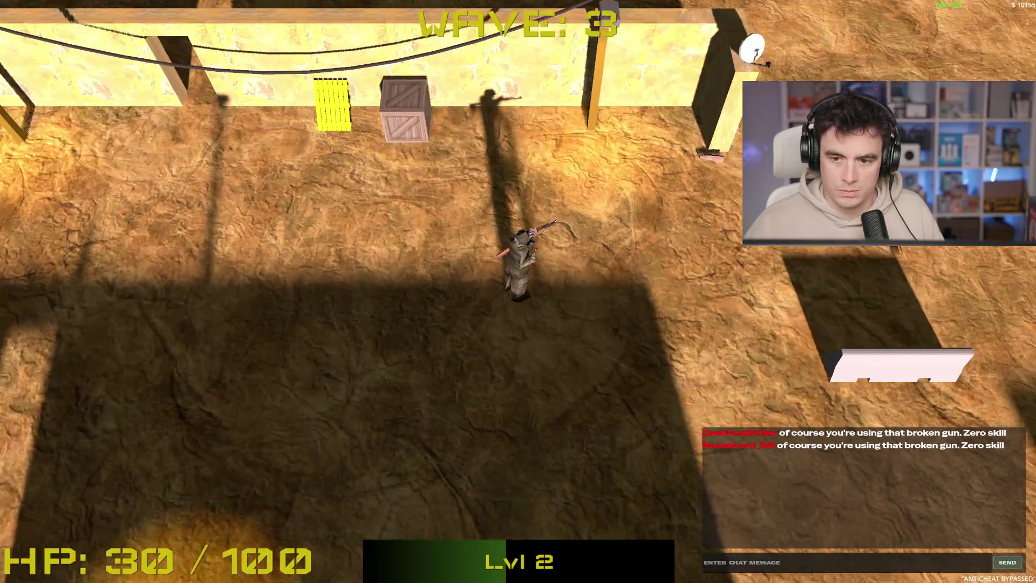
pyautogui.press('d')
pyautogui.press('w')
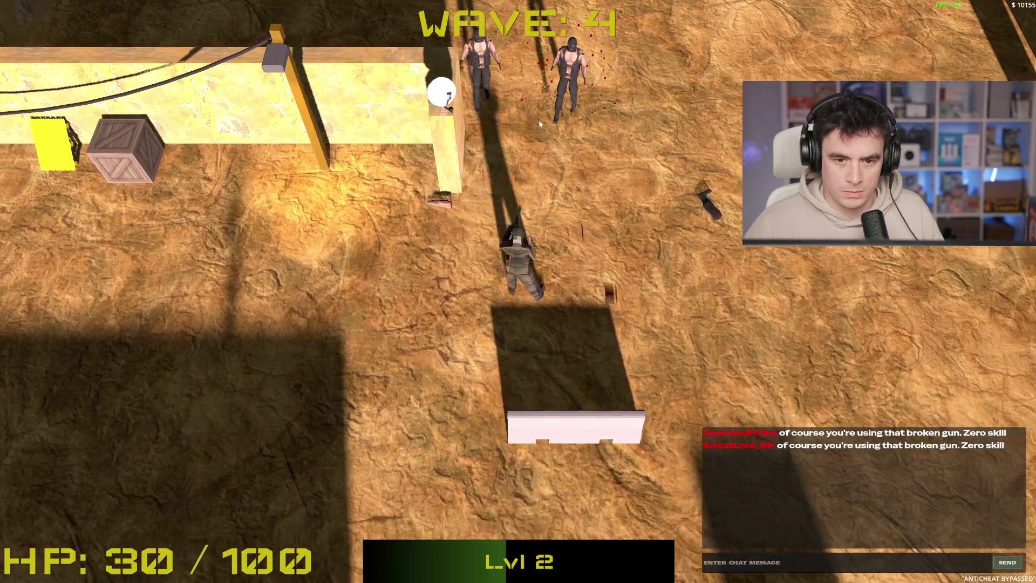
pyautogui.press('d')
pyautogui.click(402, 183)
pyautogui.press('s')
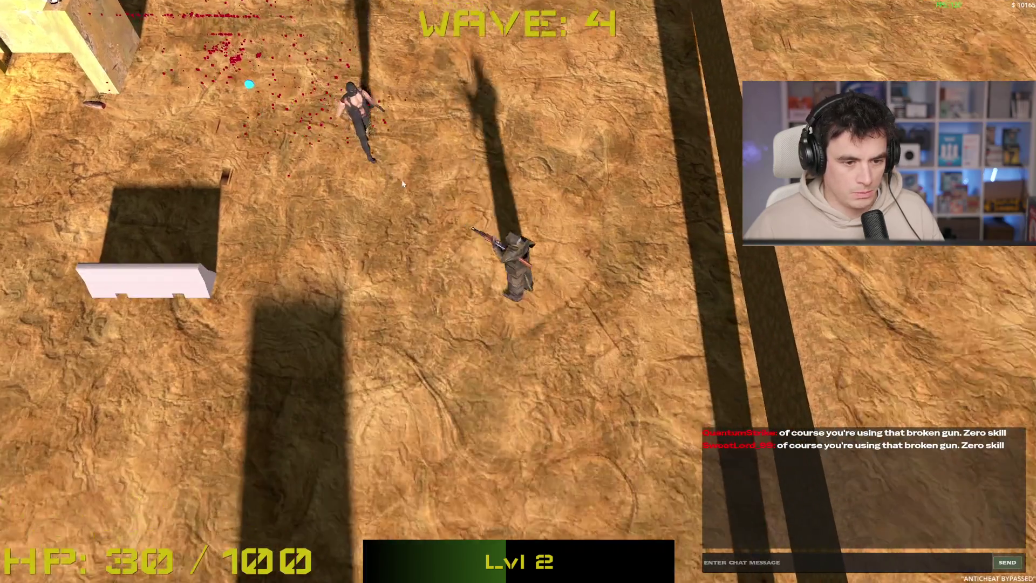
pyautogui.press('s')
pyautogui.click(461, 156)
pyautogui.press('w')
pyautogui.press('a')
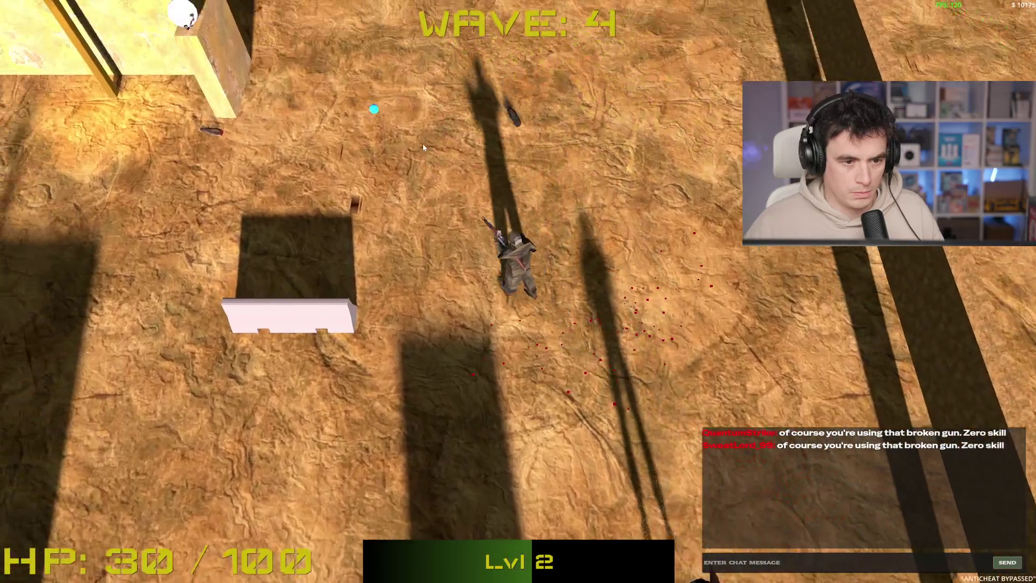
pyautogui.press('w')
pyautogui.press('a')
pyautogui.press('d')
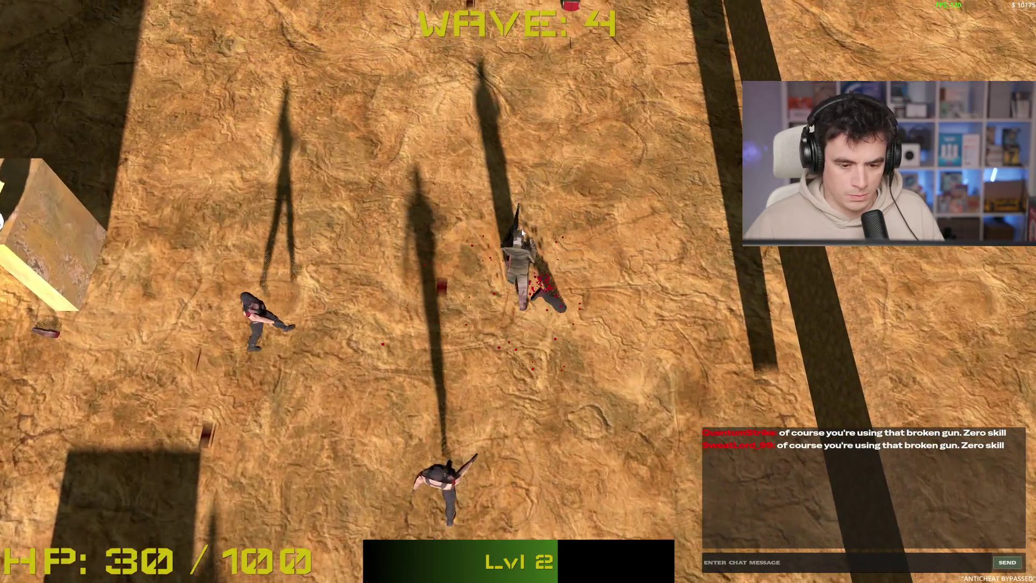
# - Retreat south along the walls while shooting the enemies pursuing from the north
pyautogui.press('w')
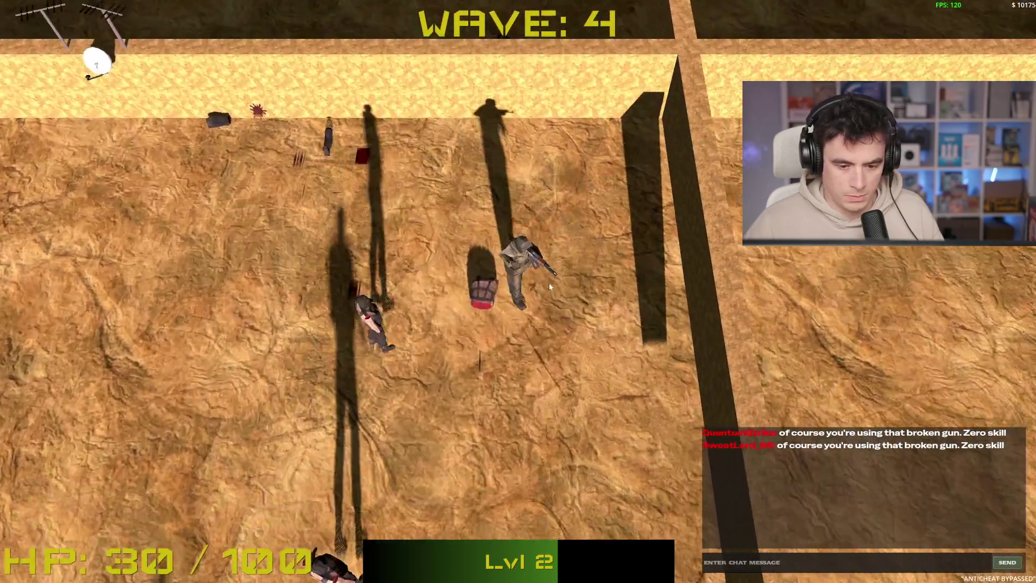
pyautogui.press('s')
pyautogui.press('d')
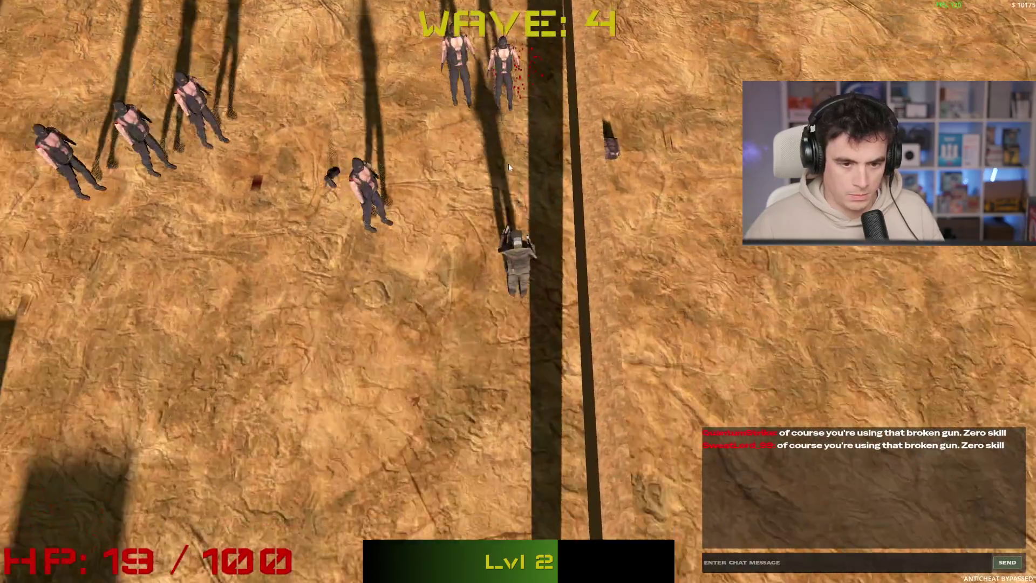
pyautogui.click(508, 163)
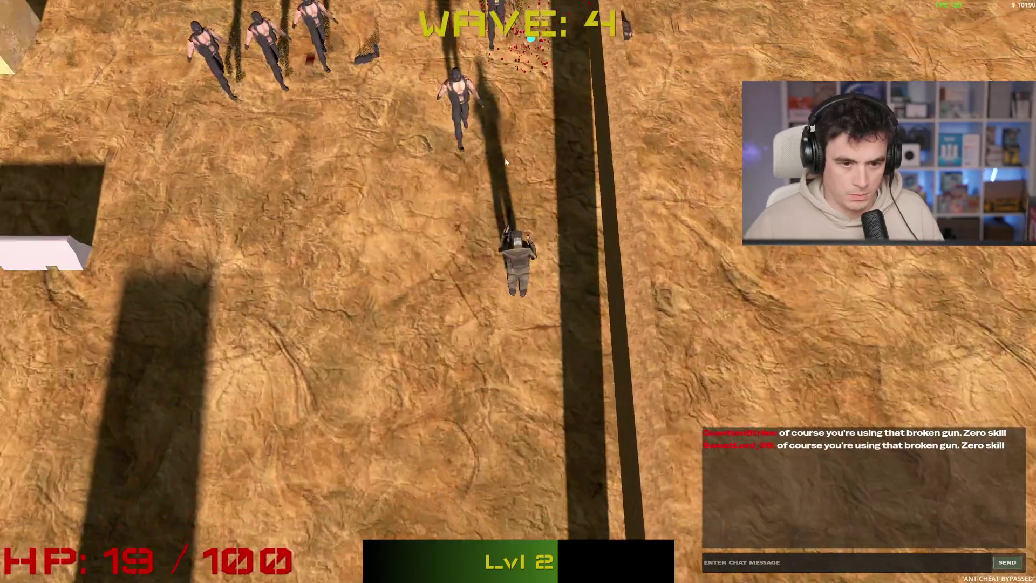
pyautogui.press('s')
pyautogui.press('a')
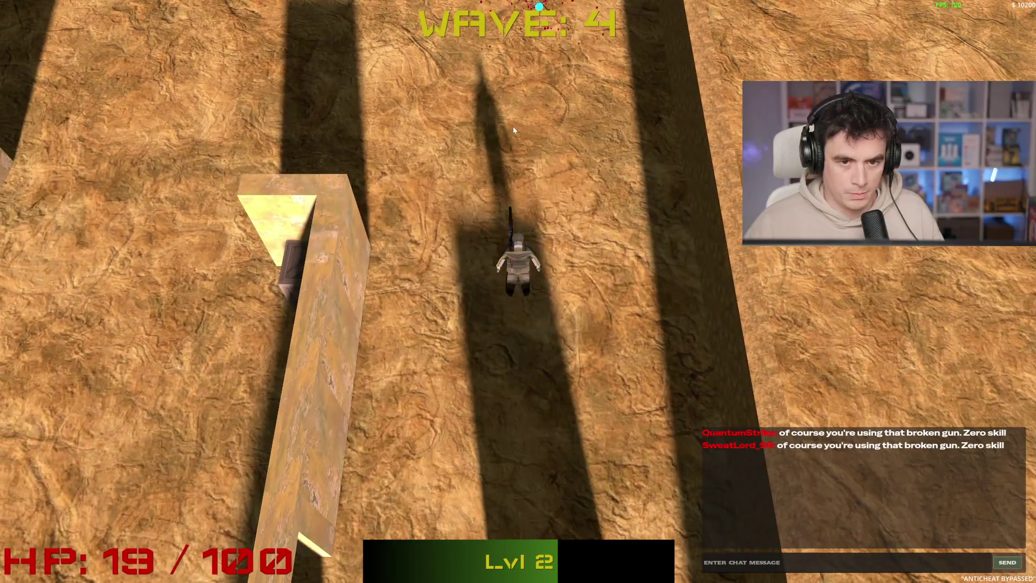
pyautogui.click(475, 125)
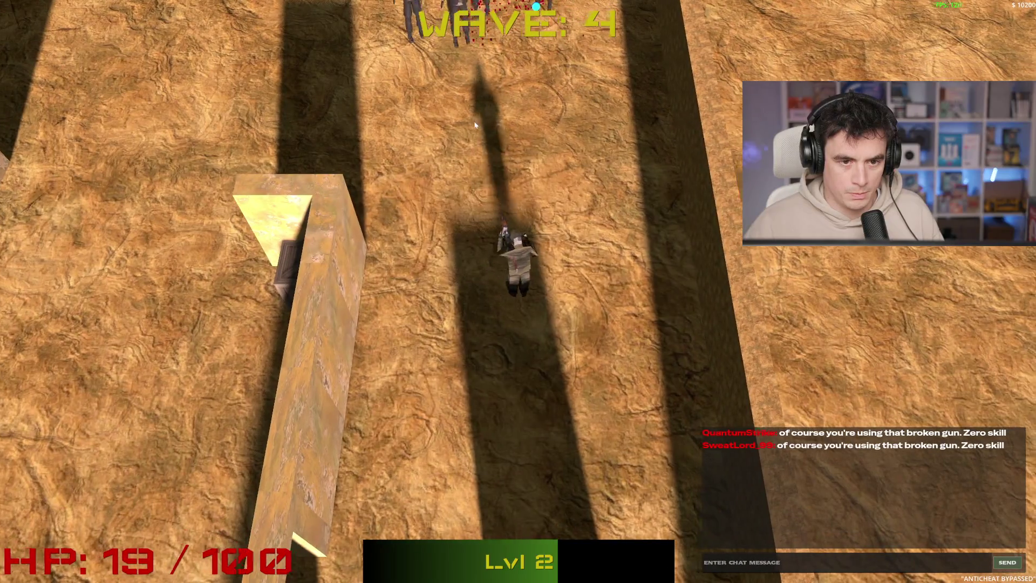
pyautogui.press('s')
pyautogui.press('a')
pyautogui.click(555, 120)
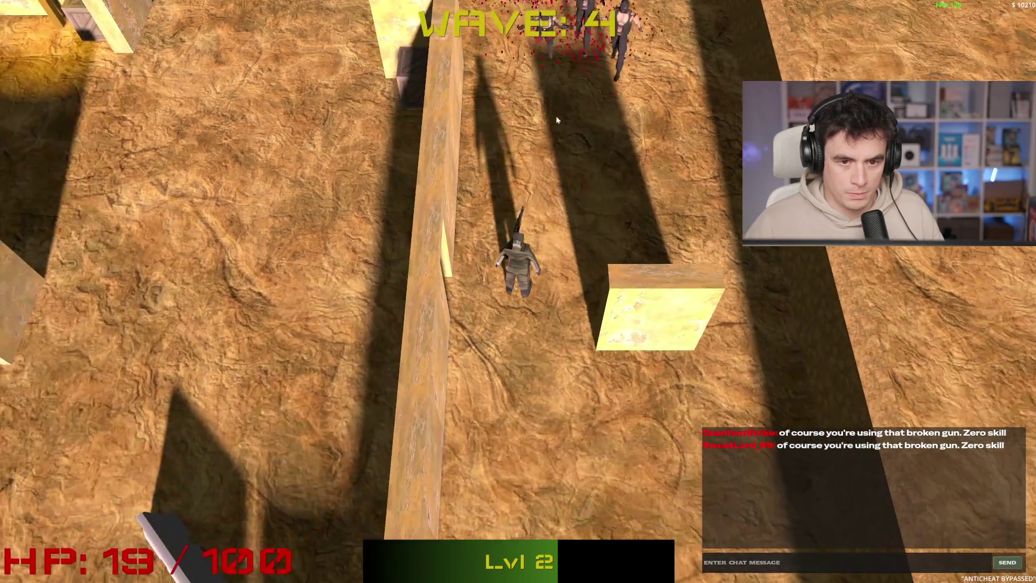
pyautogui.press('s')
pyautogui.click(556, 115)
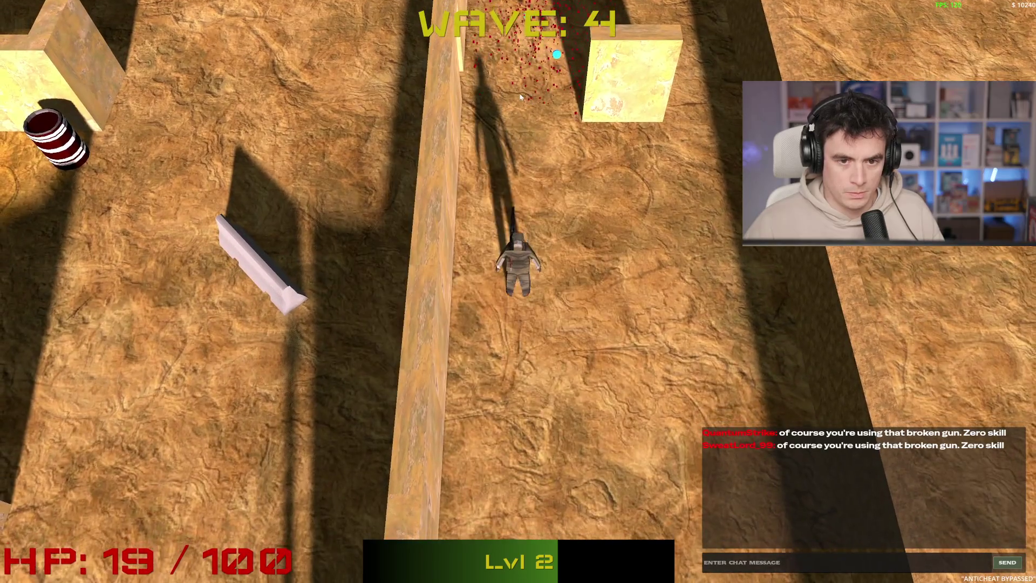
pyautogui.press('s')
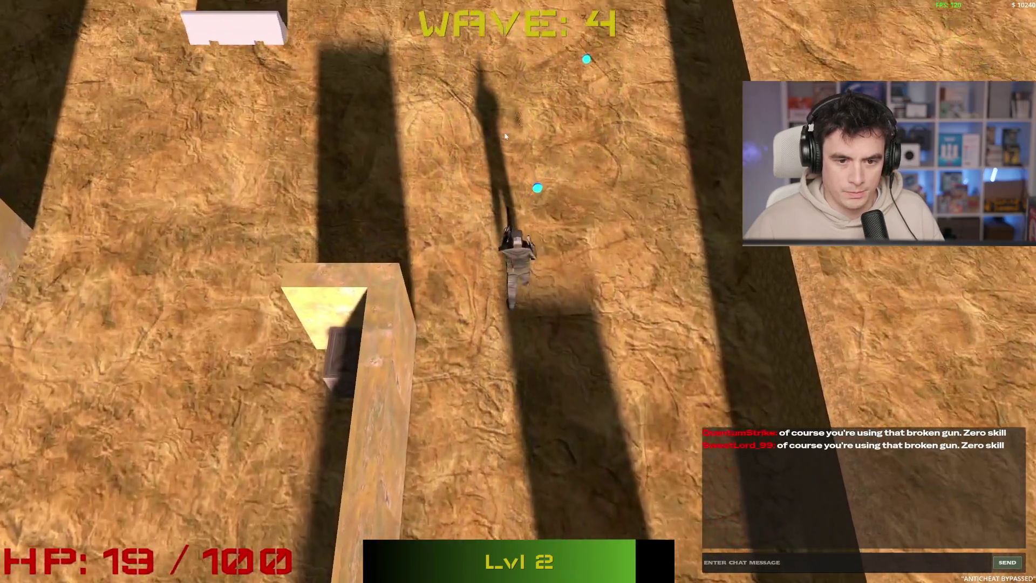
# - Collect the XP orbs to reach level 3 and take the Emergency heal (50% max HP) upgrade
pyautogui.press('w')
pyautogui.press('d')
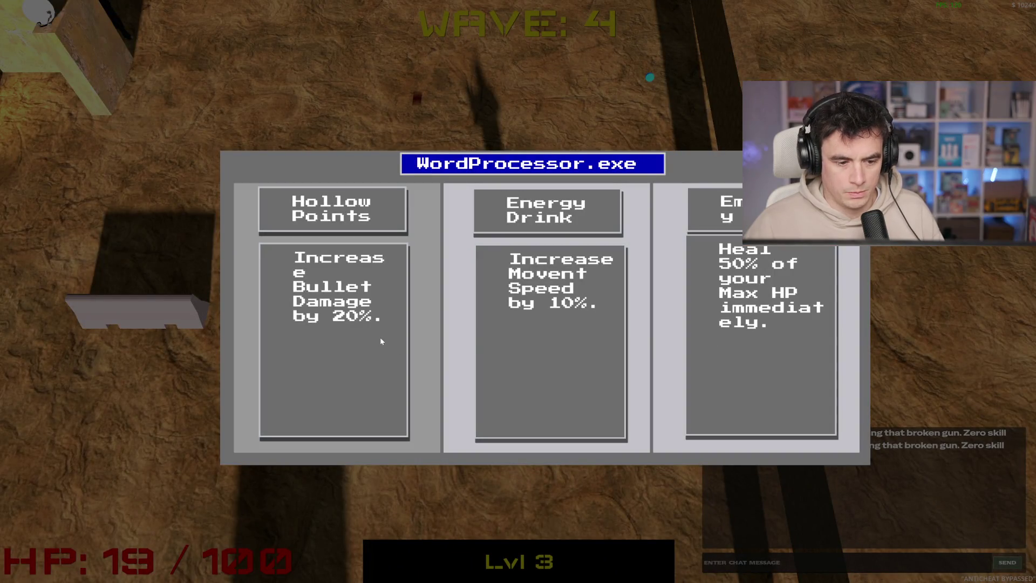
pyautogui.click(733, 334)
# - Step onto the green shop pad to restore health, then shoot the last enemy on the left
pyautogui.press('w')
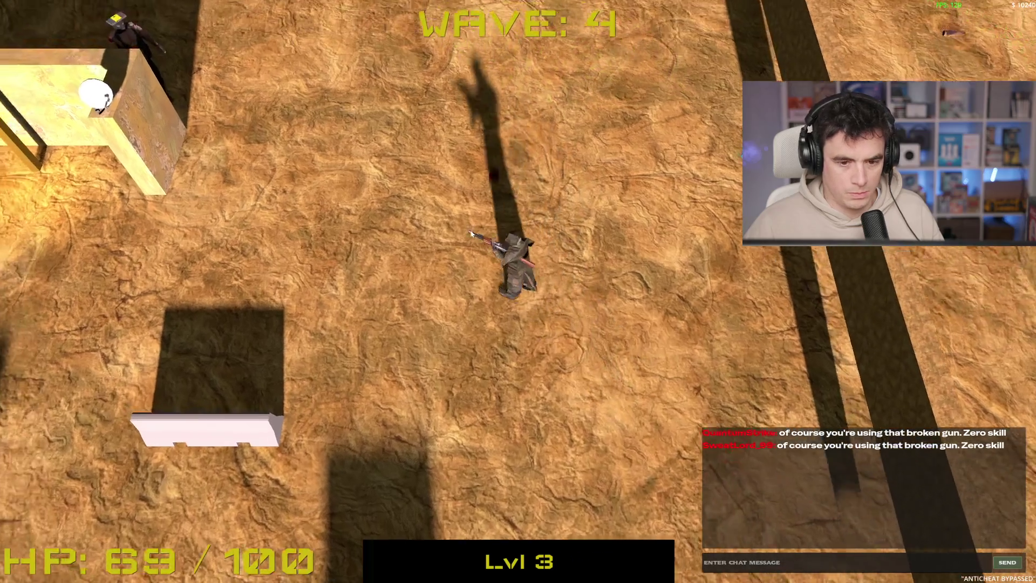
pyautogui.press('w')
pyautogui.press('a')
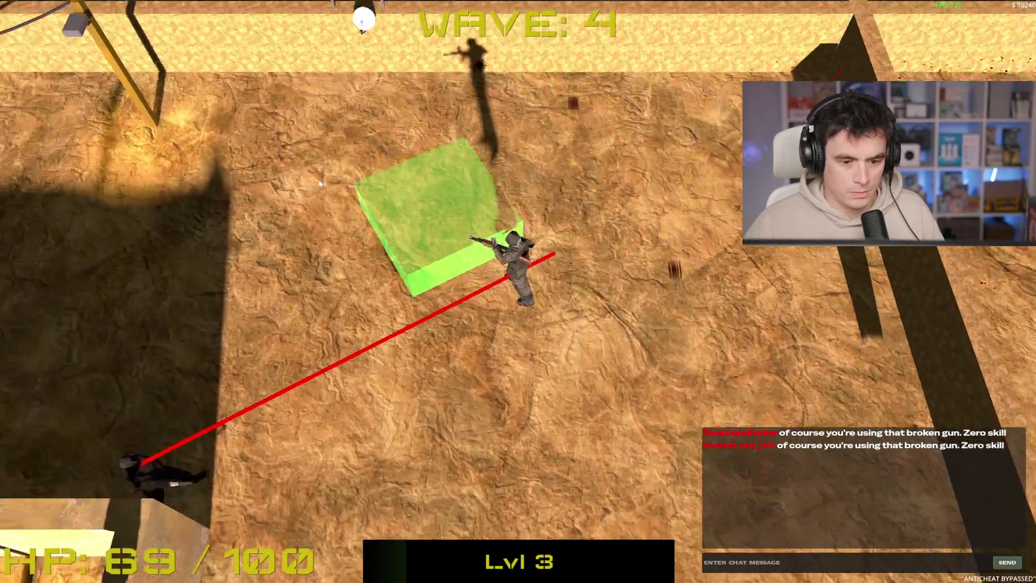
pyautogui.press('s')
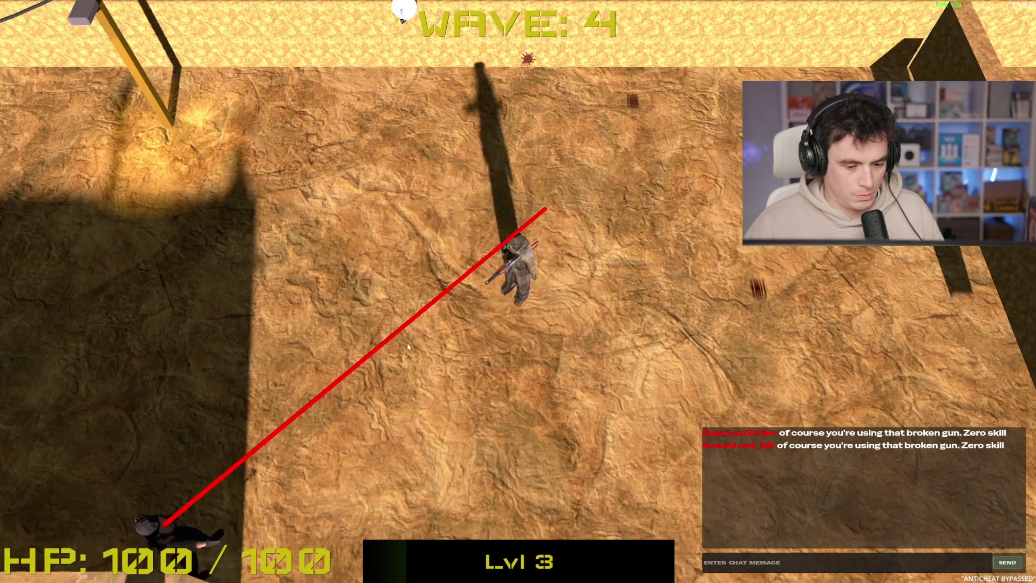
pyautogui.click(161, 332)
# - Dodge around in wave 5 until HP hits zero, then choose Rage Quit on the Game Over panel
pyautogui.press('s')
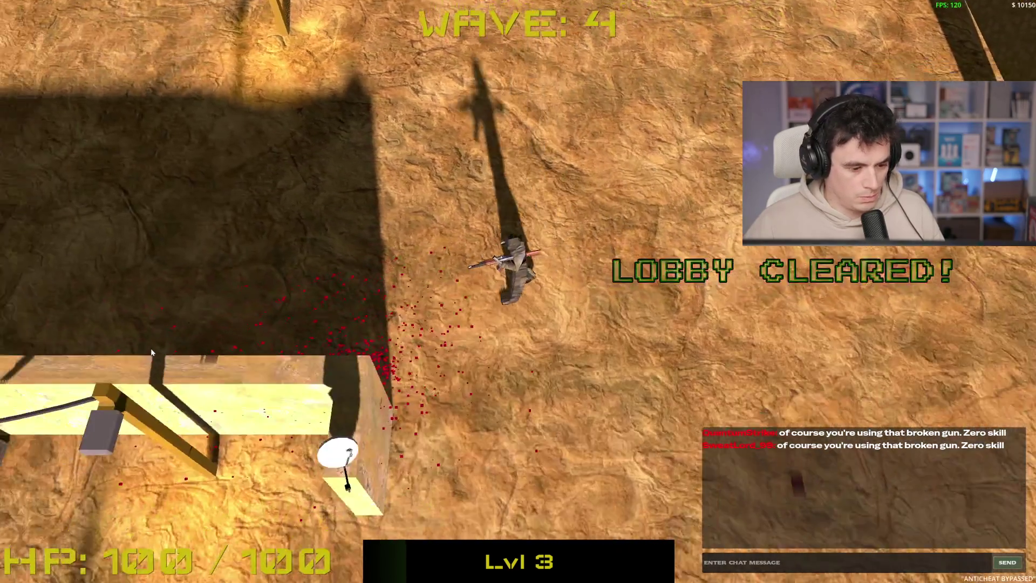
pyautogui.press('w')
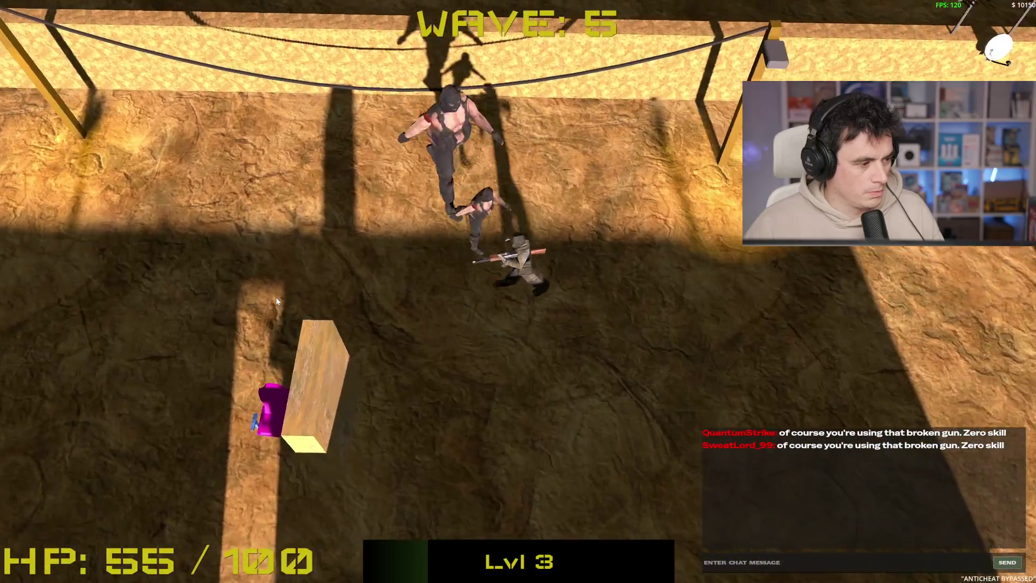
pyautogui.press('d')
pyautogui.press('s')
pyautogui.press('s')
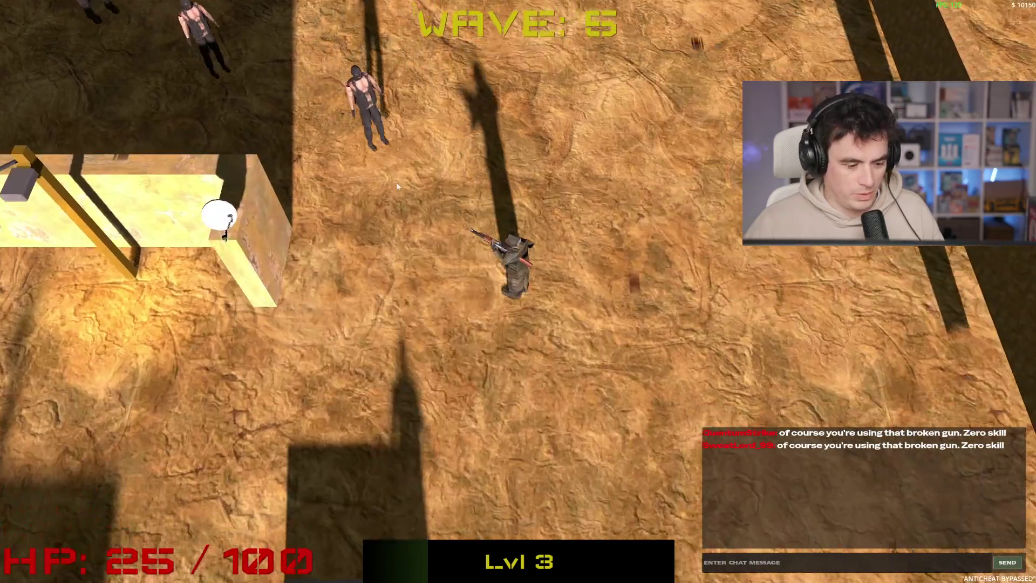
pyautogui.press('s')
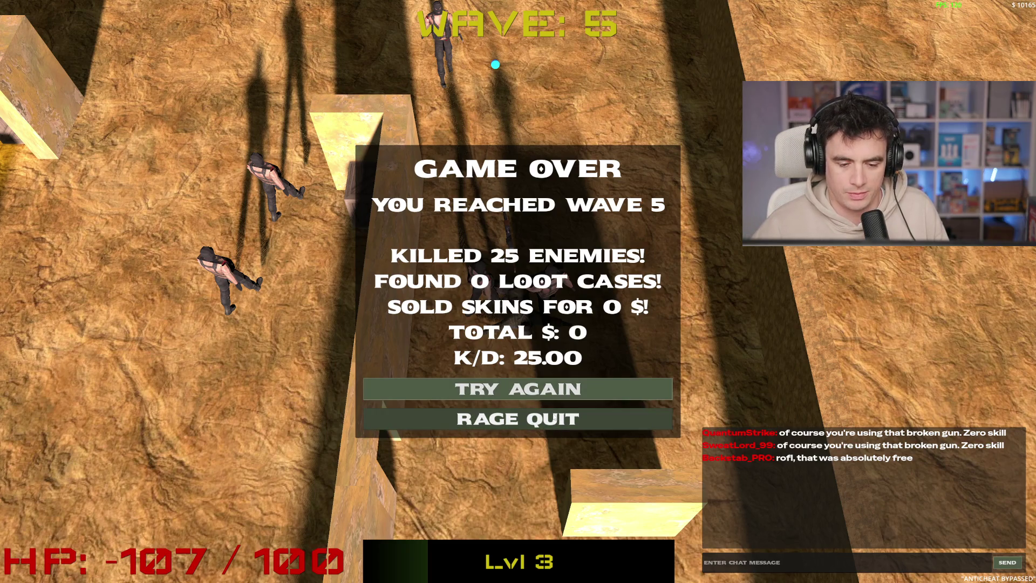
pyautogui.click(545, 419)
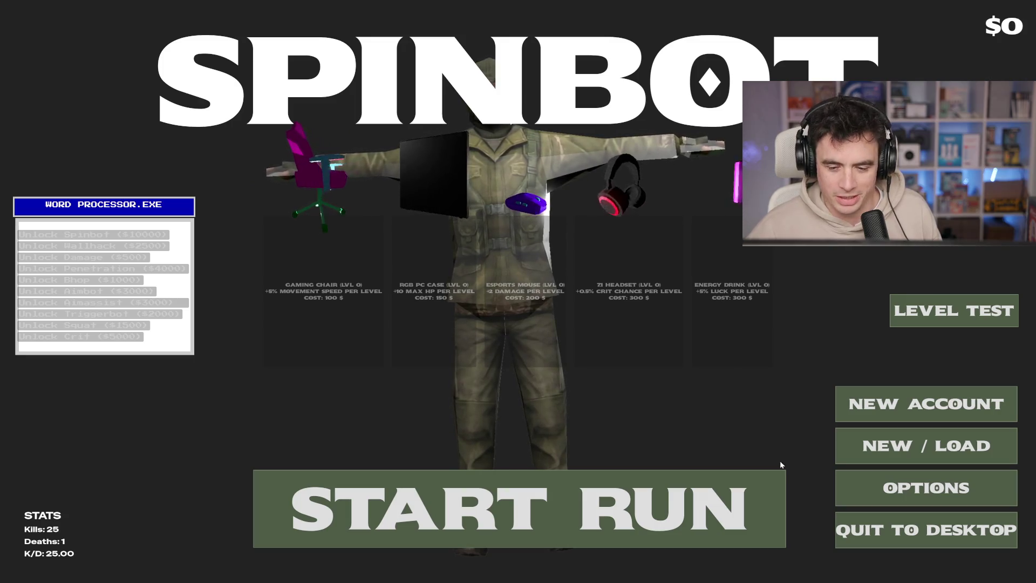
# - Advance north into the next area and shoot the enemies ahead and to the upper right
pyautogui.press('s')
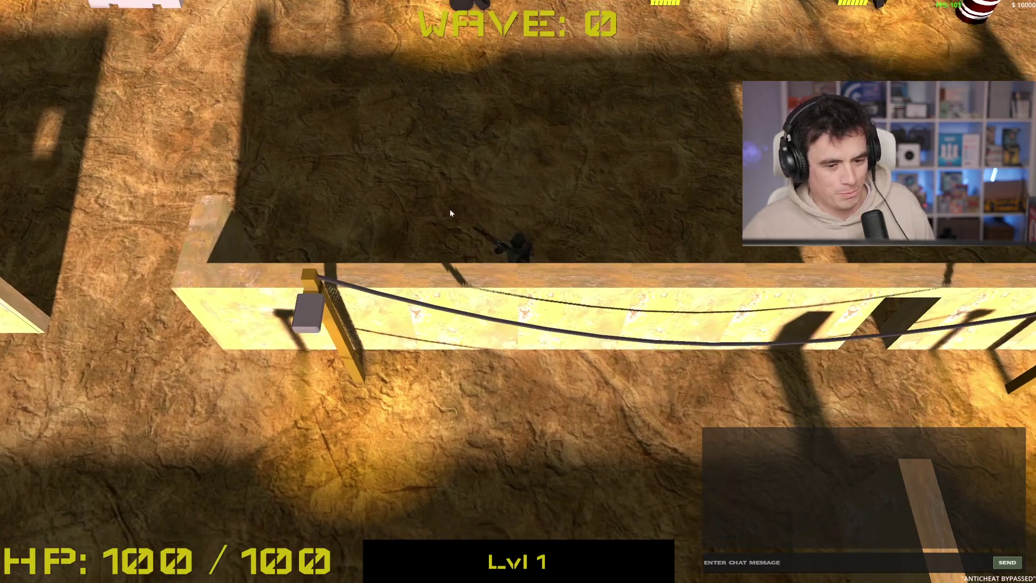
pyautogui.press('w')
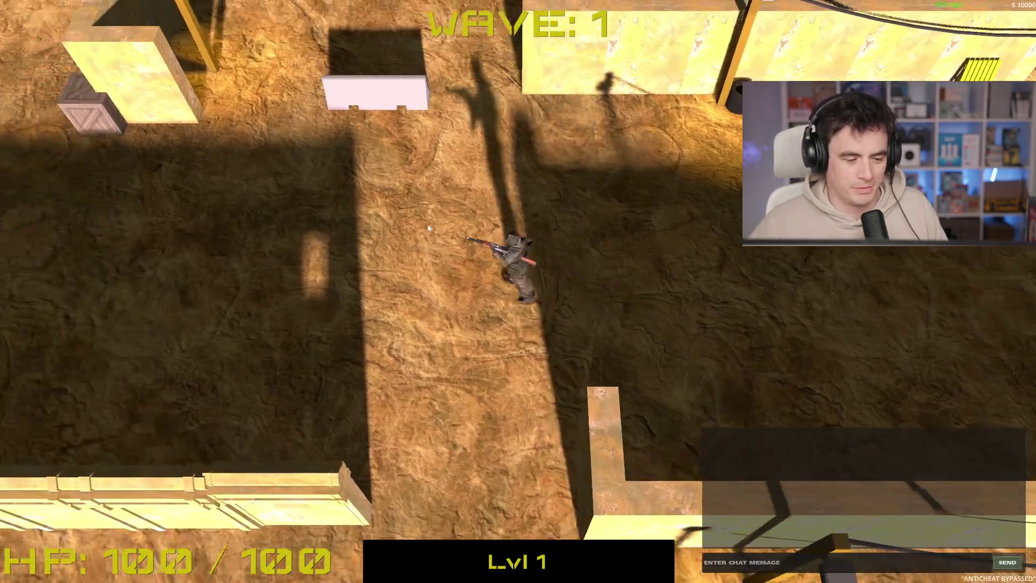
pyautogui.press('a')
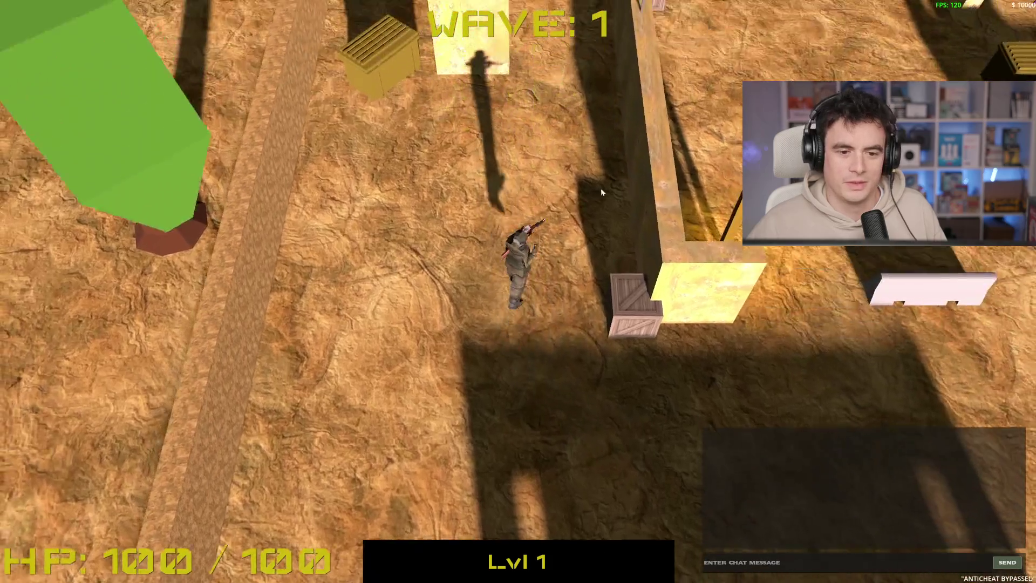
pyautogui.press('w')
pyautogui.click(501, 166)
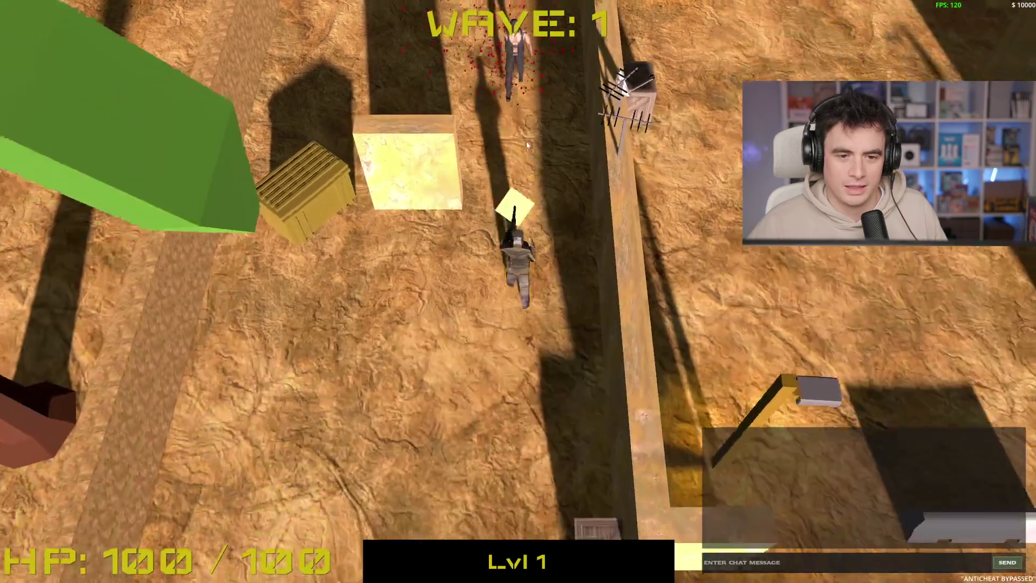
pyautogui.press('w')
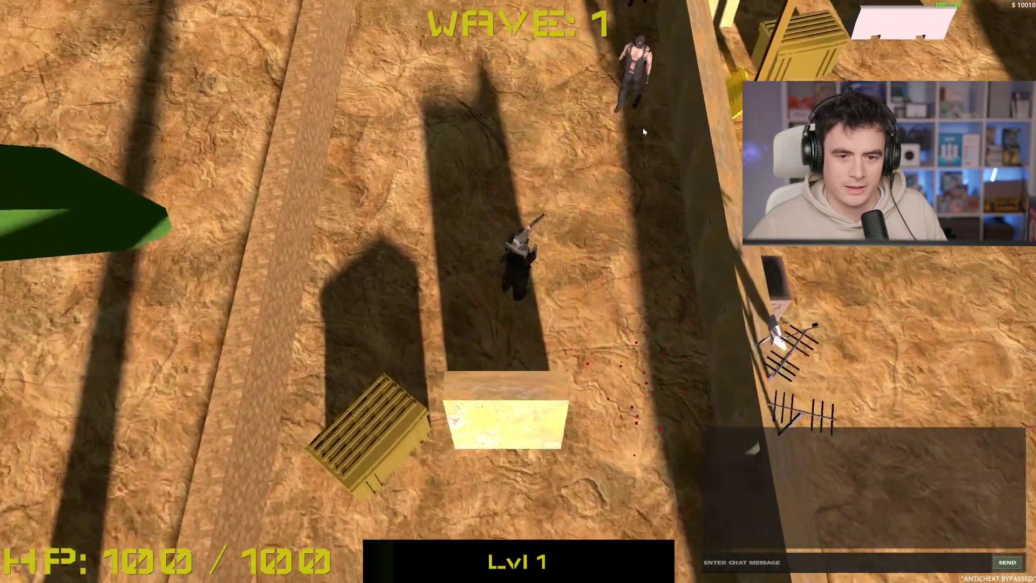
pyautogui.click(642, 128)
pyautogui.press('s')
pyautogui.click(471, 139)
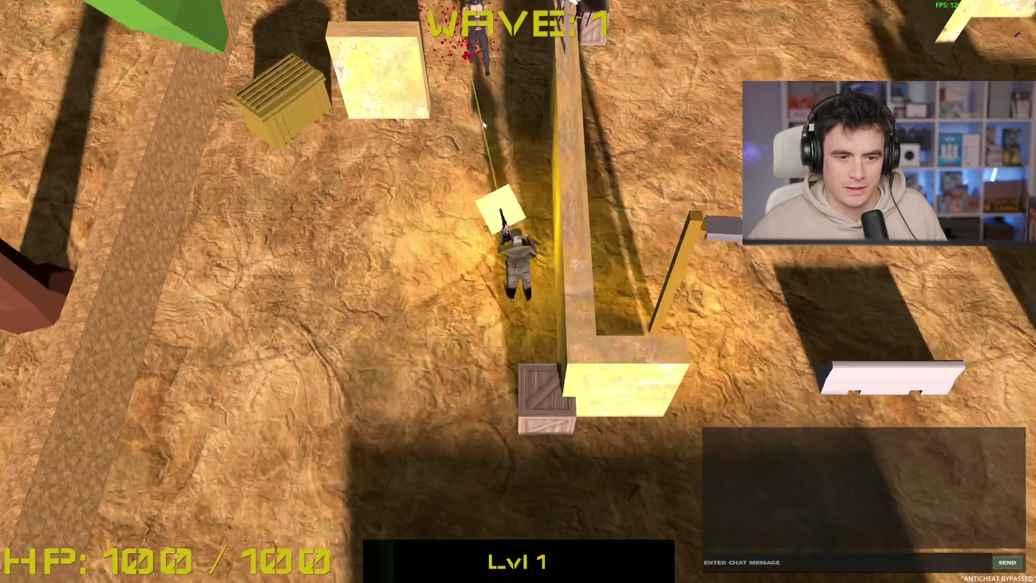
# - Cross the map and shoot the terrorists on the left and lower left
pyautogui.press('a')
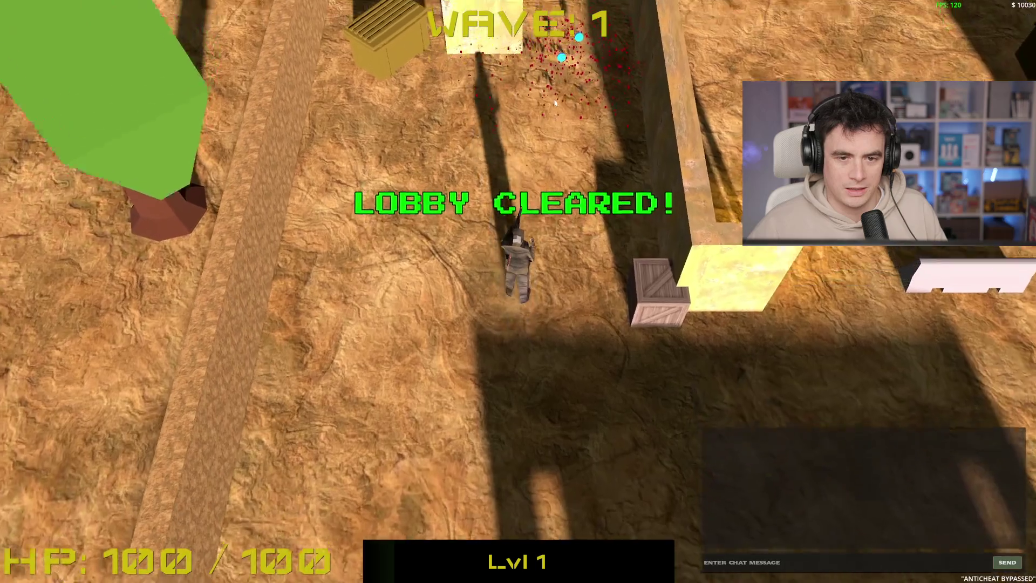
pyautogui.press('w')
pyautogui.press('d')
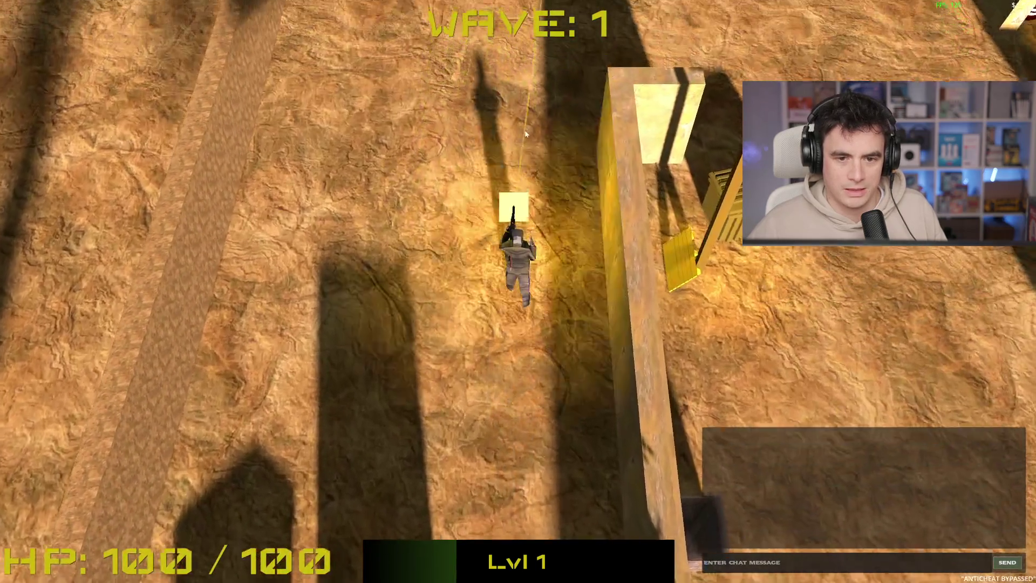
pyautogui.press('w')
pyautogui.press('d')
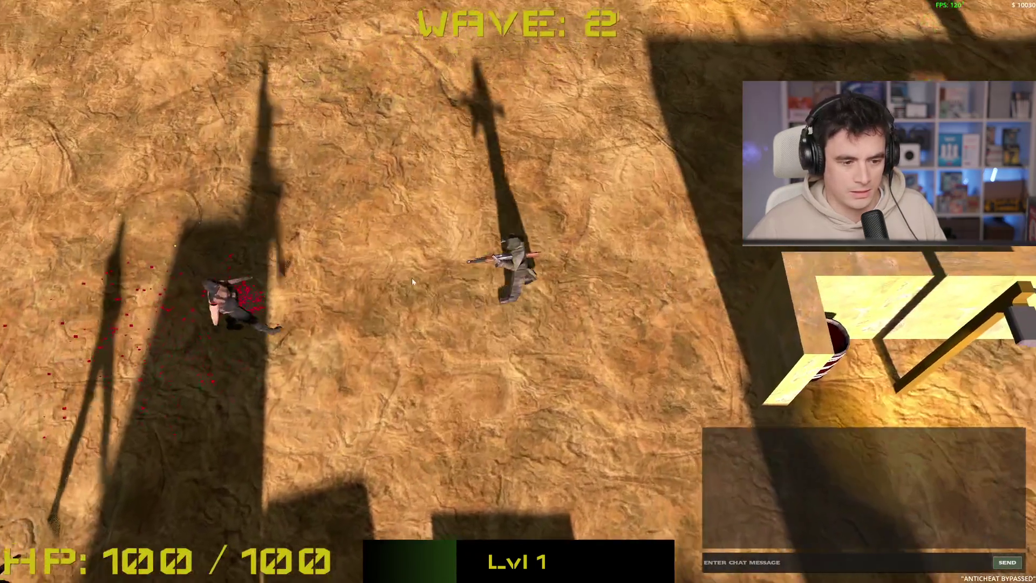
pyautogui.click(372, 287)
pyautogui.press('a')
pyautogui.click(391, 334)
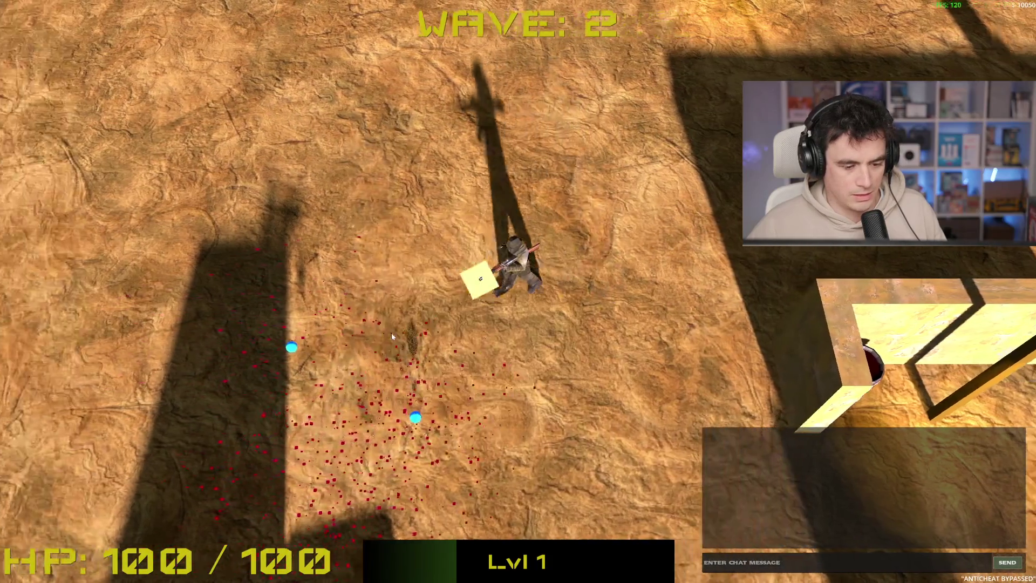
# - Head south to the wall, then east and north to shoot a nearby terrorist
pyautogui.press('s')
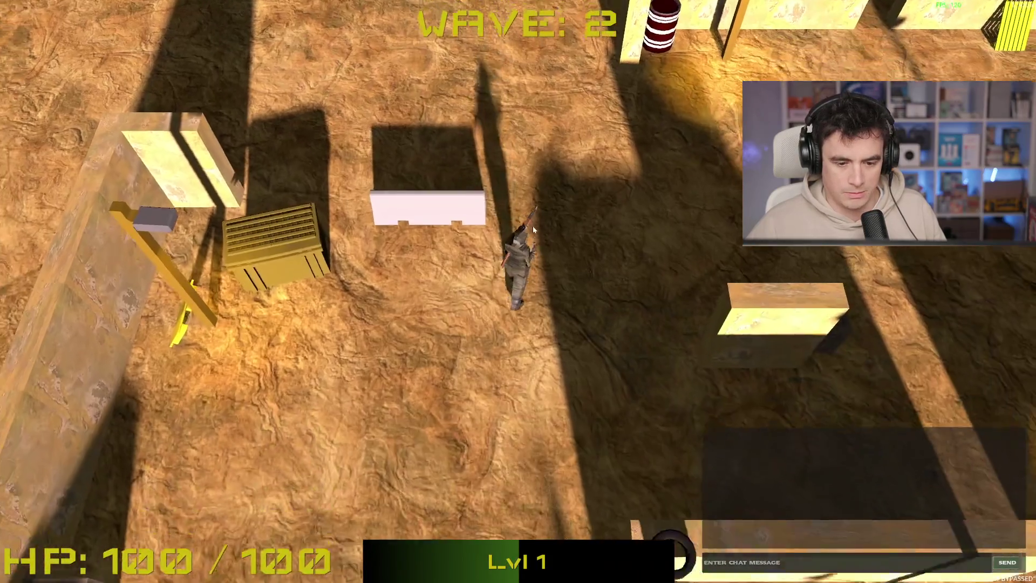
pyautogui.press('a')
pyautogui.press('s')
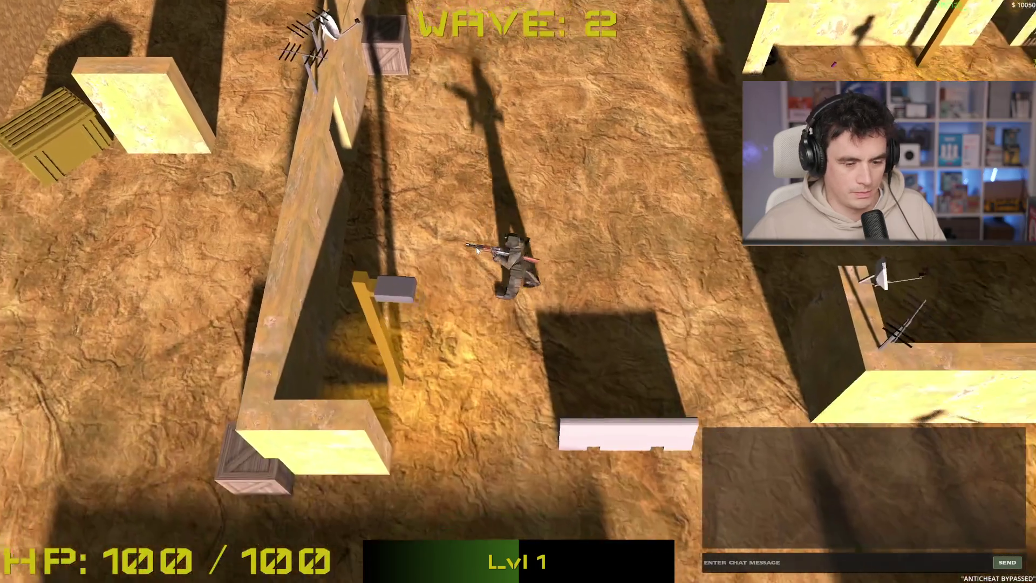
pyautogui.press('d')
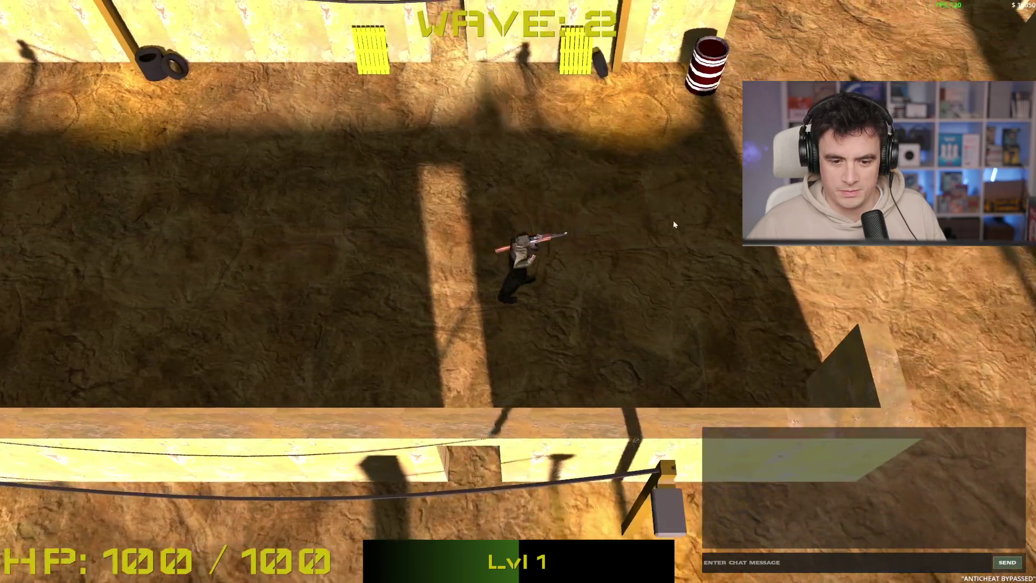
pyautogui.press('w')
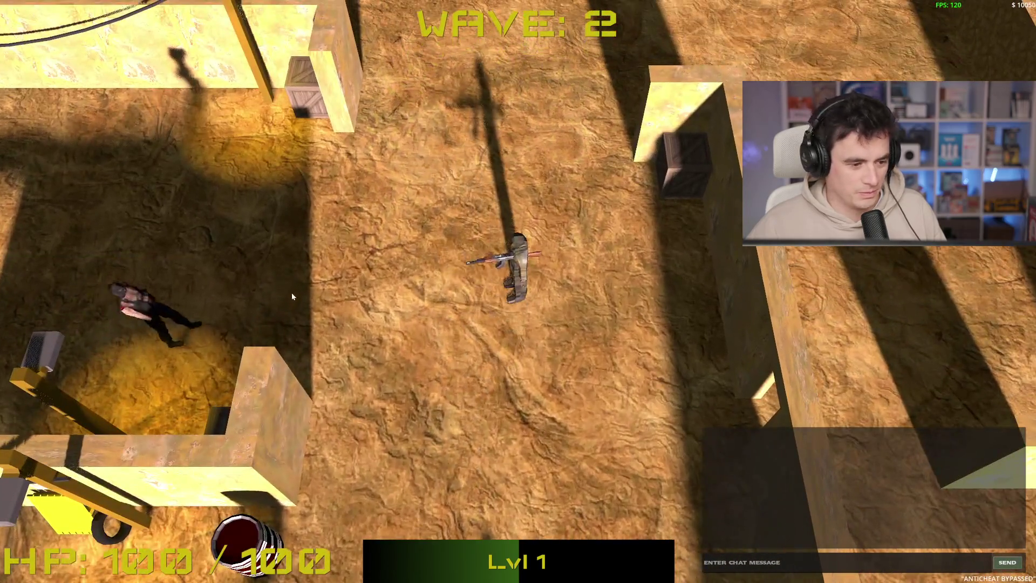
pyautogui.click(293, 290)
# - Push west along the fenced wall and shoot the last wave 2 enemies to clear the lobby
pyautogui.press('d')
pyautogui.press('a')
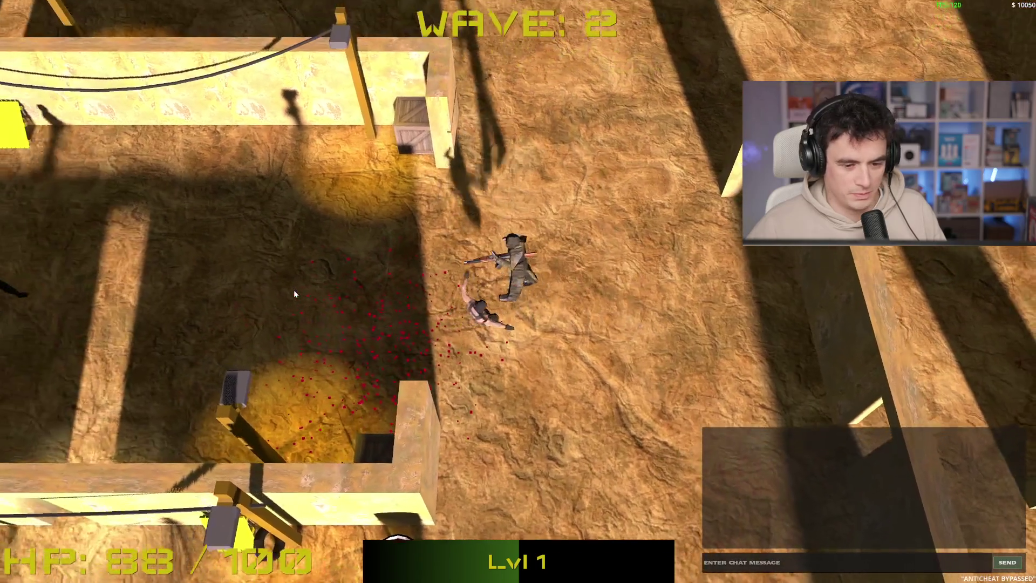
pyautogui.press('w')
pyautogui.press('w')
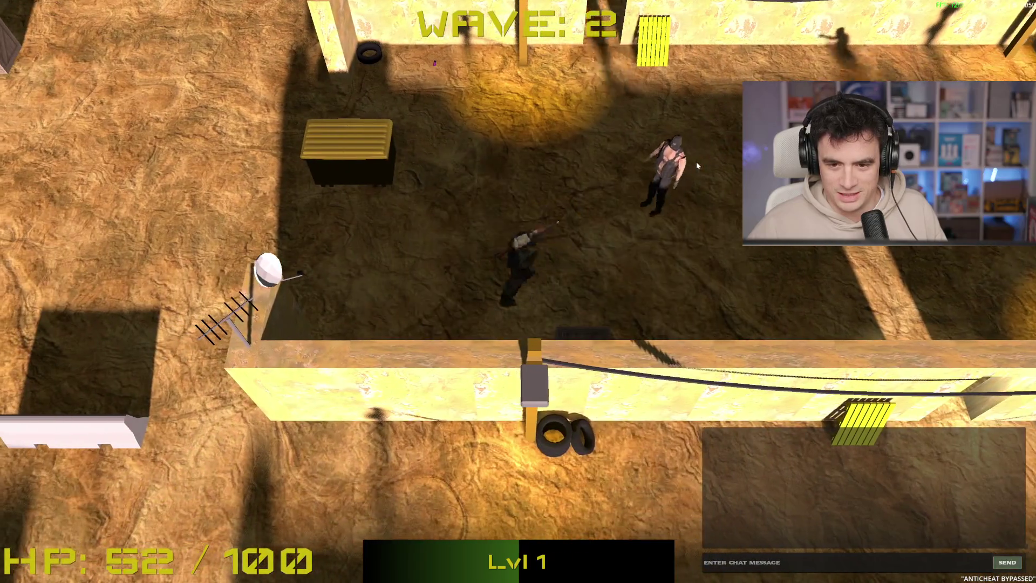
pyautogui.click(697, 165)
pyautogui.press('a')
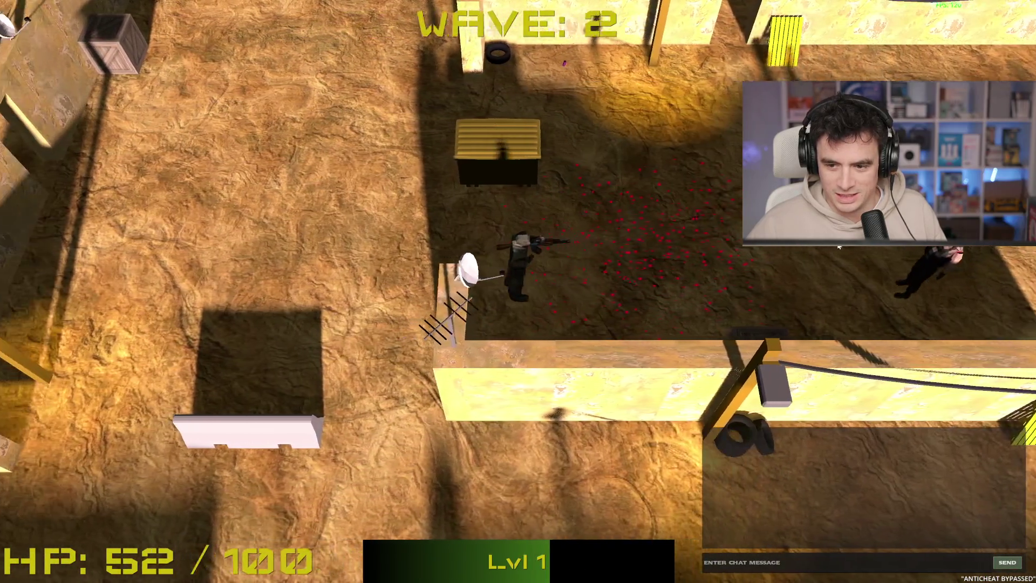
pyautogui.press('a')
pyautogui.click(947, 273)
pyautogui.press('a')
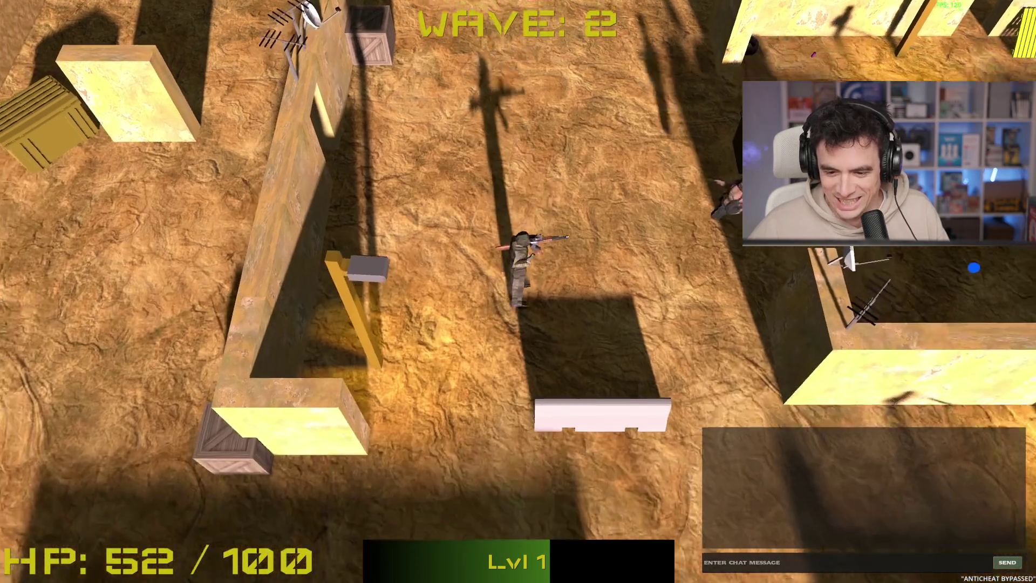
pyautogui.press('s')
pyautogui.click(663, 86)
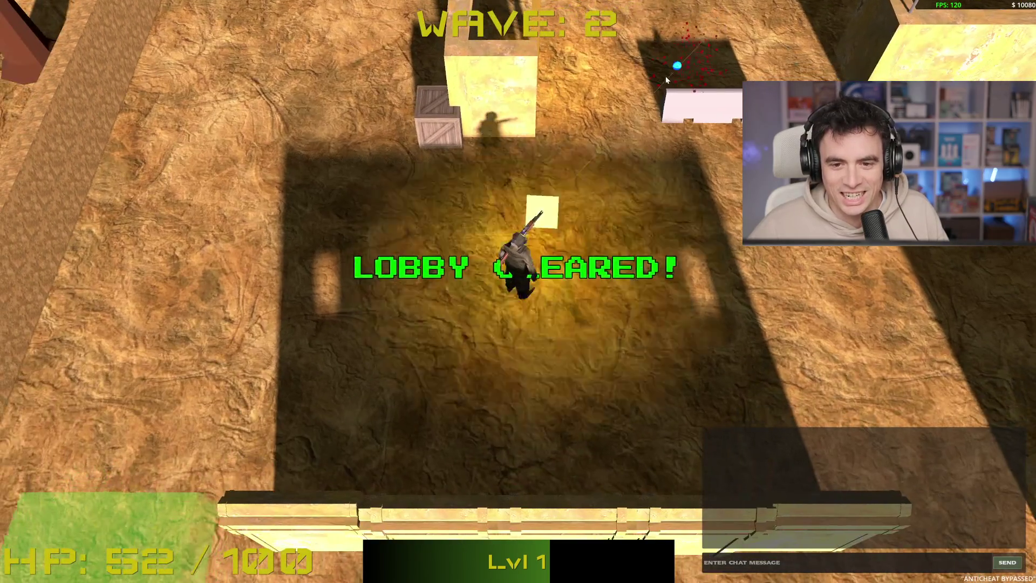
# - Move through the new area as wave 3 starts in the current run
pyautogui.press('w')
pyautogui.press('d')
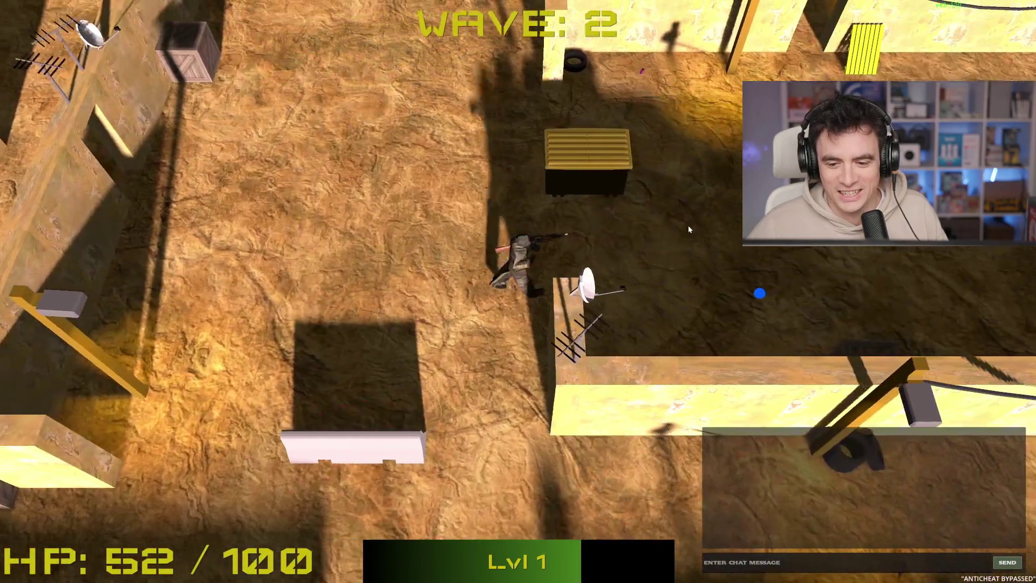
pyautogui.press('a')
pyautogui.press('w')
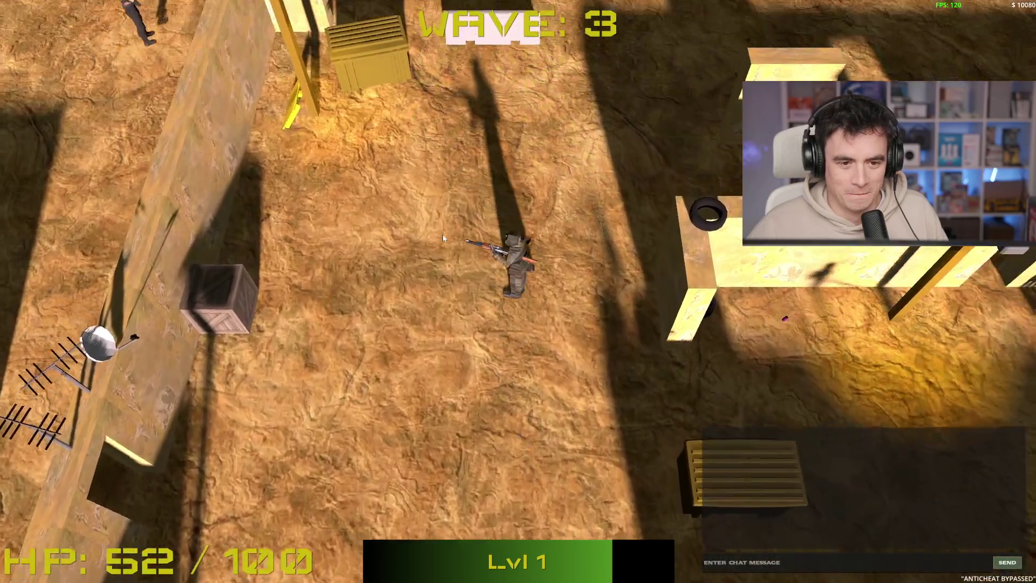
pyautogui.press('w')
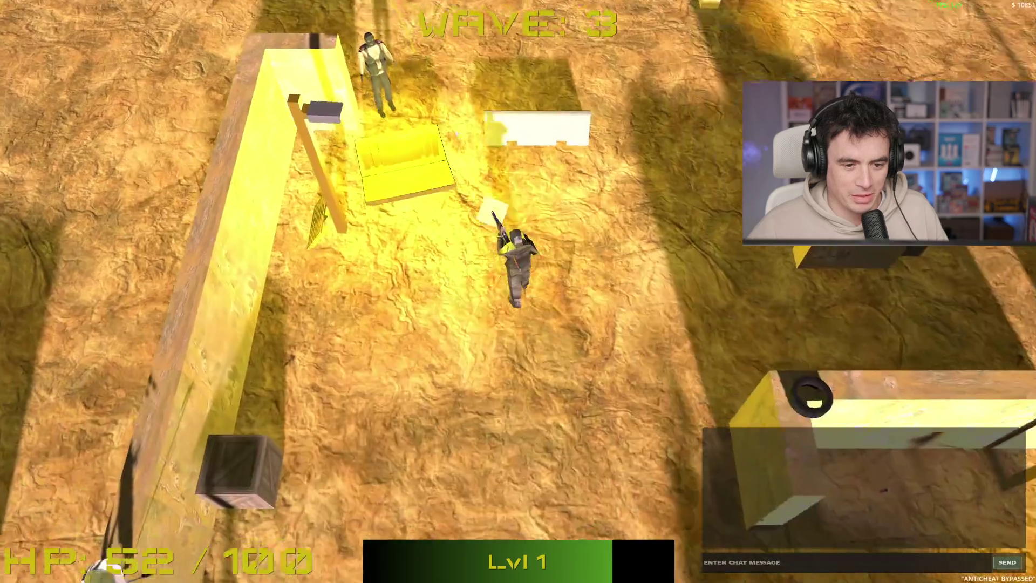
pyautogui.press('s')
pyautogui.press('w')
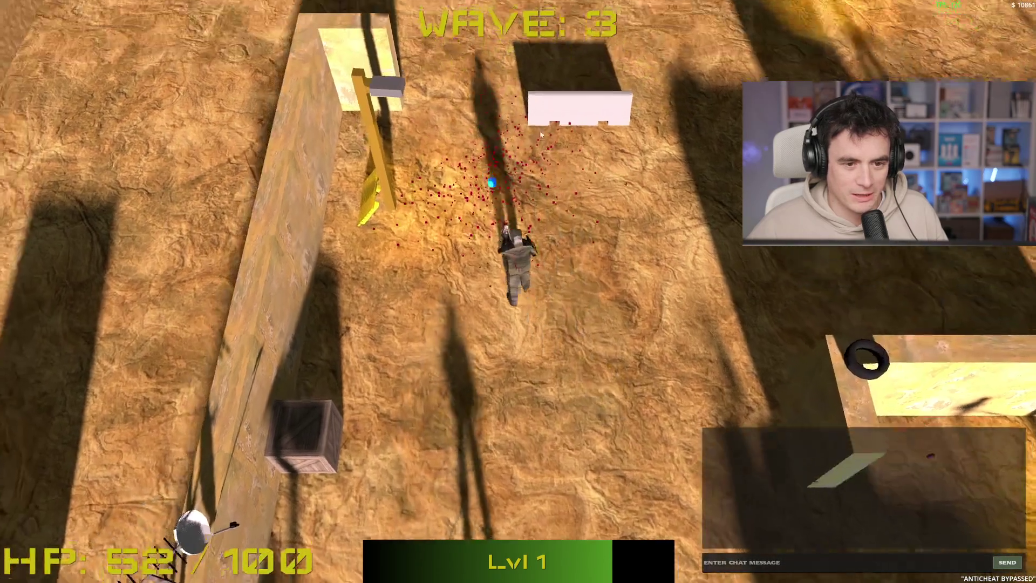
pyautogui.press('a')
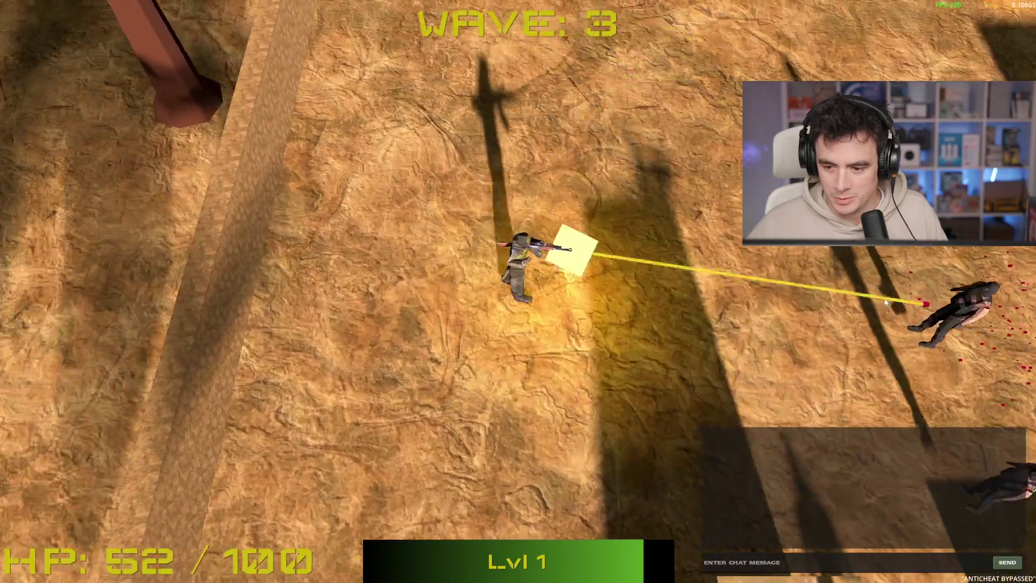
# - Keep moving until the run ends, then restart the game from the game-over screen
pyautogui.press('s')
pyautogui.press('d')
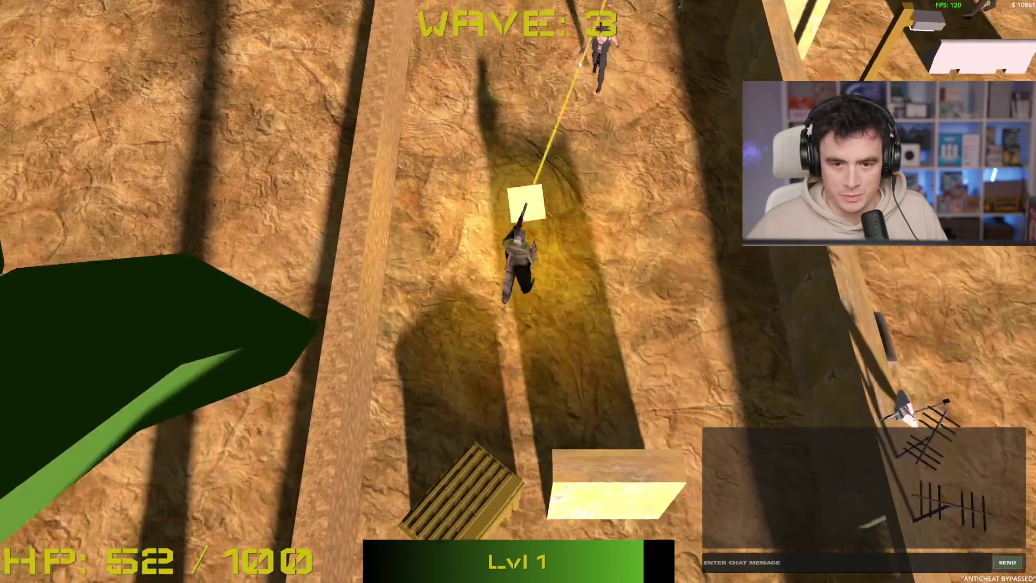
pyautogui.press('s')
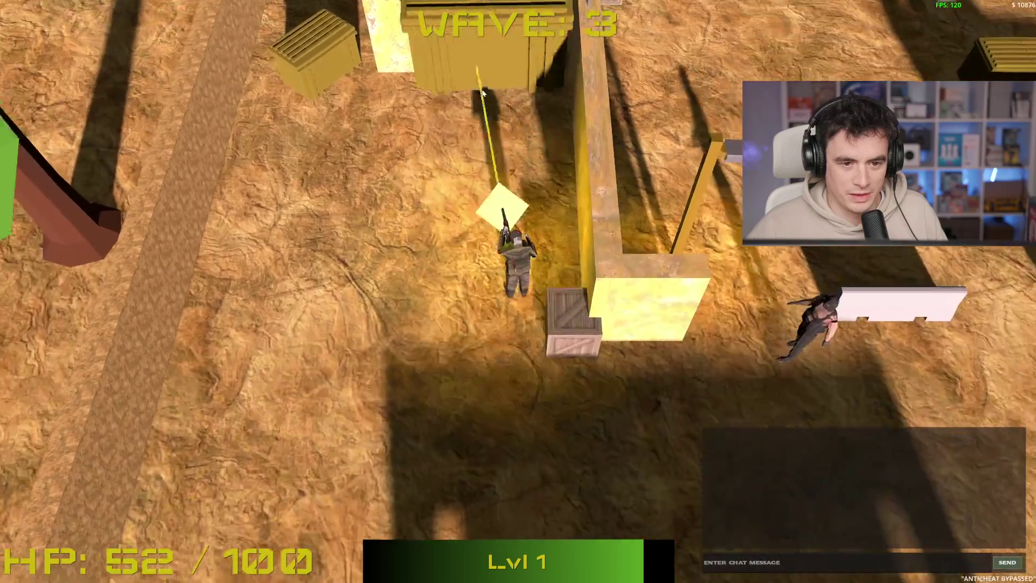
pyautogui.press('a')
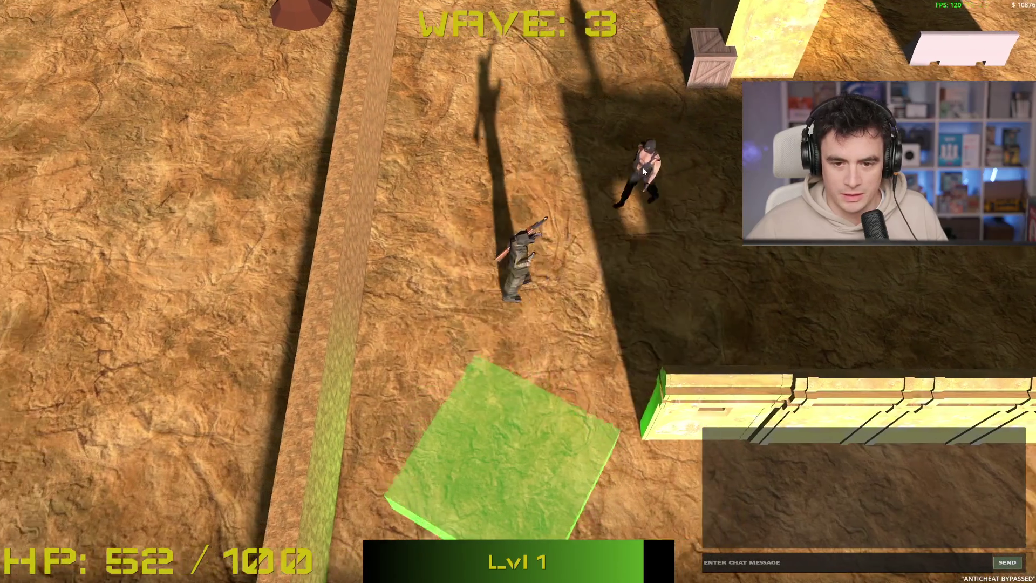
pyautogui.press('a')
pyautogui.press('w')
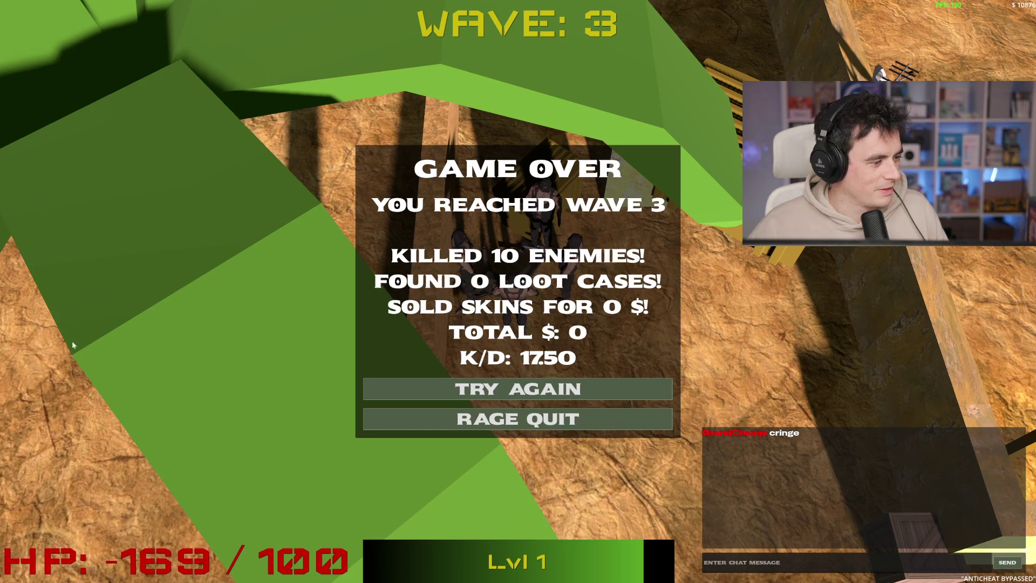
pyautogui.click(577, 398)
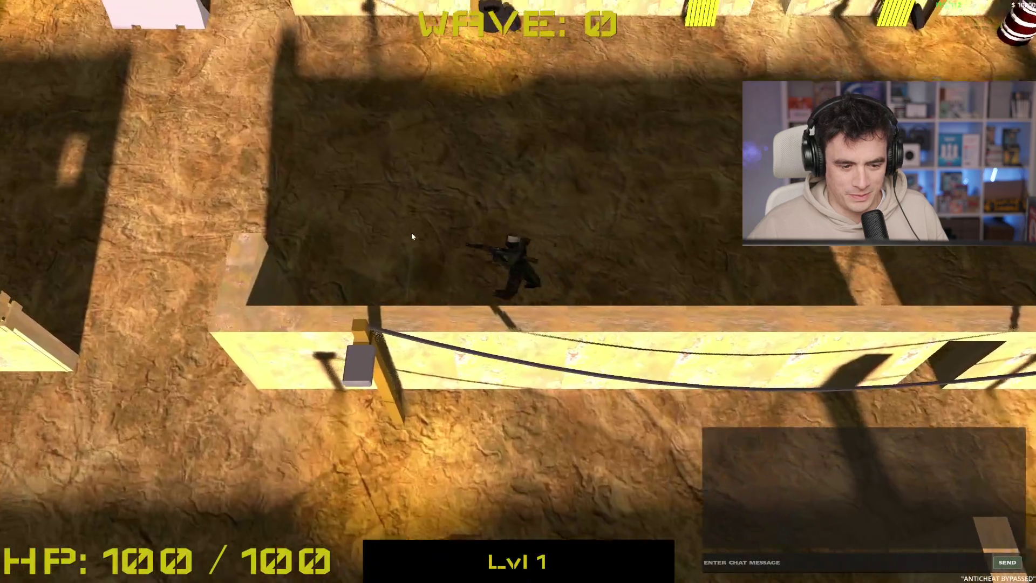
# - Walk up the map in the new run and collect the $109 loot crate
pyautogui.press('w')
pyautogui.press('w')
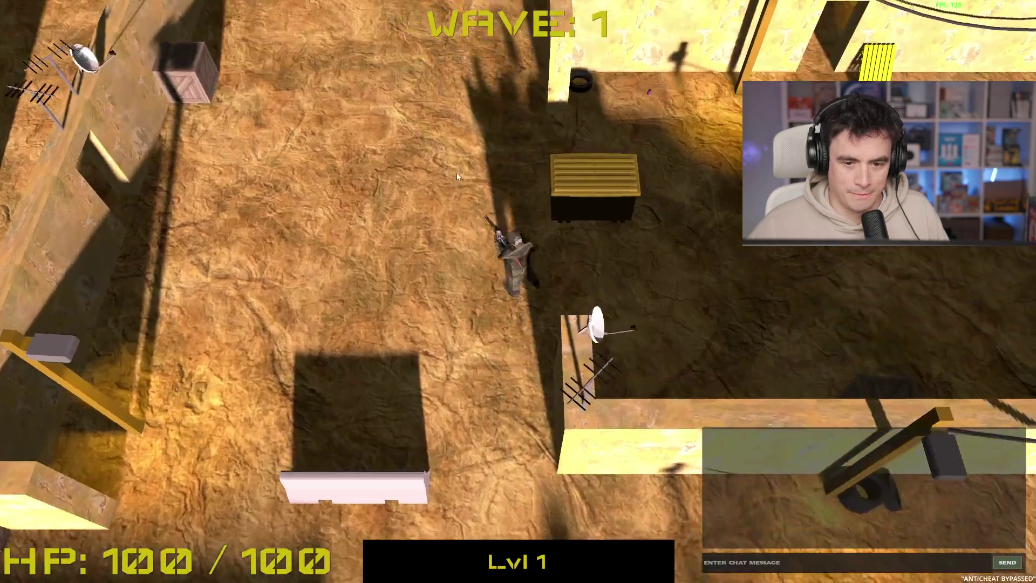
pyautogui.press('space')
pyautogui.press('w')
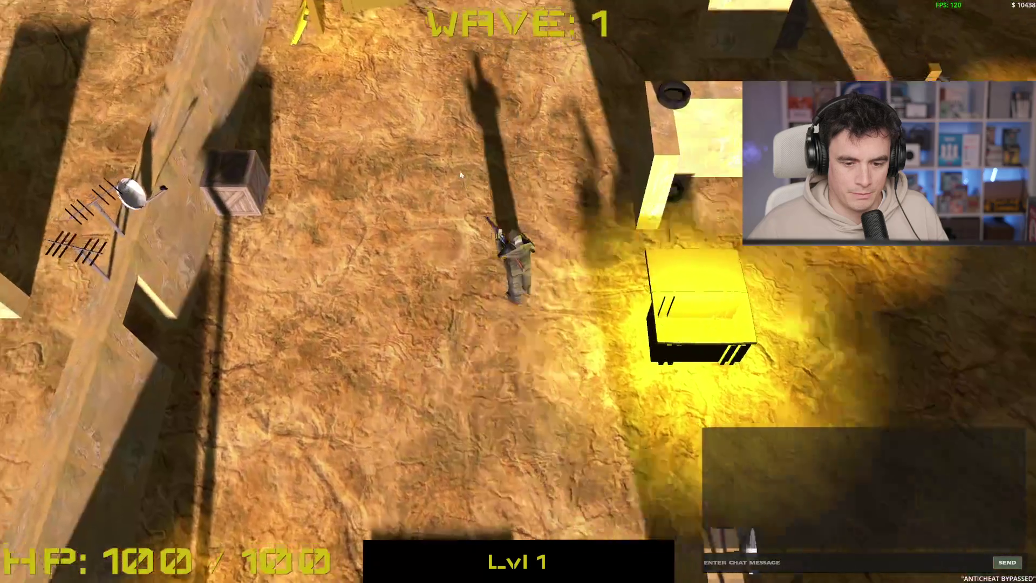
pyautogui.press('space')
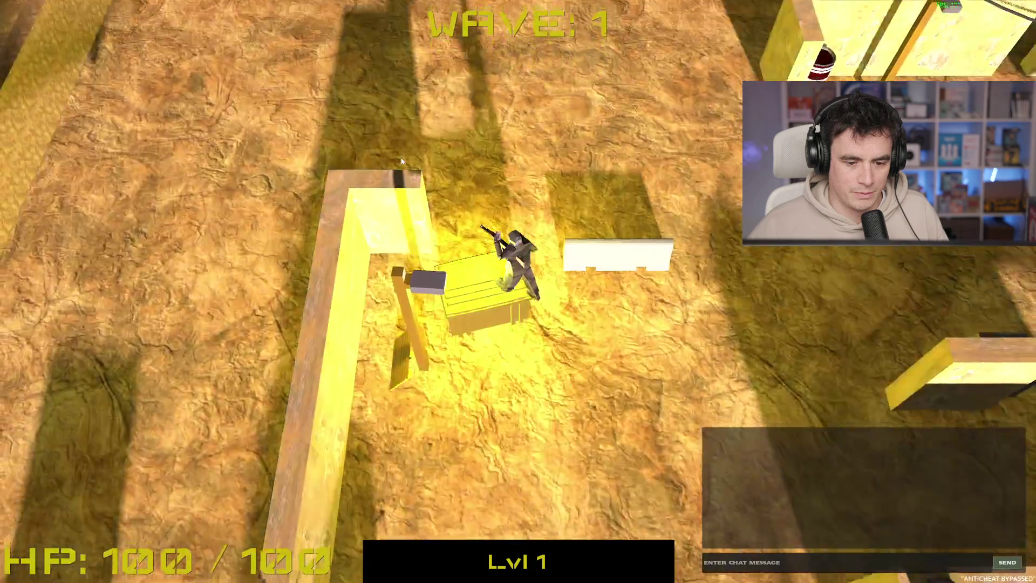
pyautogui.press('w')
pyautogui.press('w')
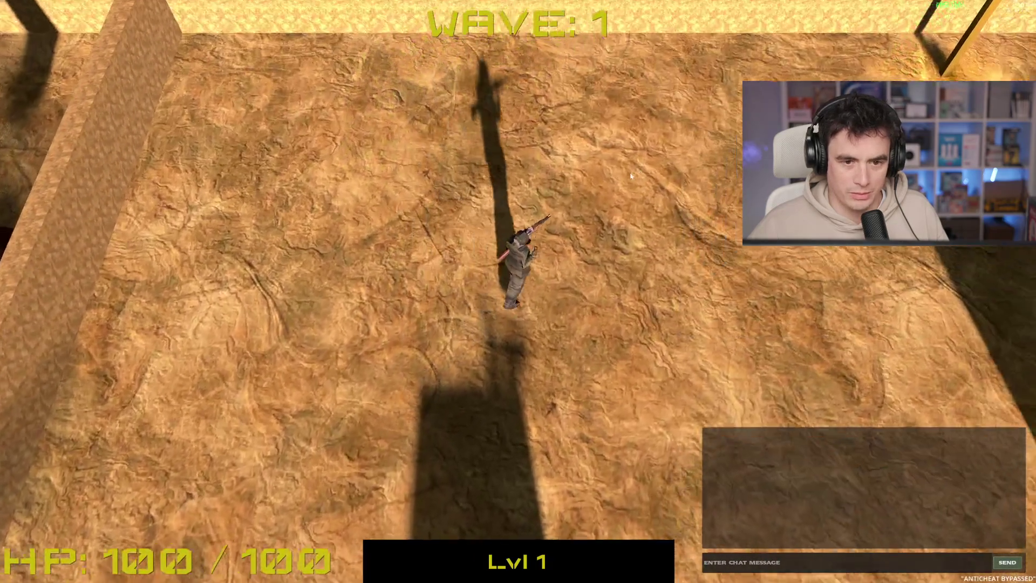
# - Walk right and down past the long wooden wall and shoot the enemy near the top
pyautogui.press('d')
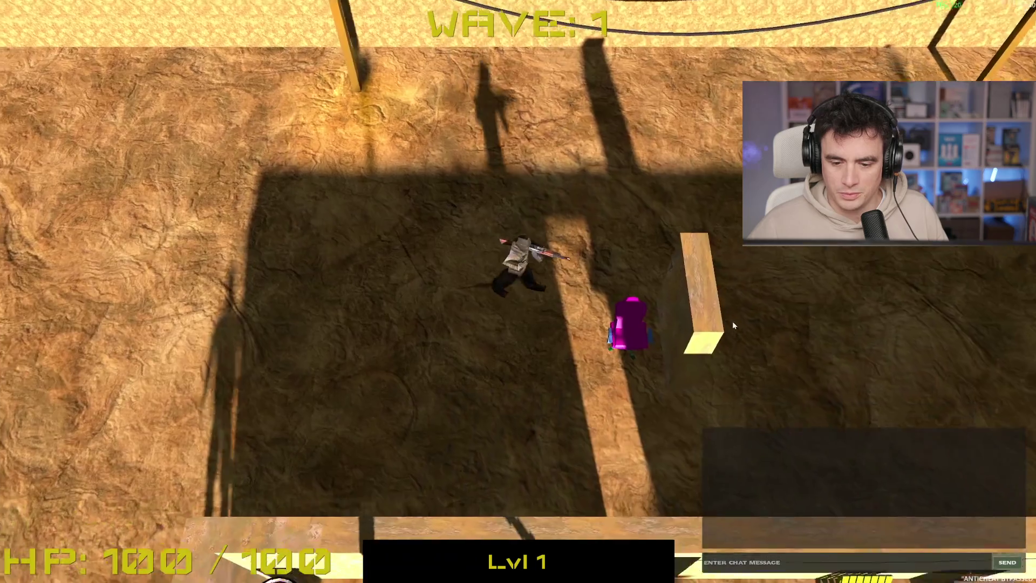
pyautogui.press('s')
pyautogui.press('d')
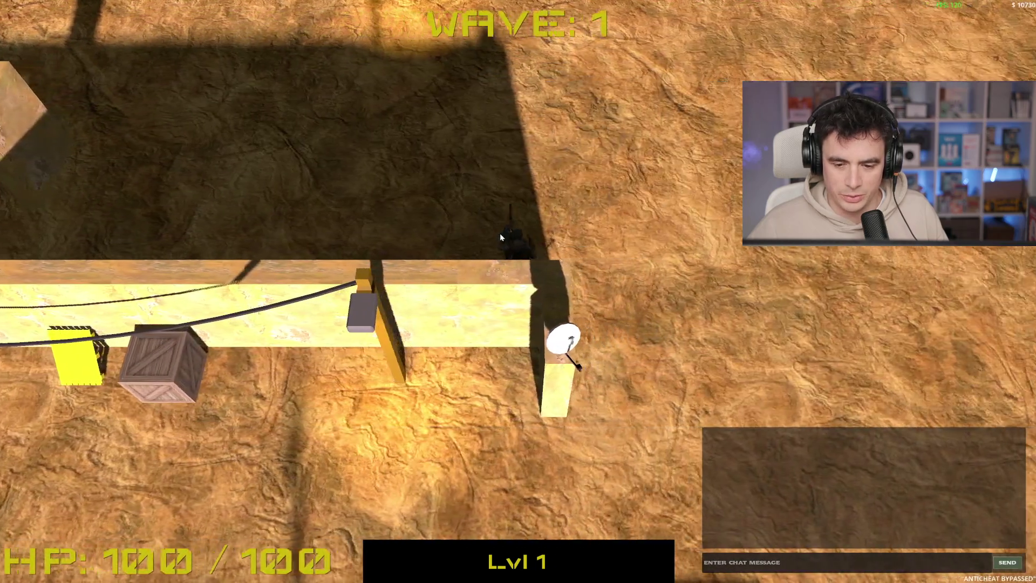
pyautogui.press('s')
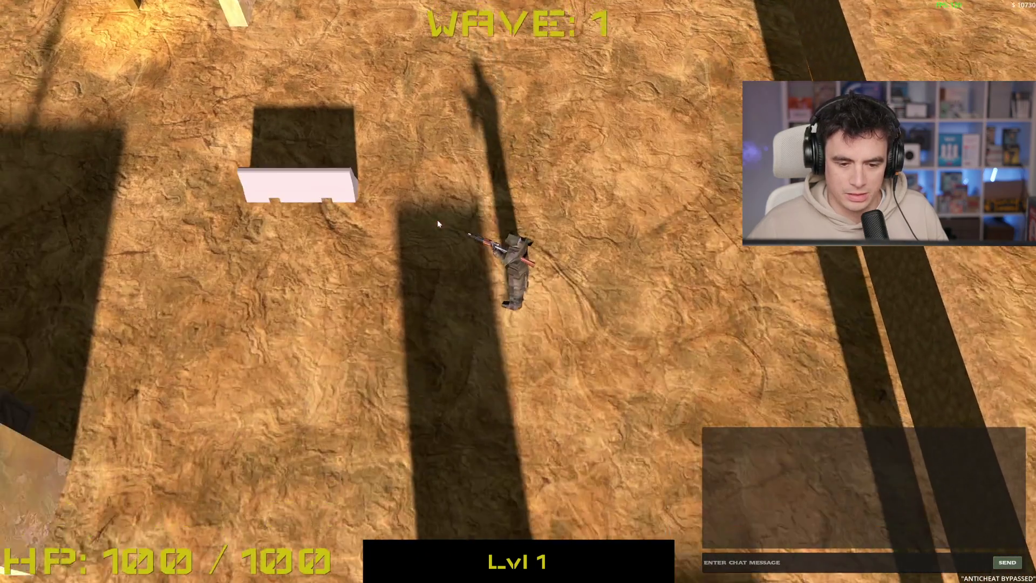
pyautogui.press('s')
pyautogui.press('d')
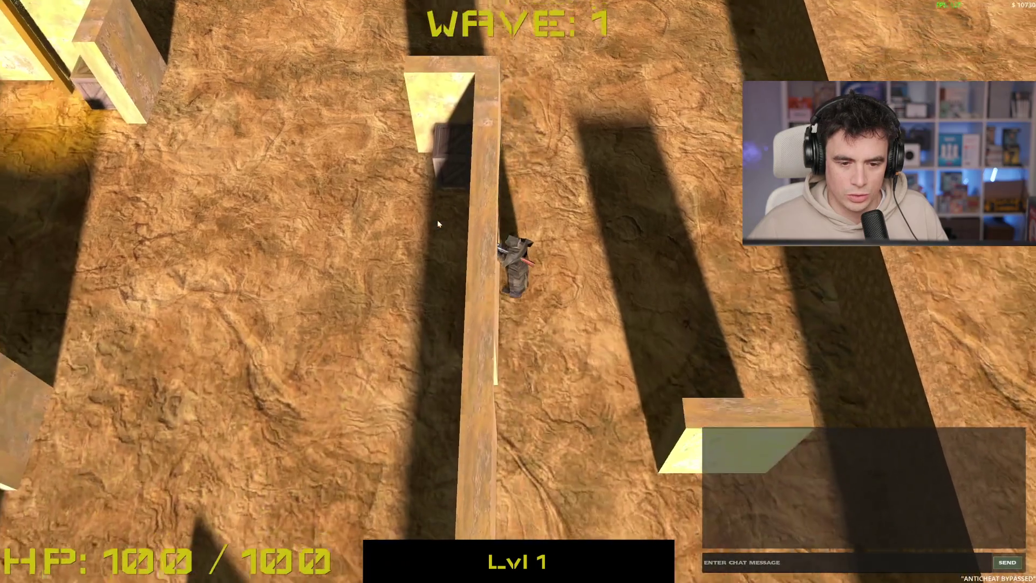
pyautogui.press('w')
pyautogui.press('d')
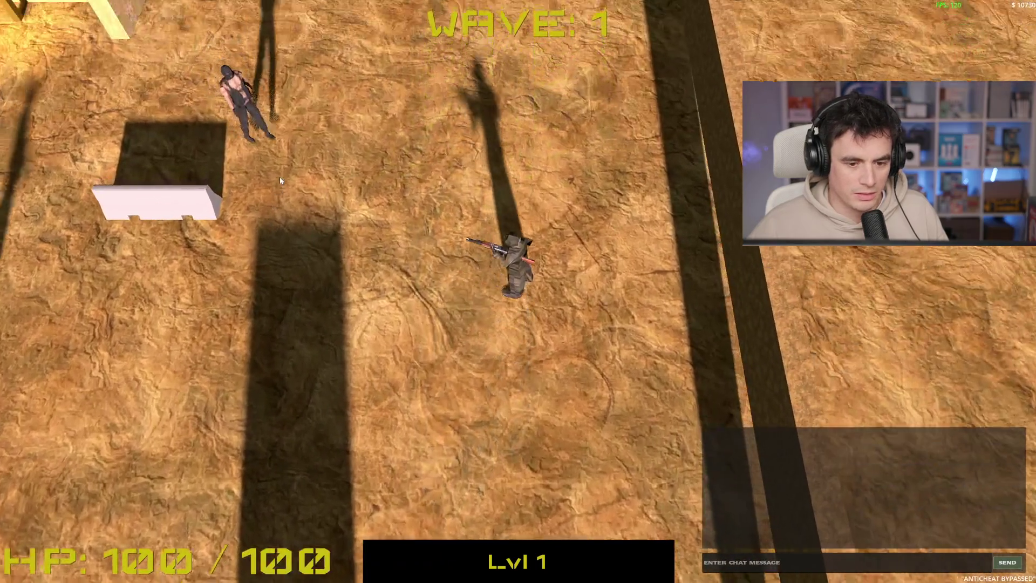
pyautogui.press('s')
pyautogui.press('a')
pyautogui.click(418, 108)
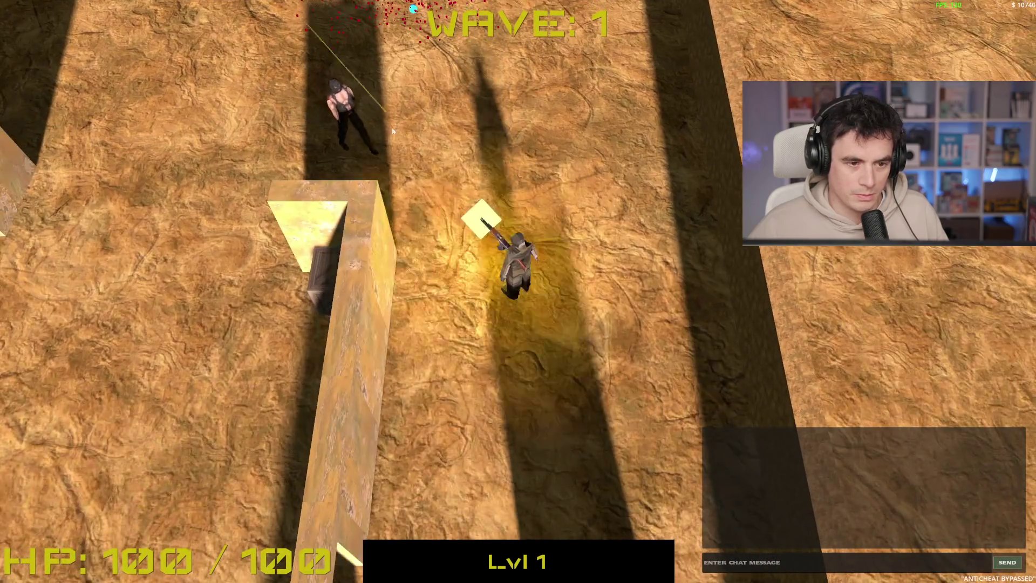
# - Shoot the approaching terrorist, then walk up-left past the crates to the top wall
pyautogui.press('d')
pyautogui.click(360, 221)
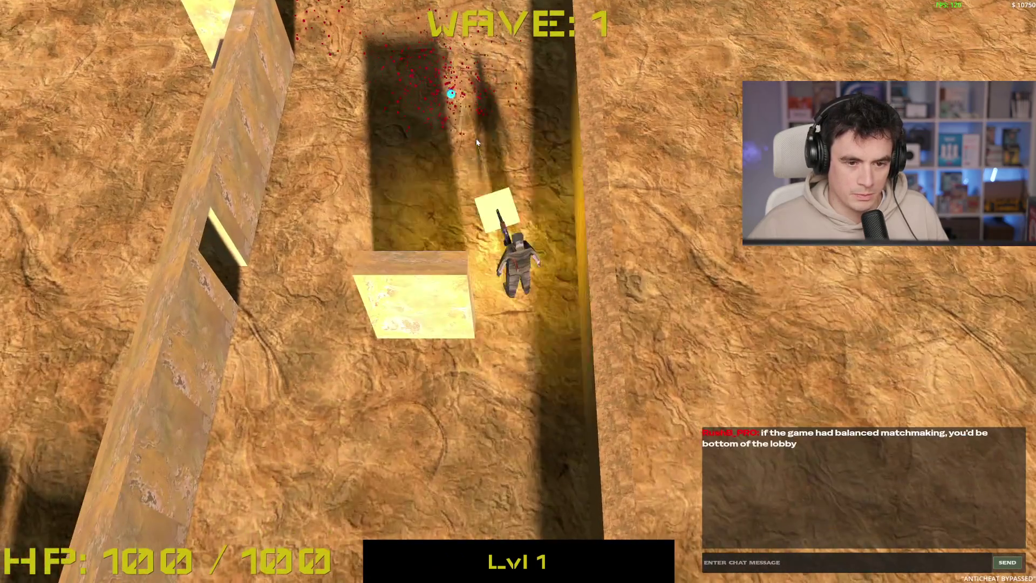
pyautogui.press('w')
pyautogui.press('a')
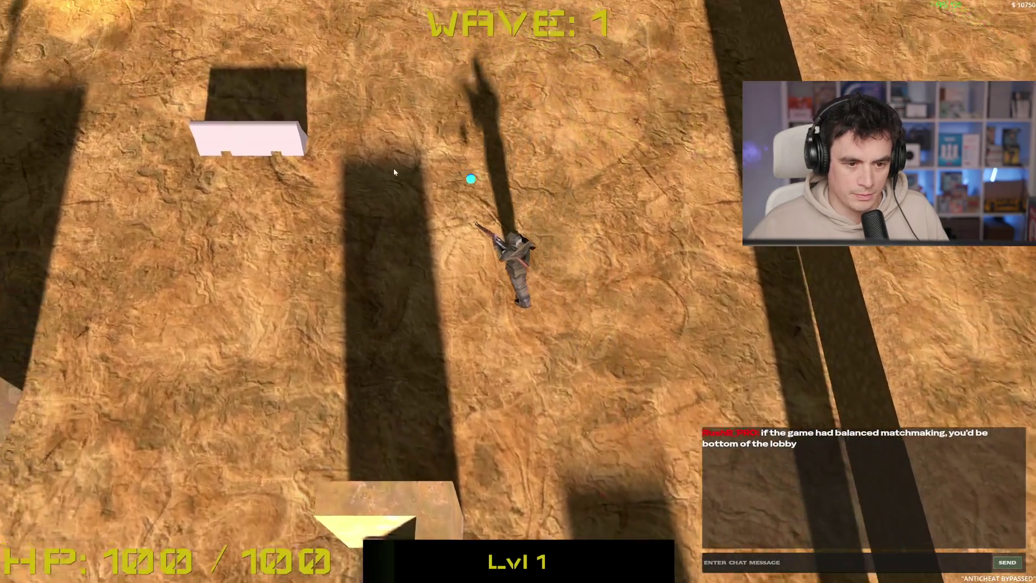
pyautogui.press('a')
pyautogui.press('w')
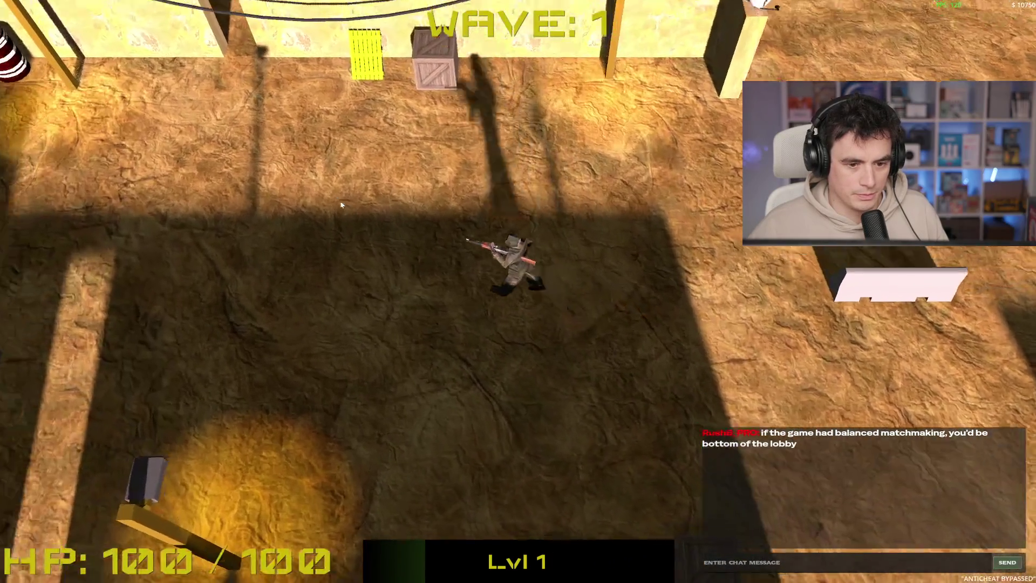
pyautogui.press('a')
pyautogui.press('w')
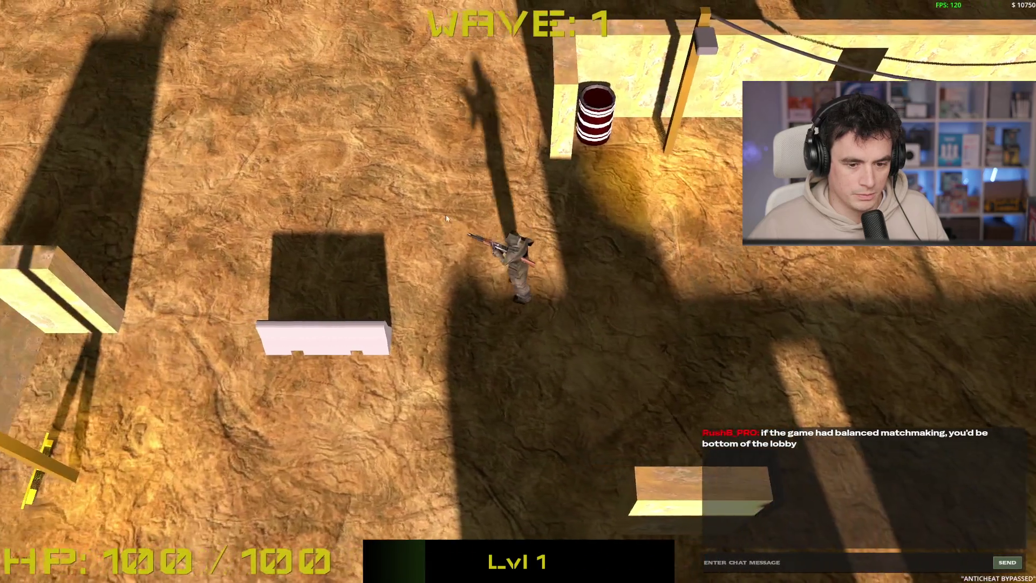
pyautogui.press('w')
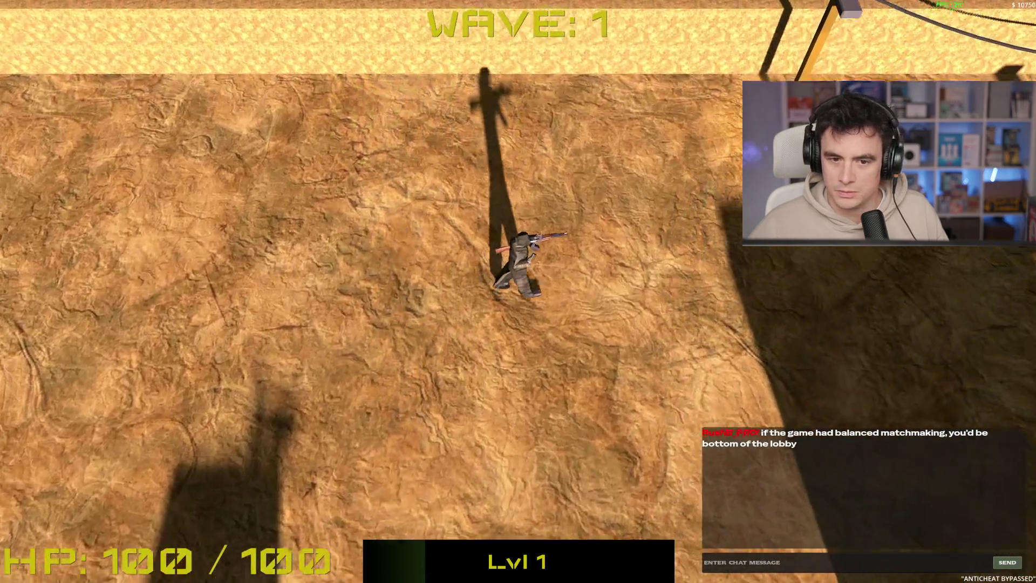
pyautogui.press('d')
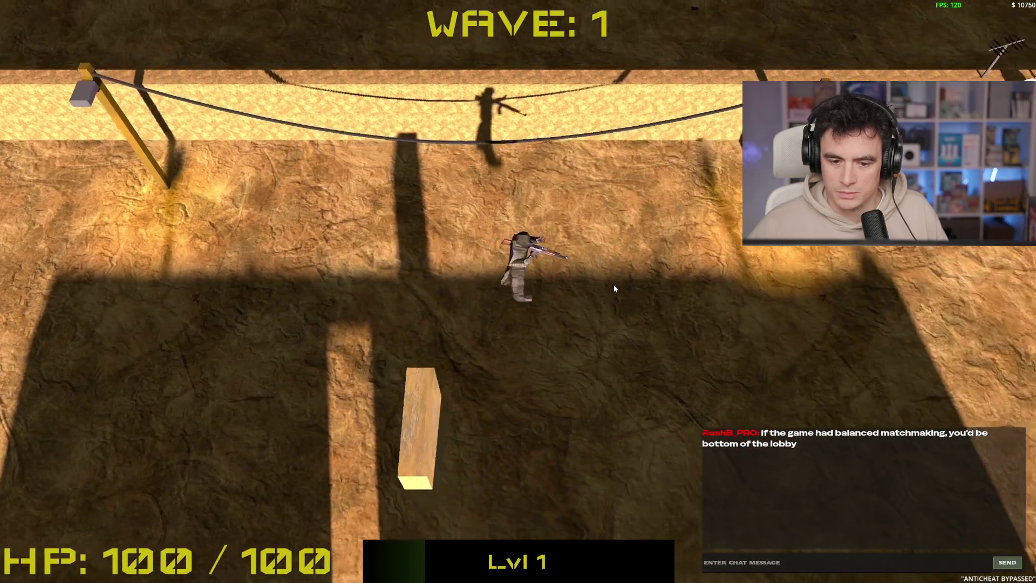
# - Head back down the map and shoot the last wave 1 enemy to clear the lobby
pyautogui.press('w')
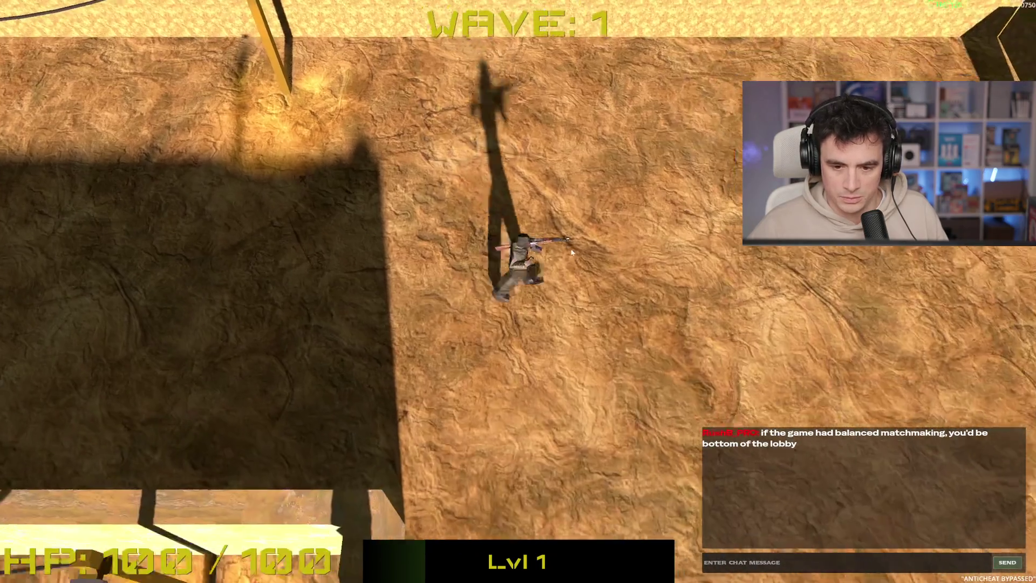
pyautogui.press('s')
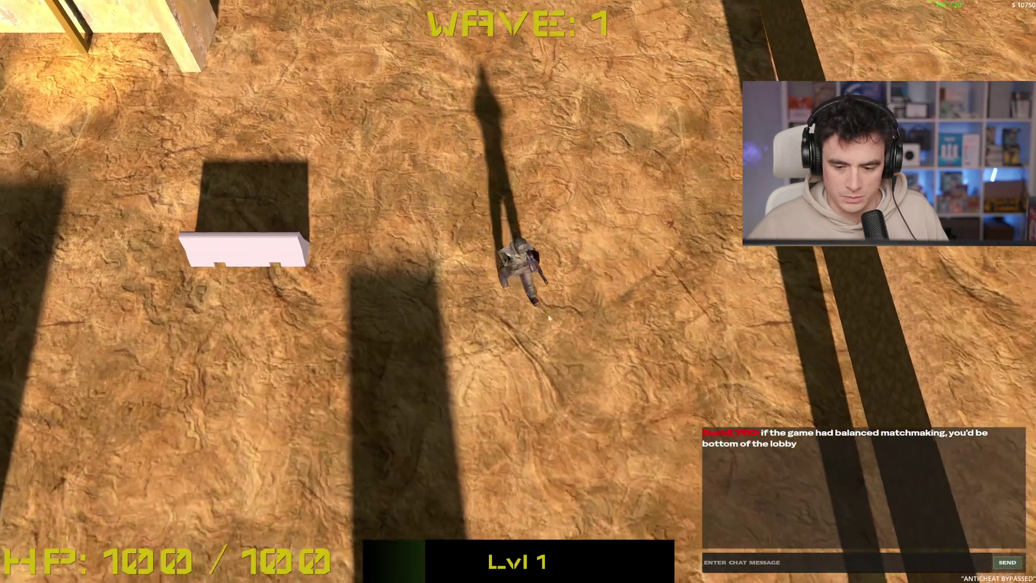
pyautogui.press('s')
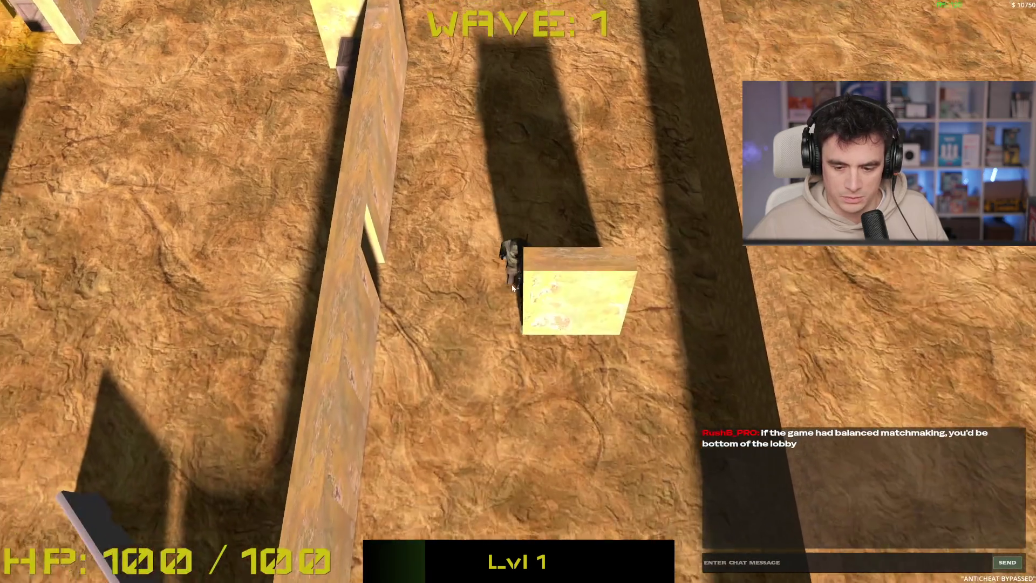
pyautogui.press('s')
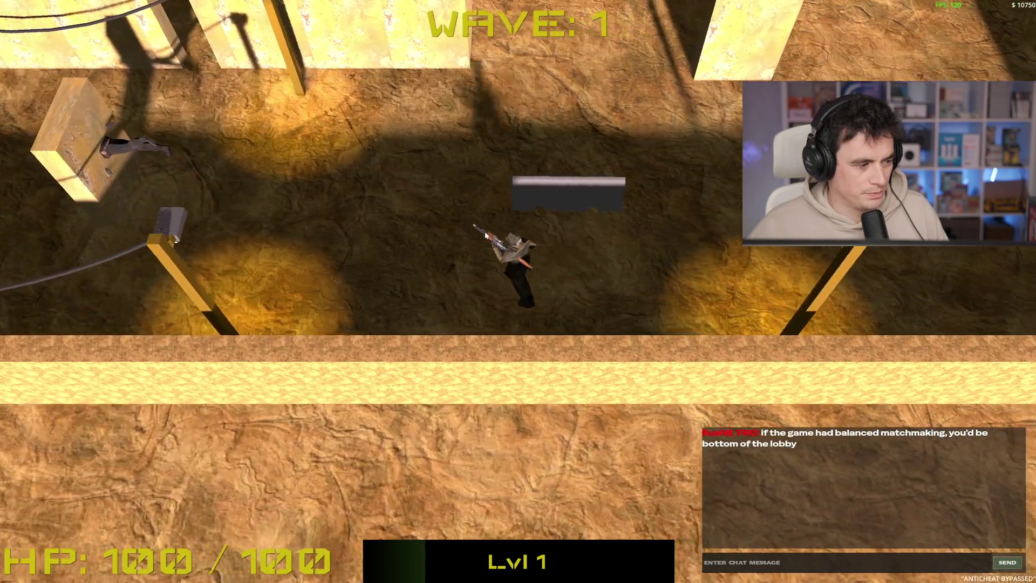
pyautogui.press('a')
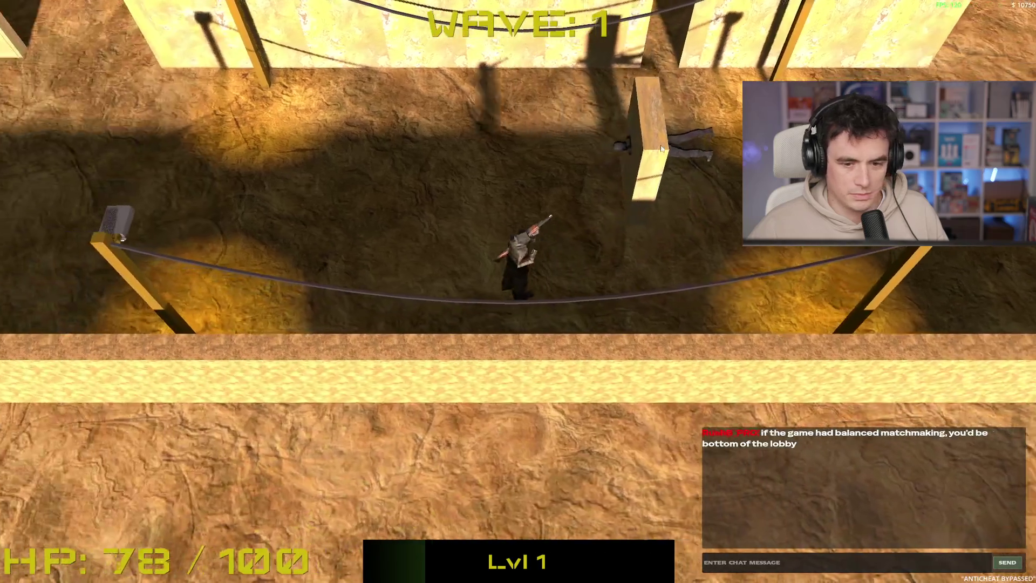
pyautogui.press('a')
pyautogui.press('d')
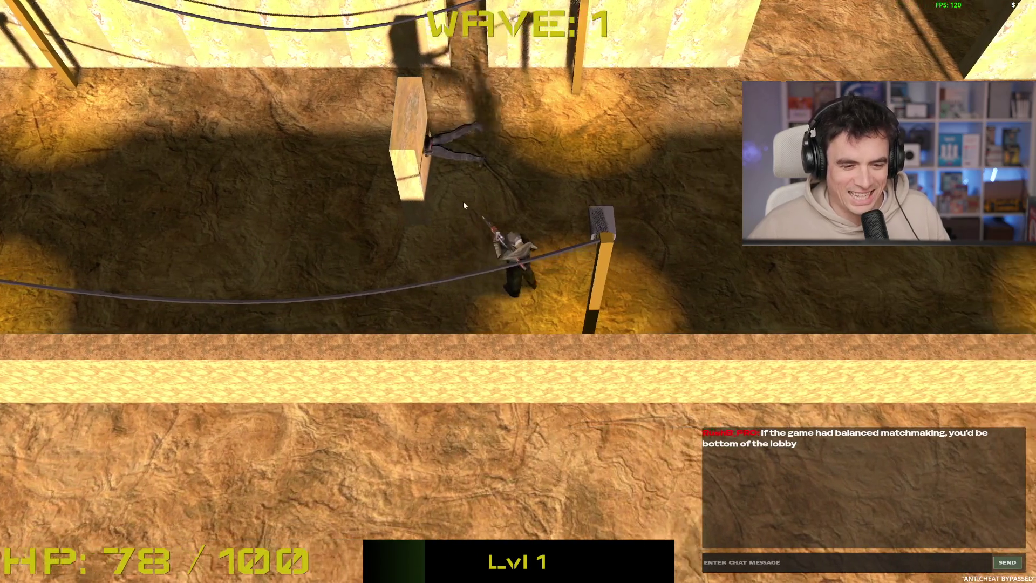
pyautogui.press('a')
pyautogui.press('d')
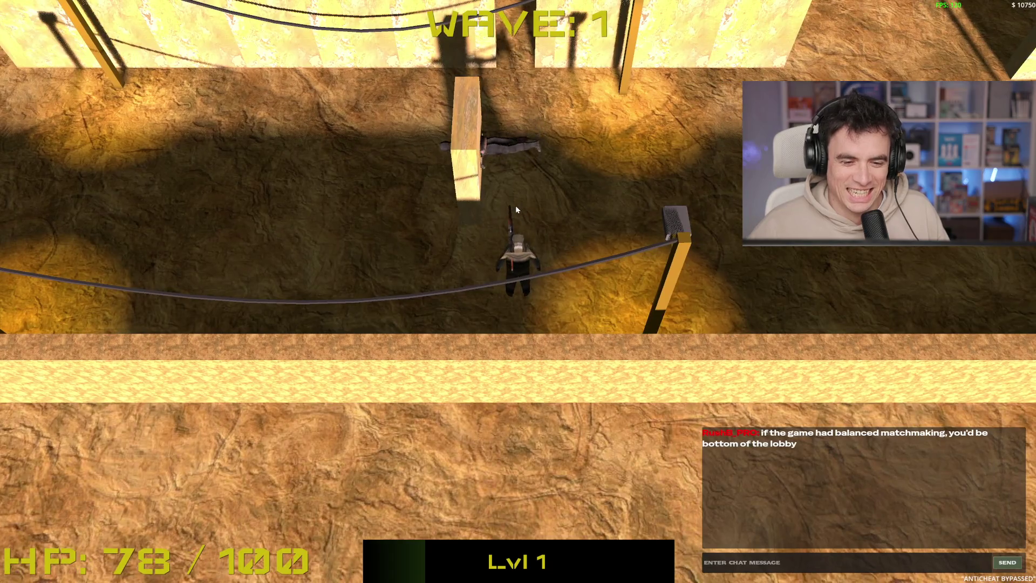
pyautogui.click(516, 205)
# - Walk the soldier up and left through the level toward the arriving wave 2 enemies
pyautogui.press('w')
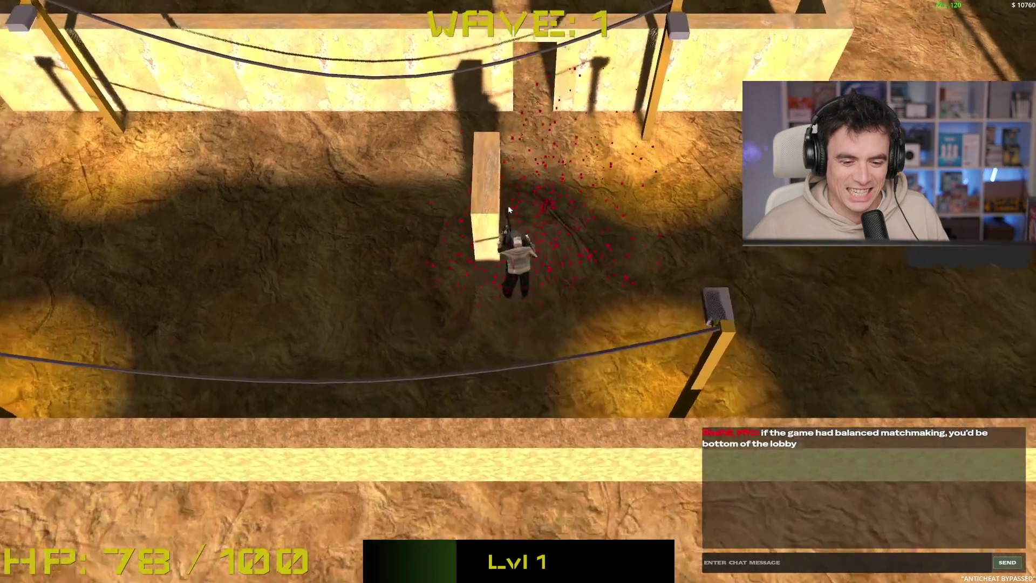
pyautogui.press('a')
pyautogui.press('w')
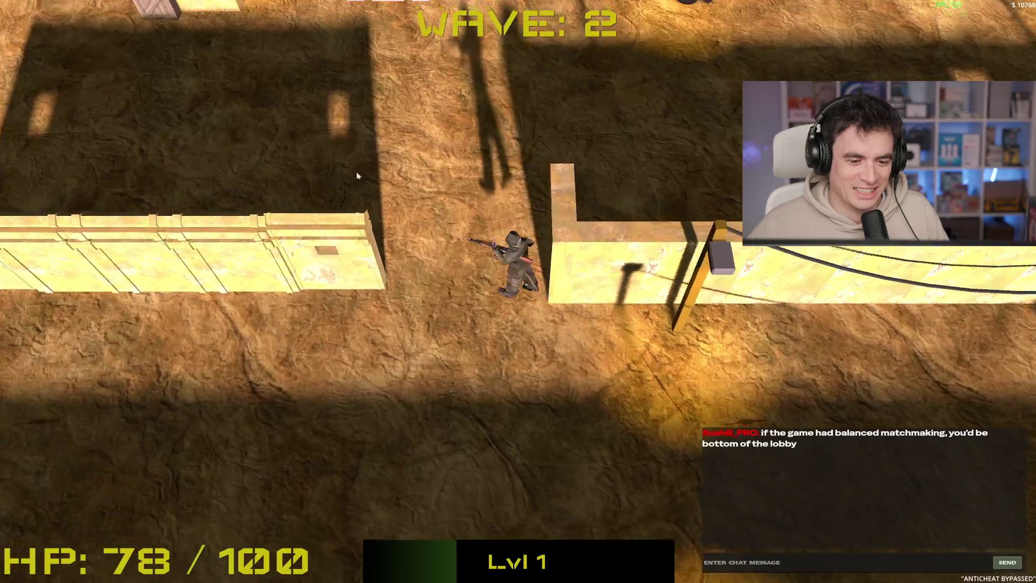
pyautogui.press('w')
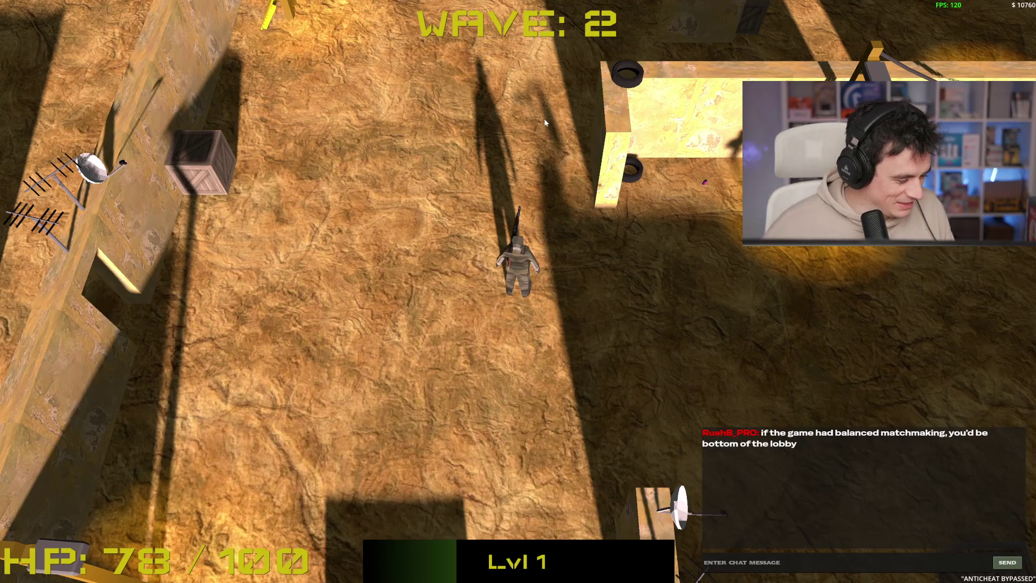
pyautogui.press('a')
pyautogui.press('w')
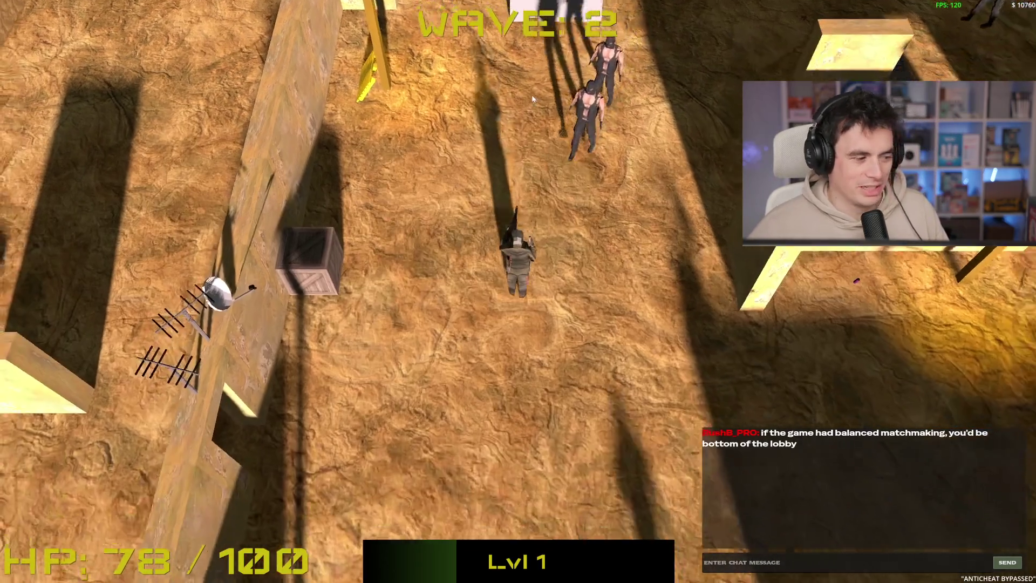
# - Shoot the wave 2 terrorists while backing down and strafing right until the last one falls
pyautogui.press('s')
pyautogui.click(576, 43)
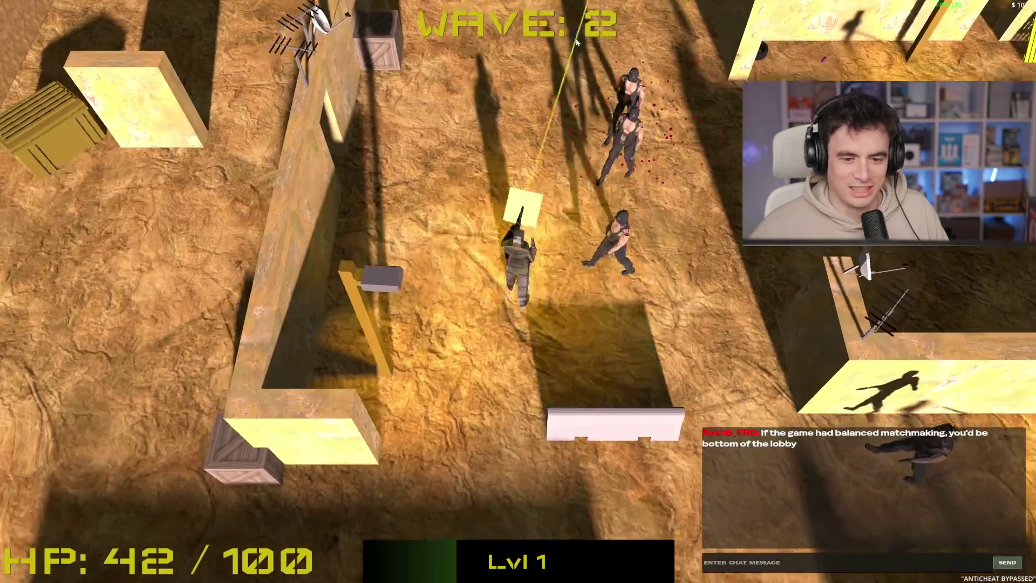
pyautogui.press('s')
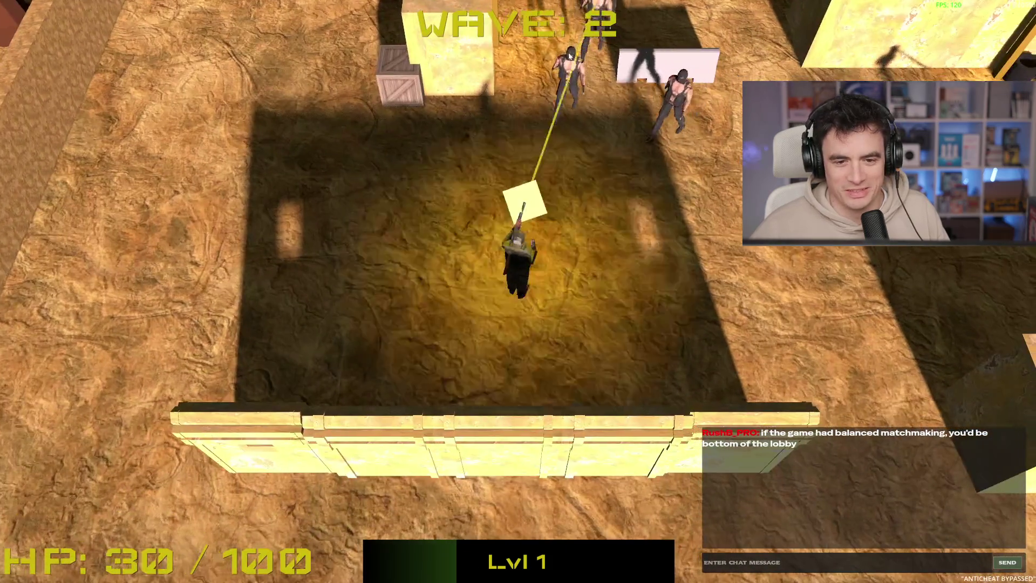
pyautogui.click(507, 155)
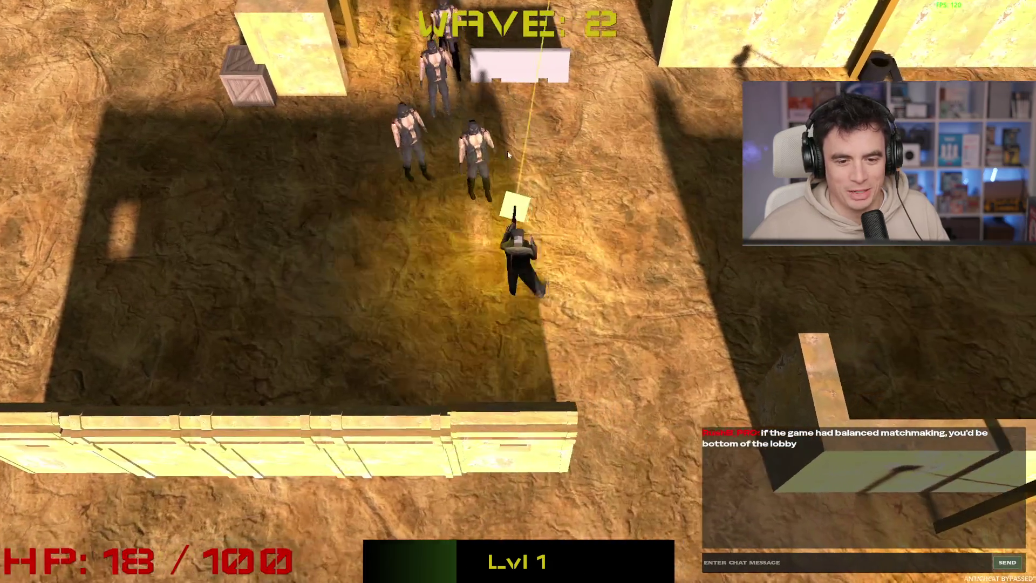
pyautogui.press('w')
pyautogui.click(336, 268)
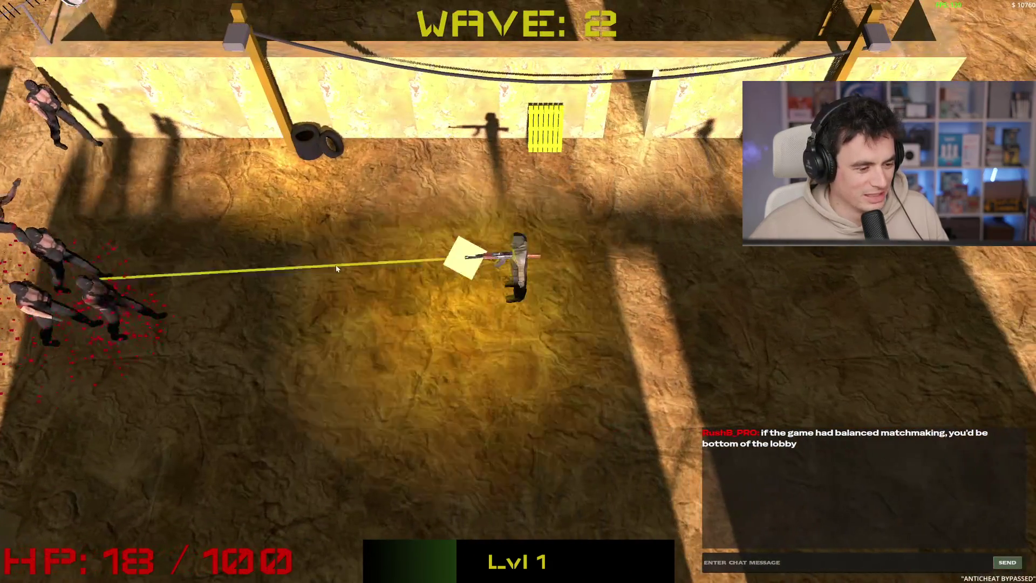
pyautogui.press('d')
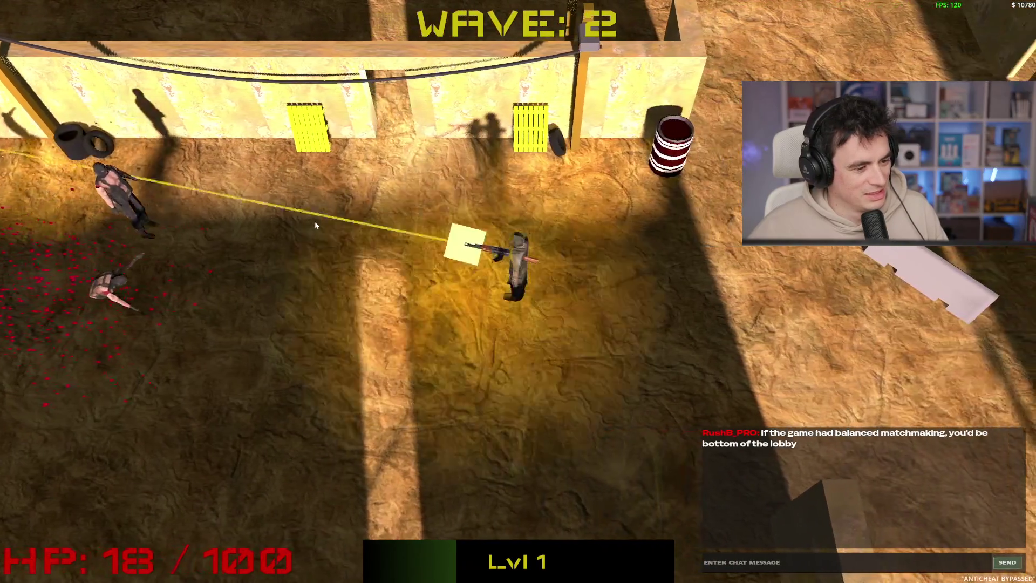
pyautogui.click(313, 227)
pyautogui.press('d')
pyautogui.click(303, 235)
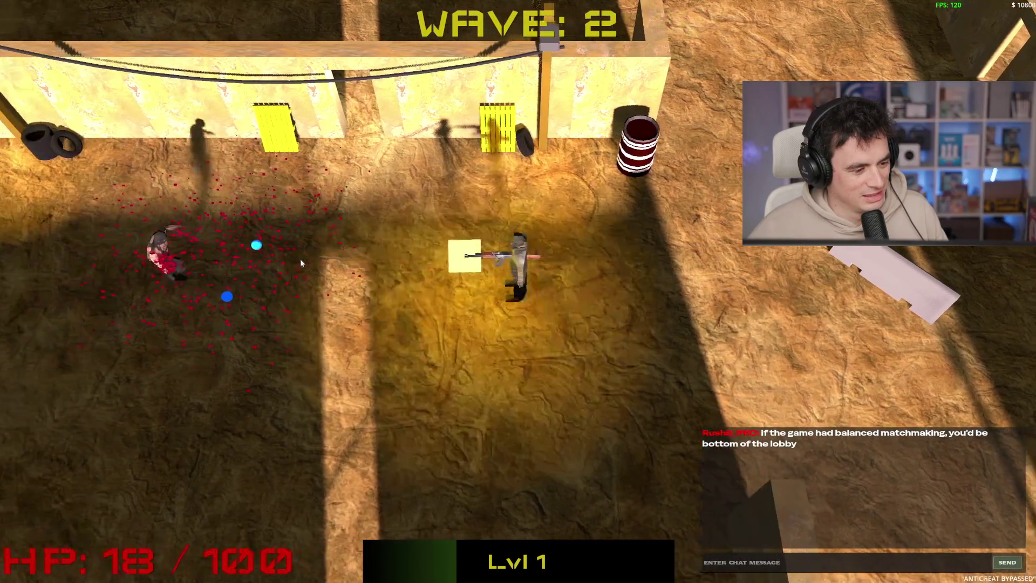
pyautogui.click(300, 258)
# - Walk the soldier left past the wall toward the wave 3 enemies, then shift down and right
pyautogui.press('a')
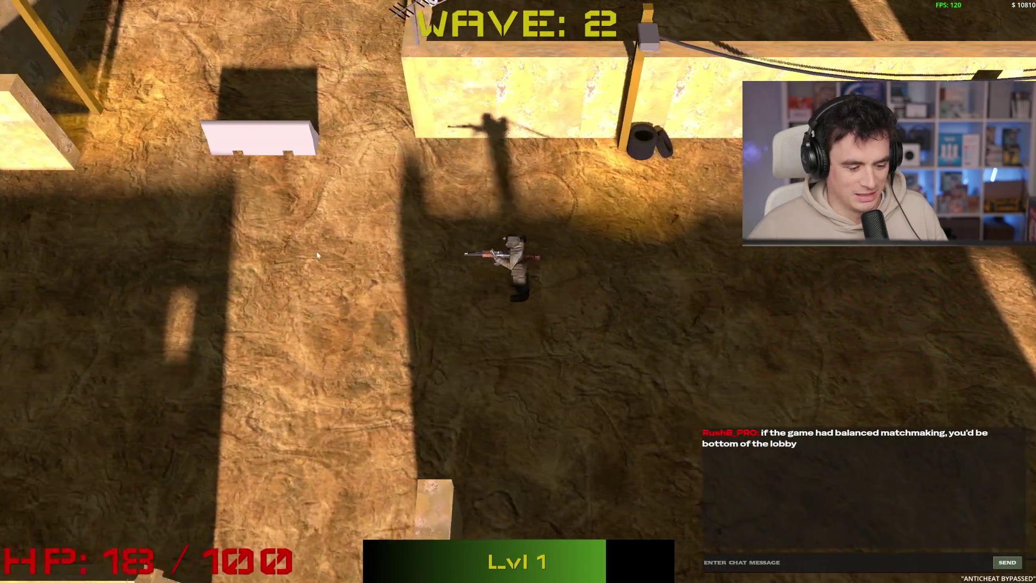
pyautogui.press('a')
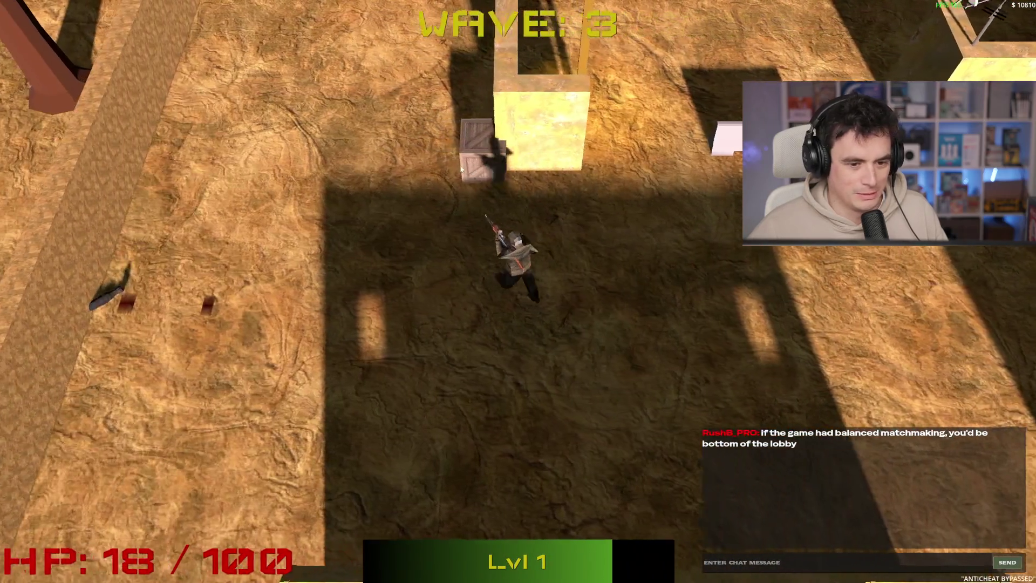
pyautogui.press('a')
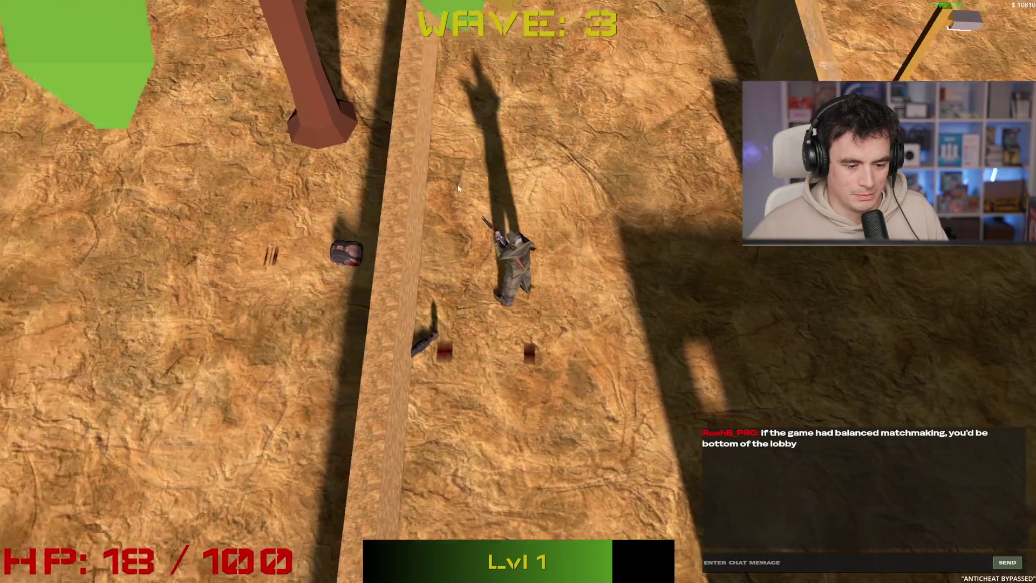
pyautogui.press('a')
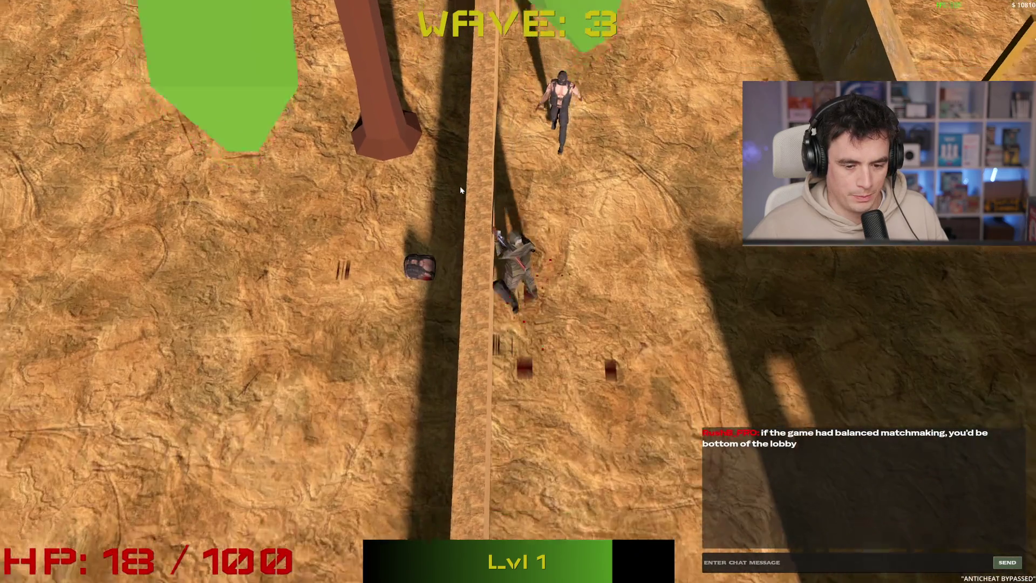
pyautogui.press('s')
pyautogui.press('d')
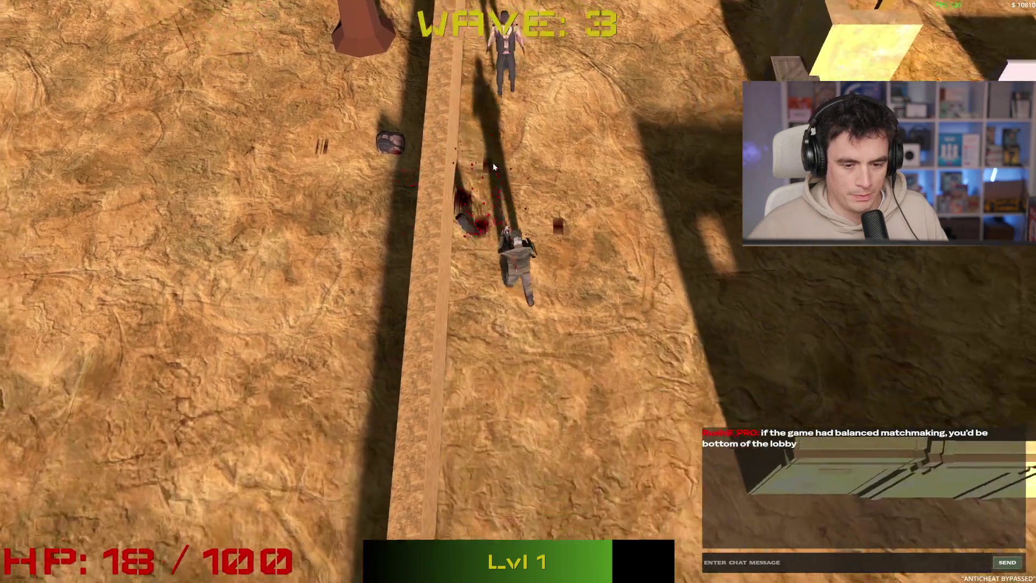
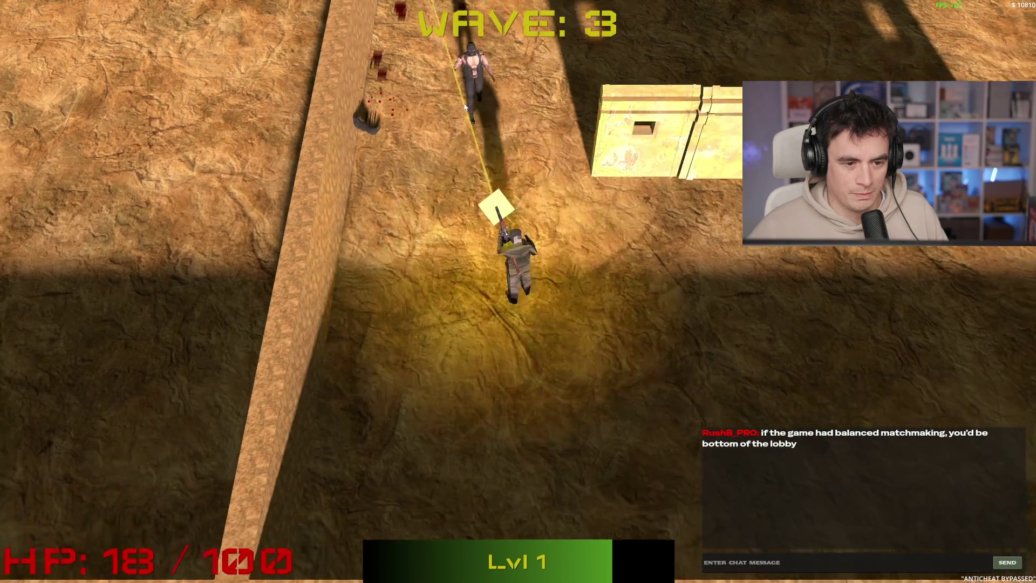
# - Kill the remaining wave 3 enemies while moving, then take the Rubber Bullets upgrade
pyautogui.press('s')
pyautogui.press('d')
pyautogui.click(419, 127)
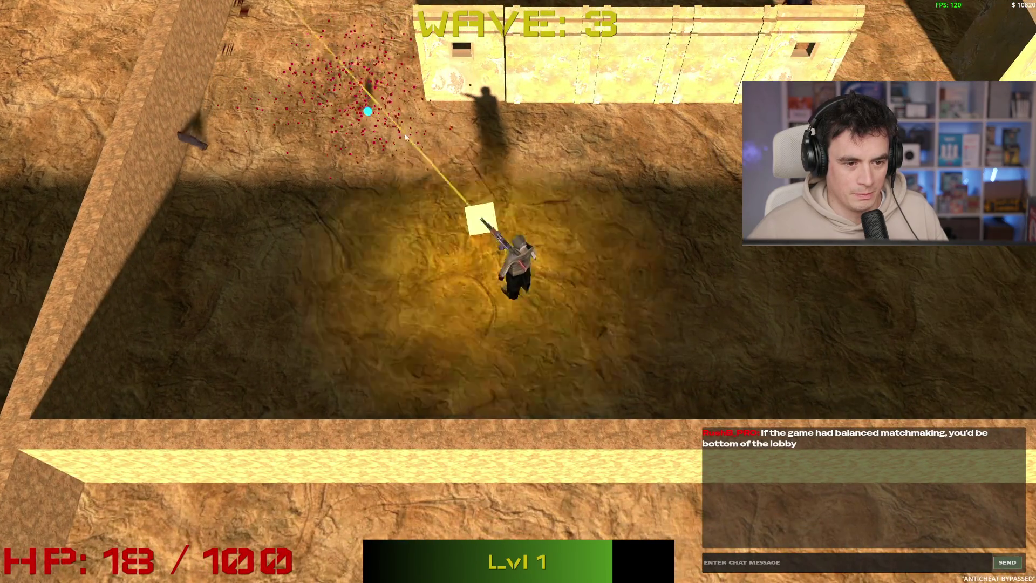
pyautogui.press('w')
pyautogui.press('a')
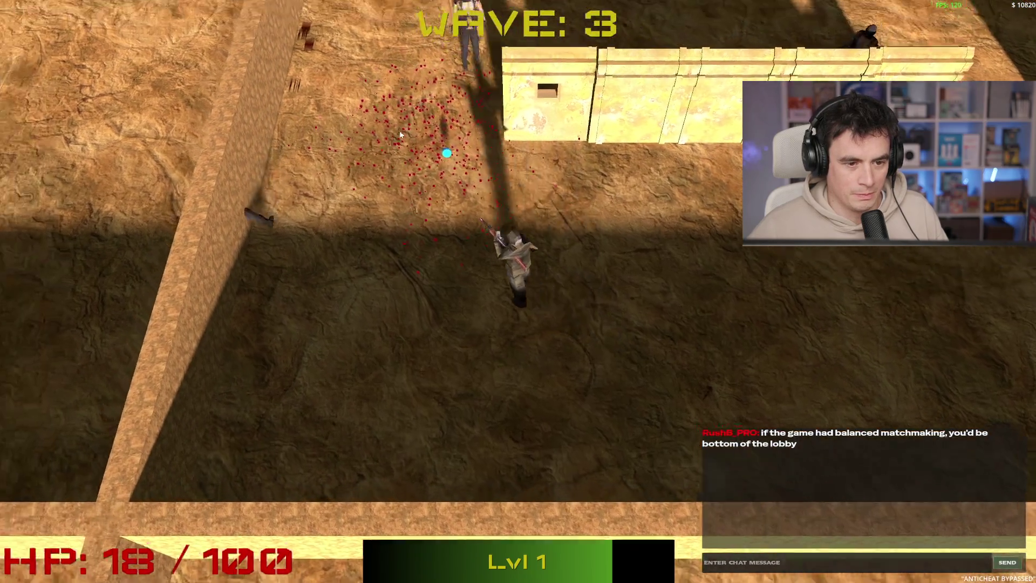
pyautogui.press('s')
pyautogui.press('d')
pyautogui.click(403, 184)
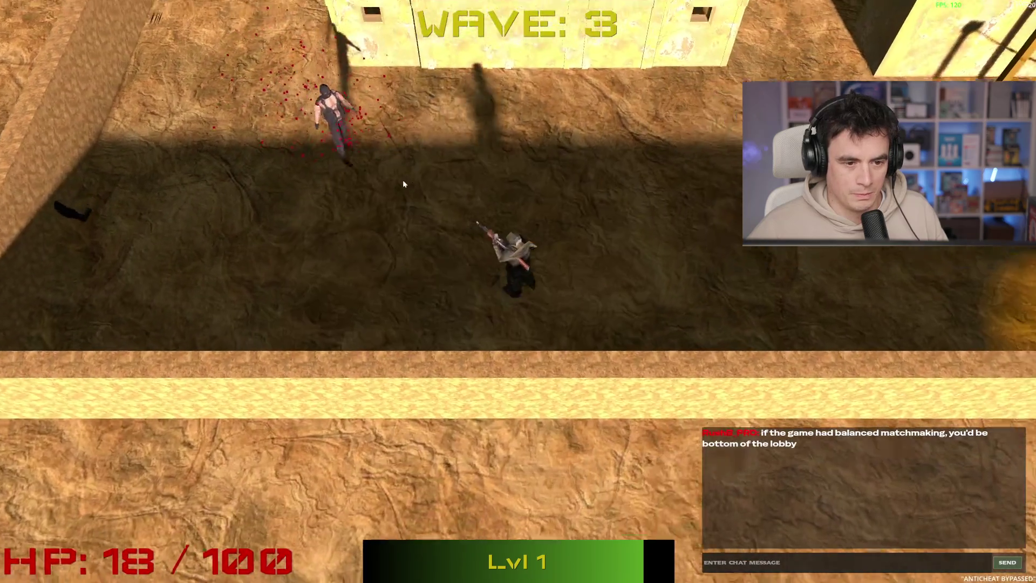
pyautogui.press('w')
pyautogui.click(337, 225)
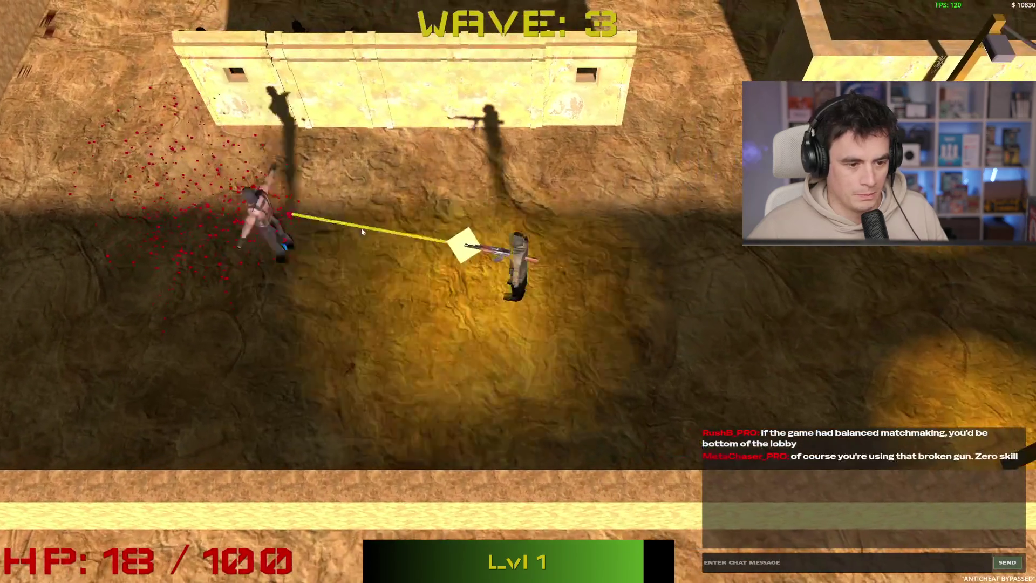
pyautogui.press('a')
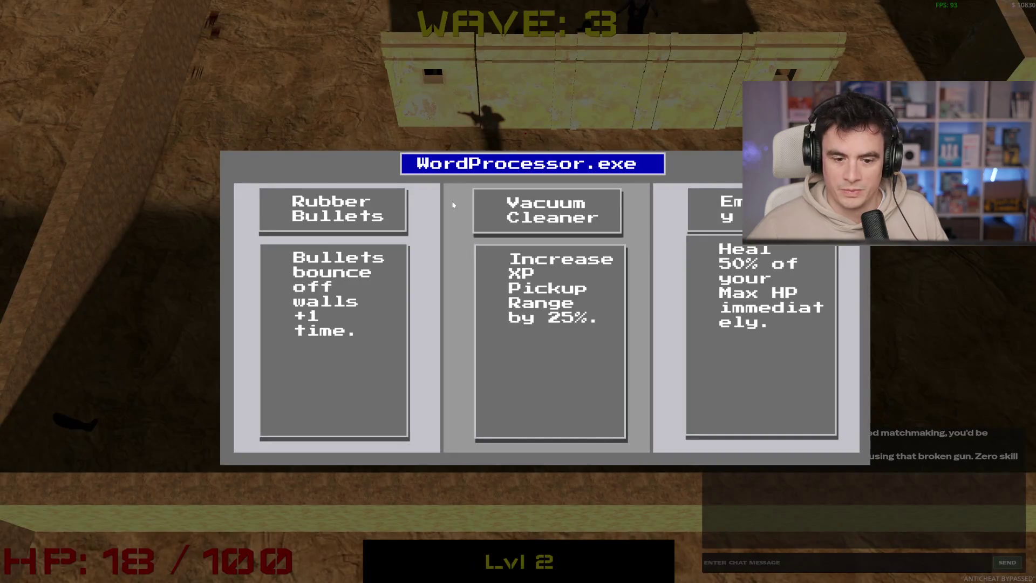
pyautogui.click(374, 322)
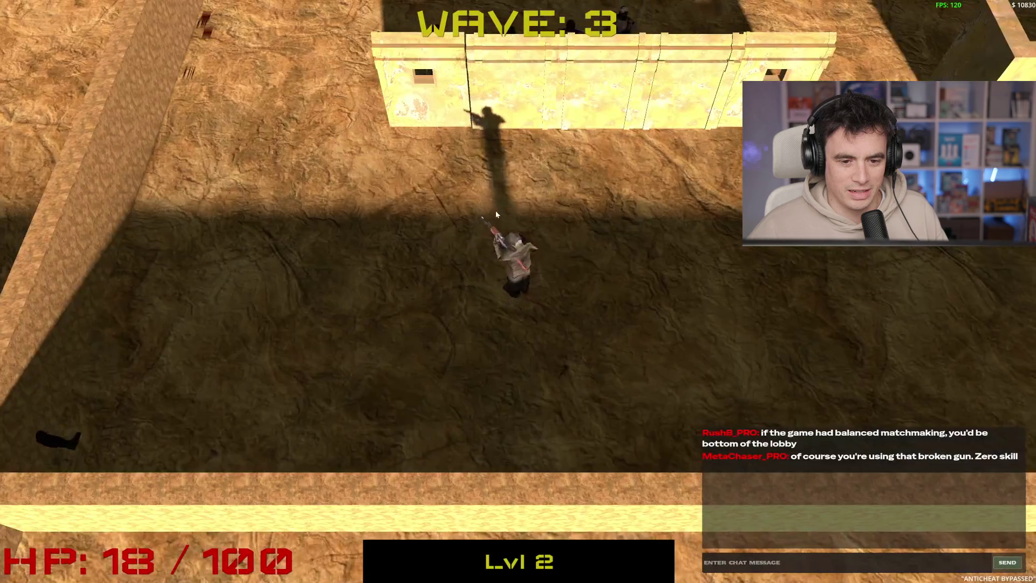
# - Run up and right, shooting the enemies closing in from the left
pyautogui.press('w')
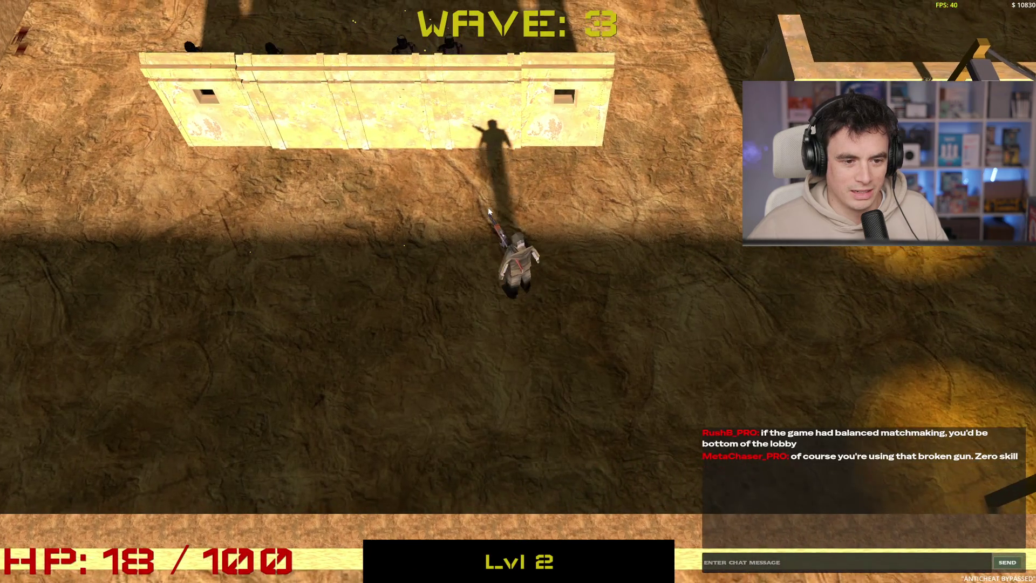
pyautogui.press('d')
pyautogui.press('d')
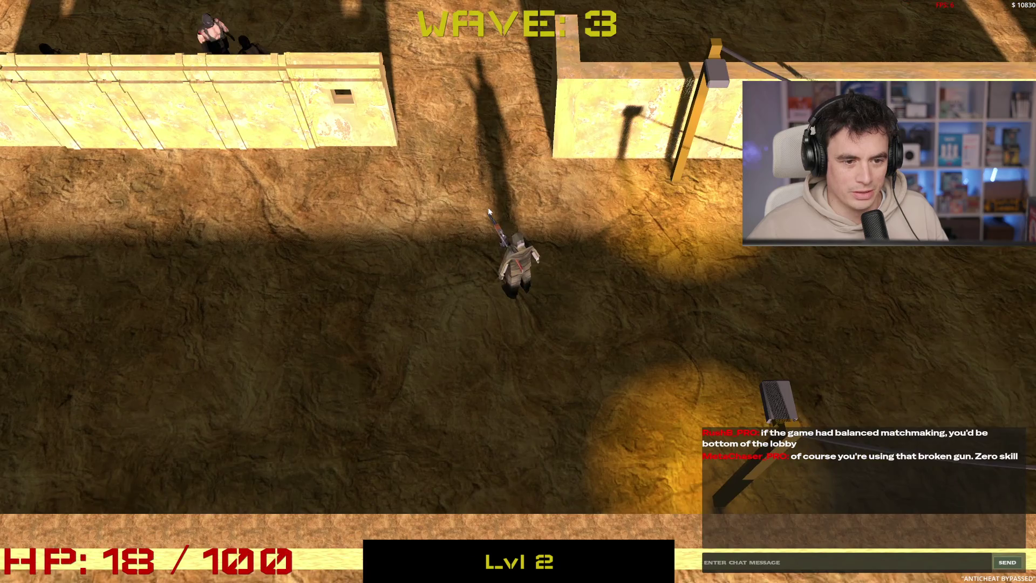
pyautogui.press('w')
pyautogui.press('w')
pyautogui.click(406, 351)
pyautogui.press('d')
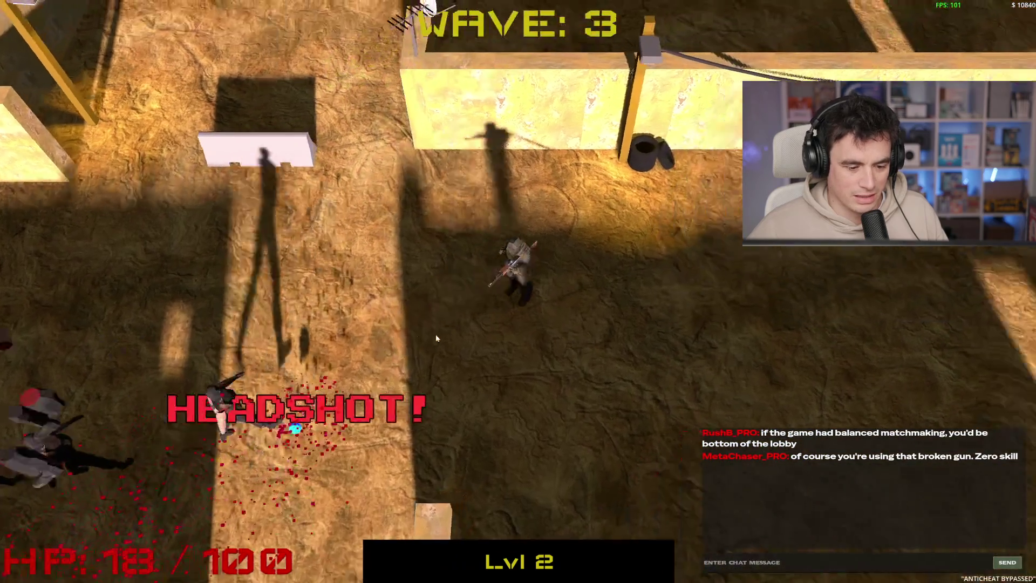
pyautogui.press('d')
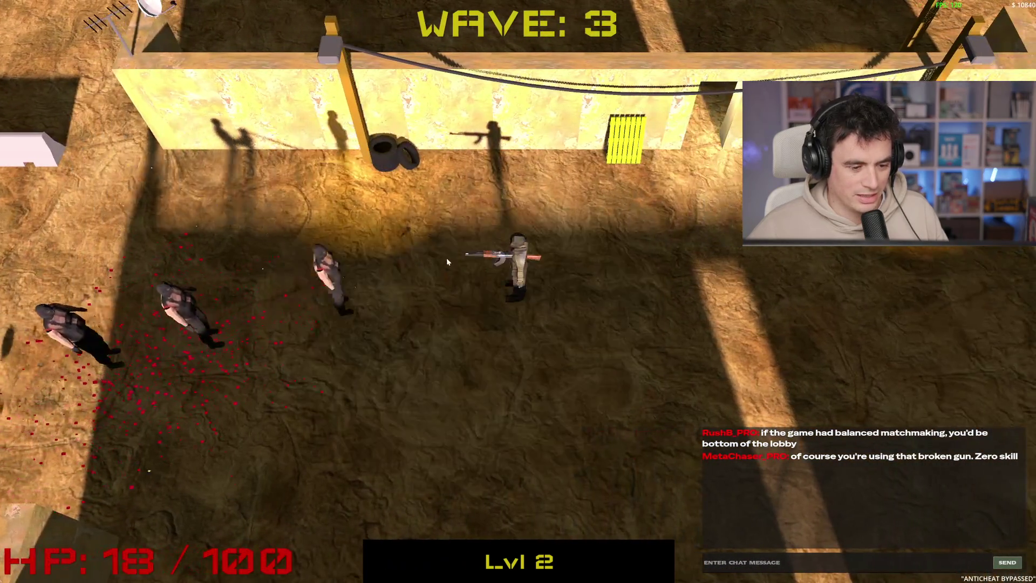
pyautogui.click(437, 253)
pyautogui.press('d')
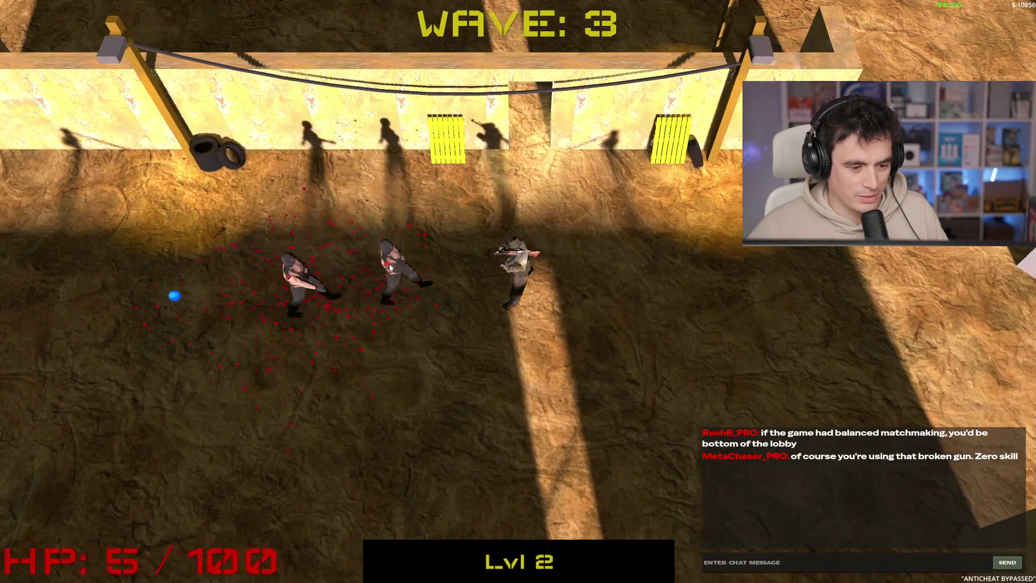
pyautogui.click(390, 263)
pyautogui.click(385, 253)
pyautogui.press('a')
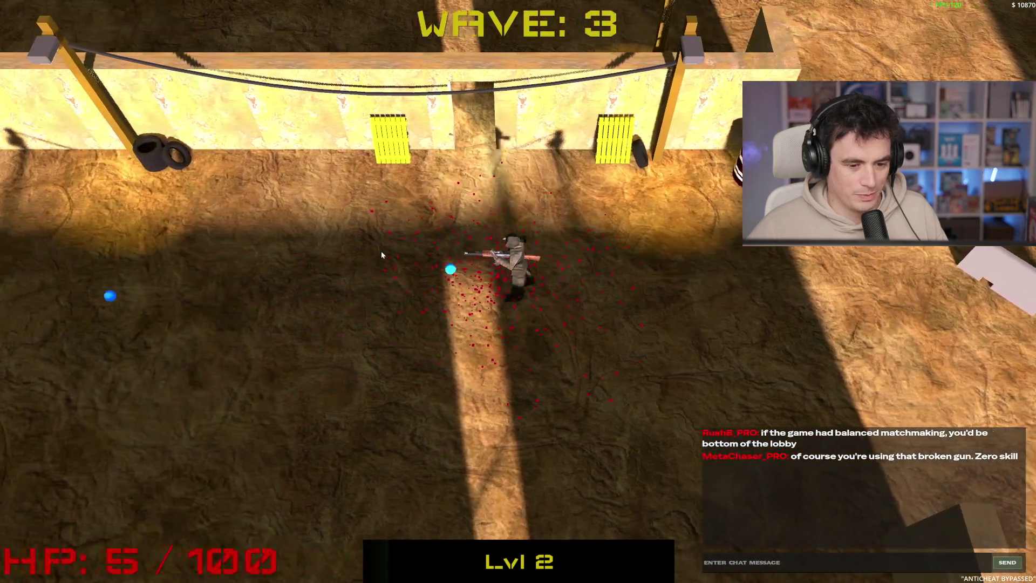
# - Circle down-left around the long wall, then north, killing the last enemy to clear wave 3
pyautogui.press('s')
pyautogui.press('a')
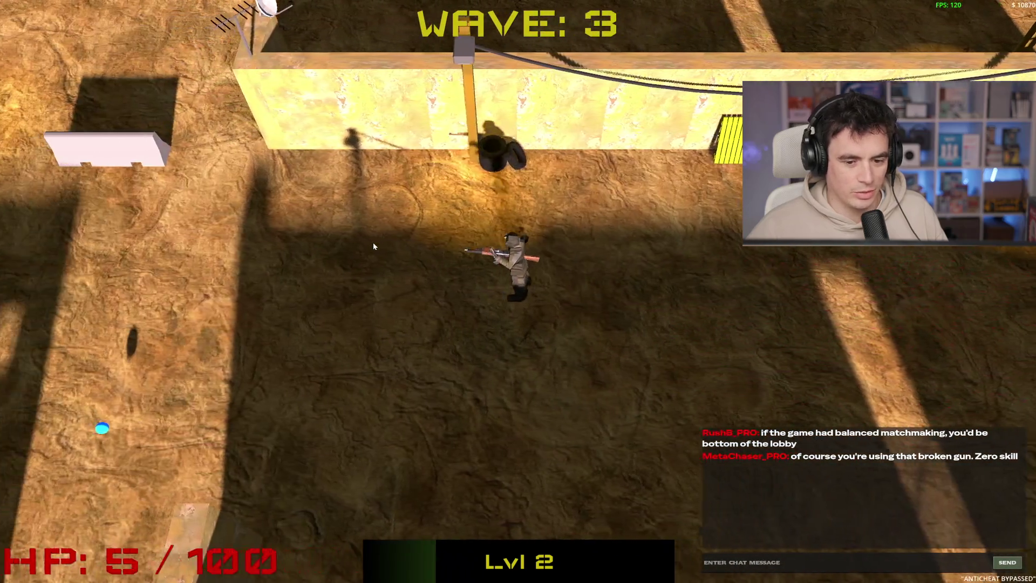
pyautogui.press('s')
pyautogui.press('a')
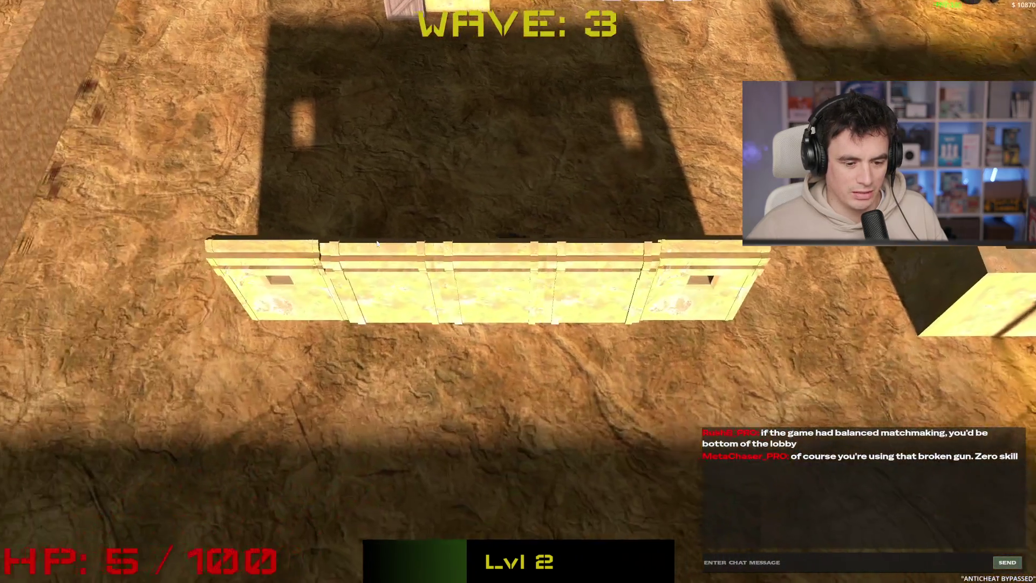
pyautogui.press('s')
pyautogui.press('d')
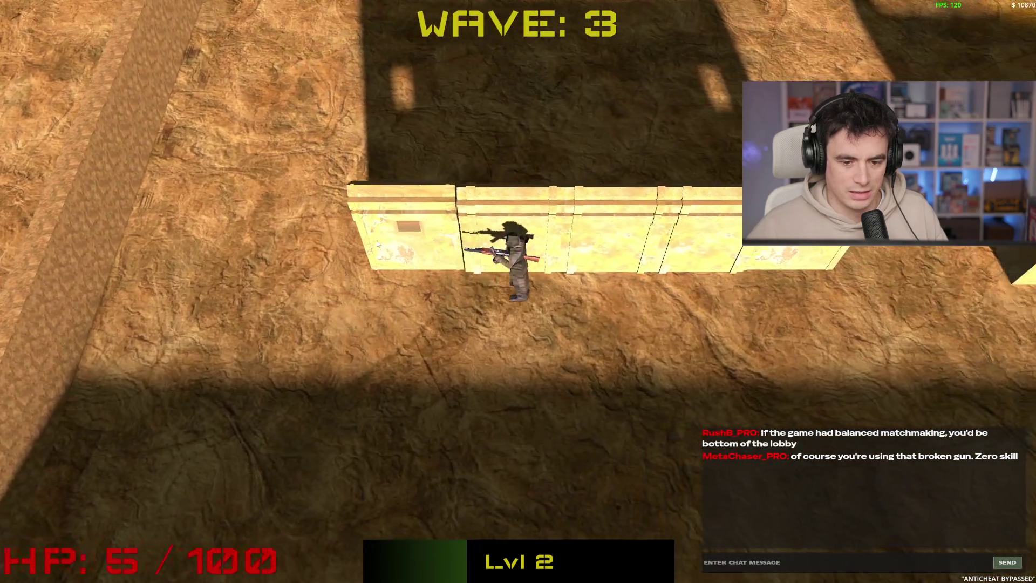
pyautogui.press('w')
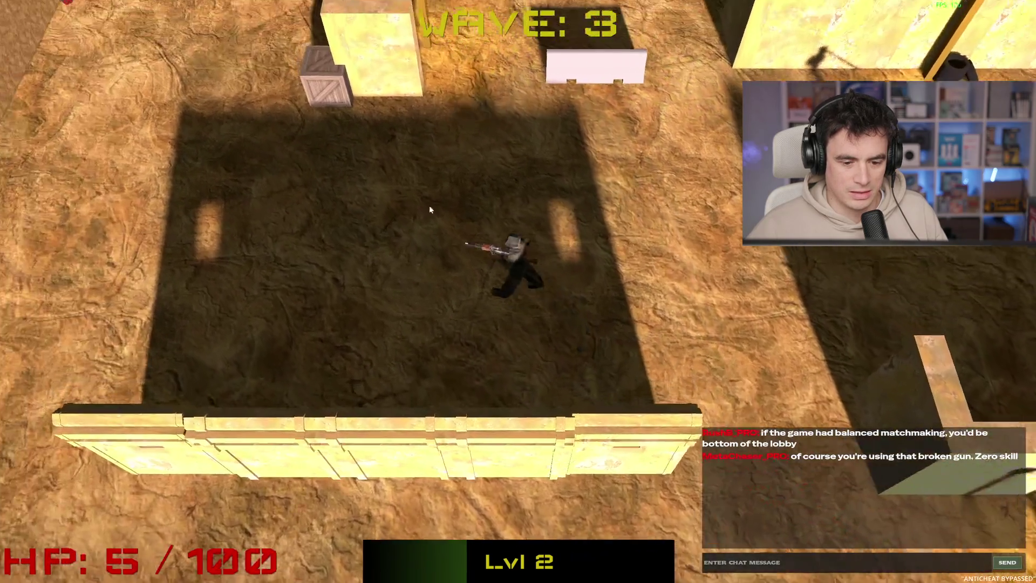
pyautogui.press('w')
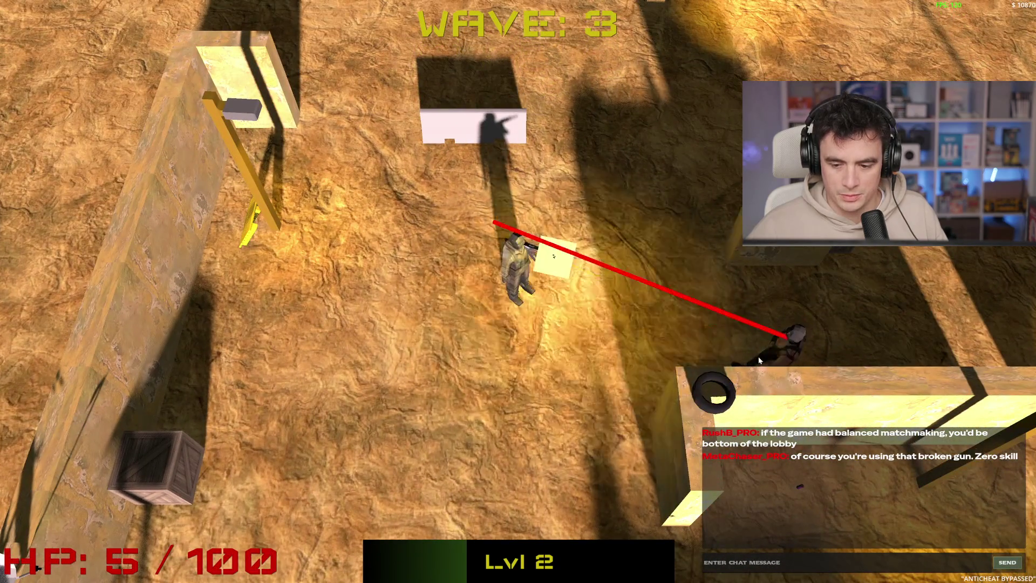
pyautogui.press('w')
pyautogui.click(711, 363)
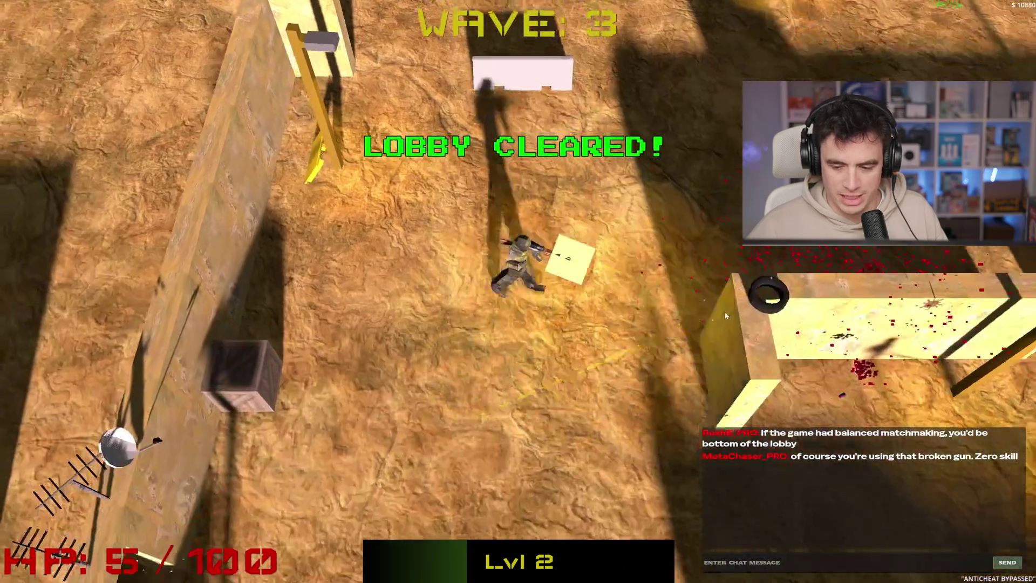
# - Run north as wave 4 begins and shoot the enemies around the character
pyautogui.press('w')
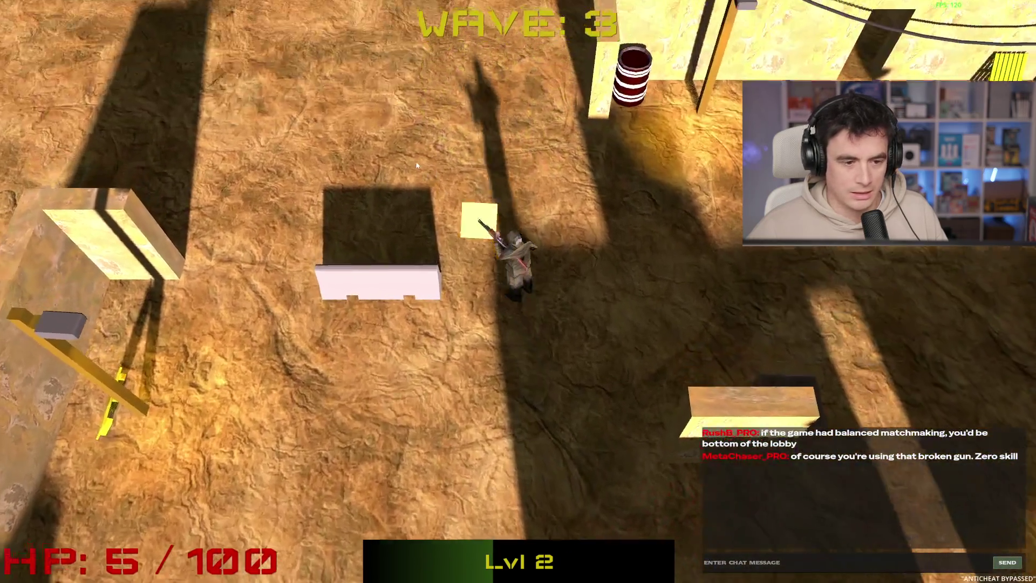
pyautogui.press('w')
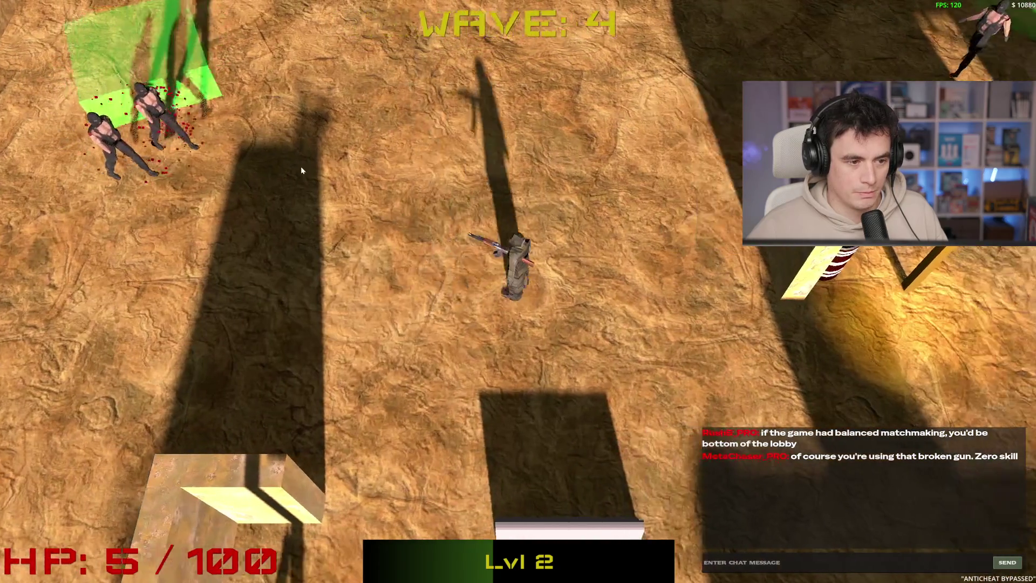
pyautogui.click(294, 179)
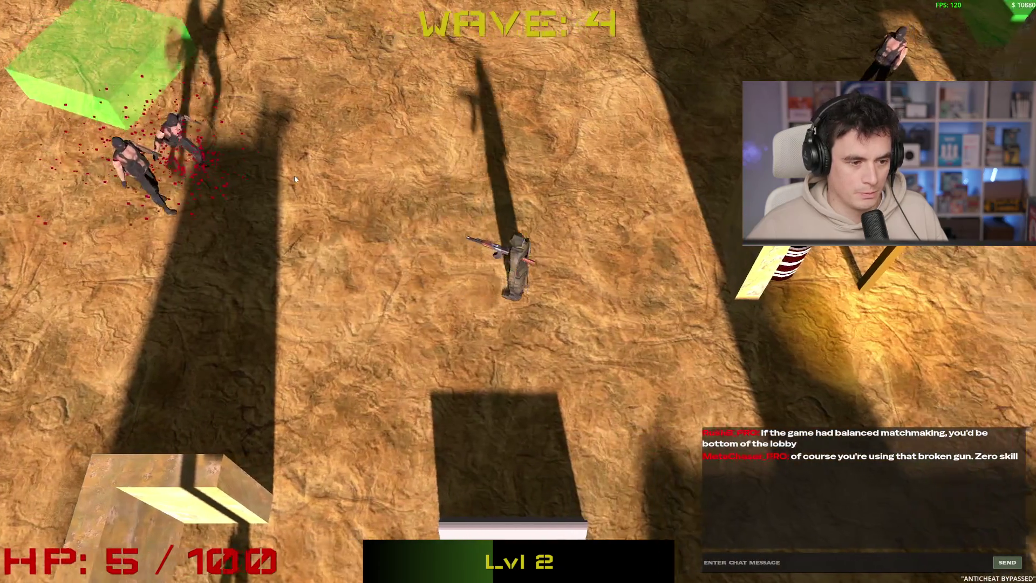
pyautogui.press('s')
pyautogui.click(504, 187)
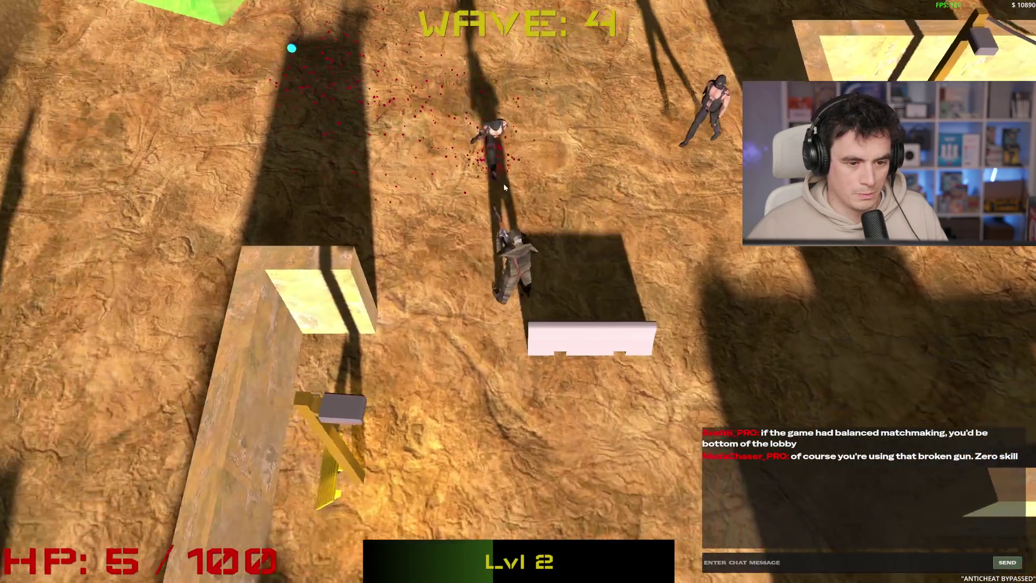
pyautogui.press('a')
pyautogui.click(605, 232)
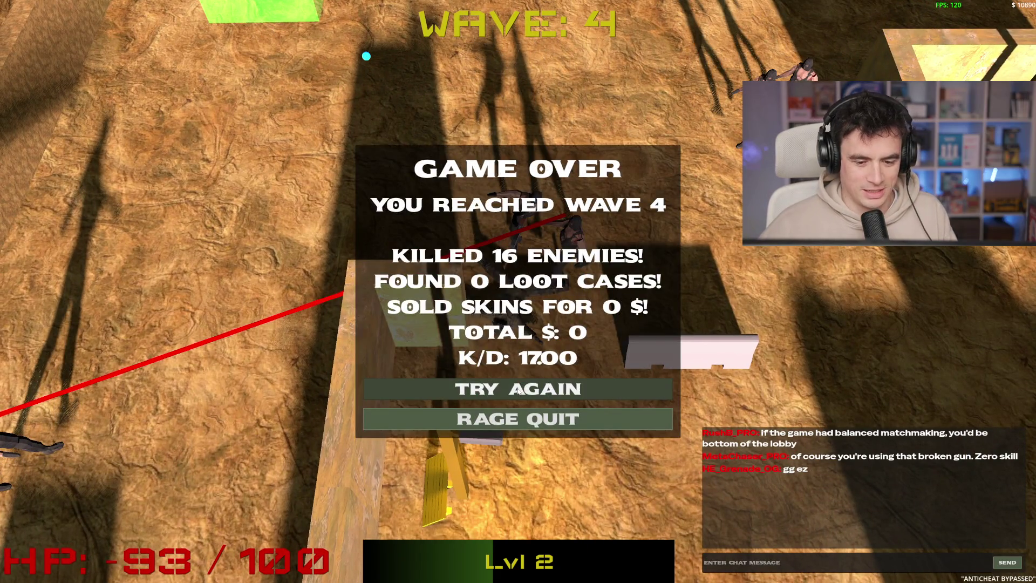
# - Start a new run, run north, and kill the first enemy to the right
pyautogui.click(517, 390)
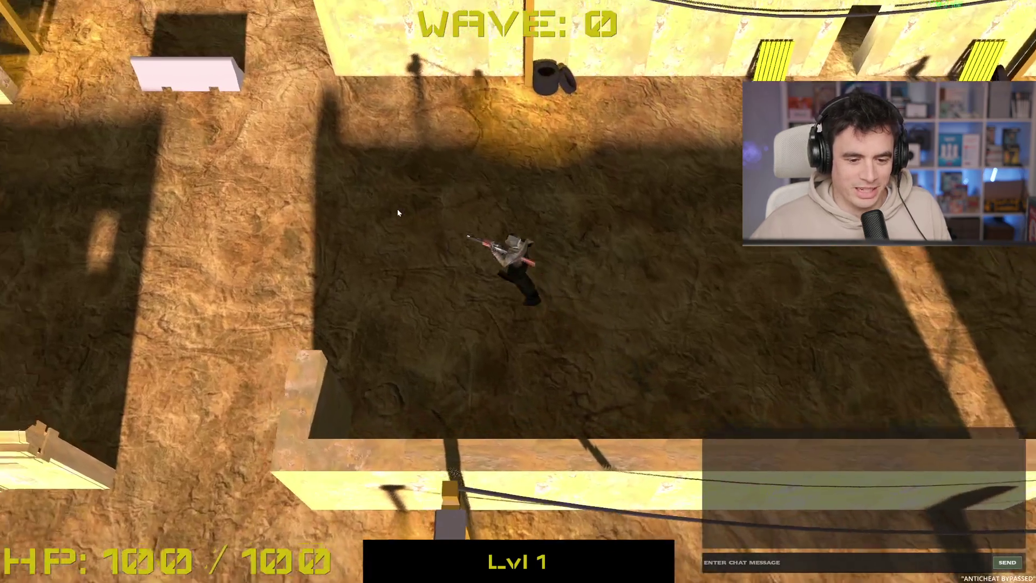
pyautogui.press('w')
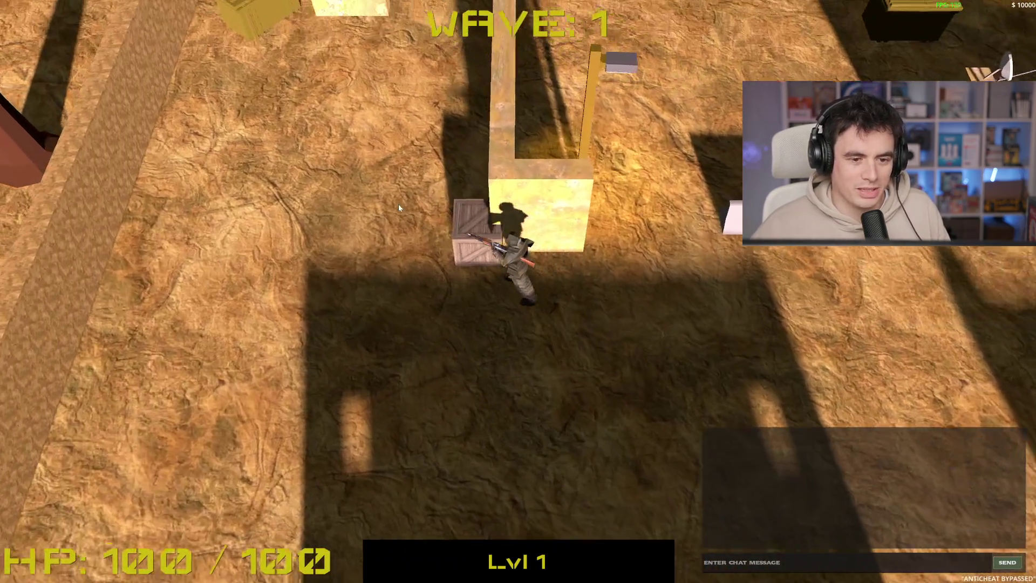
pyautogui.press('w')
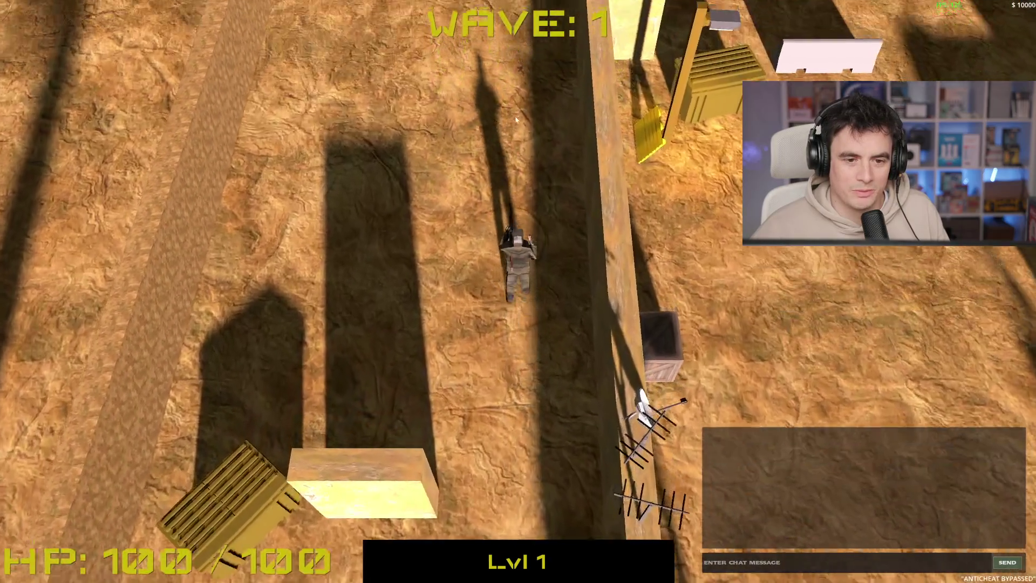
pyautogui.press('w')
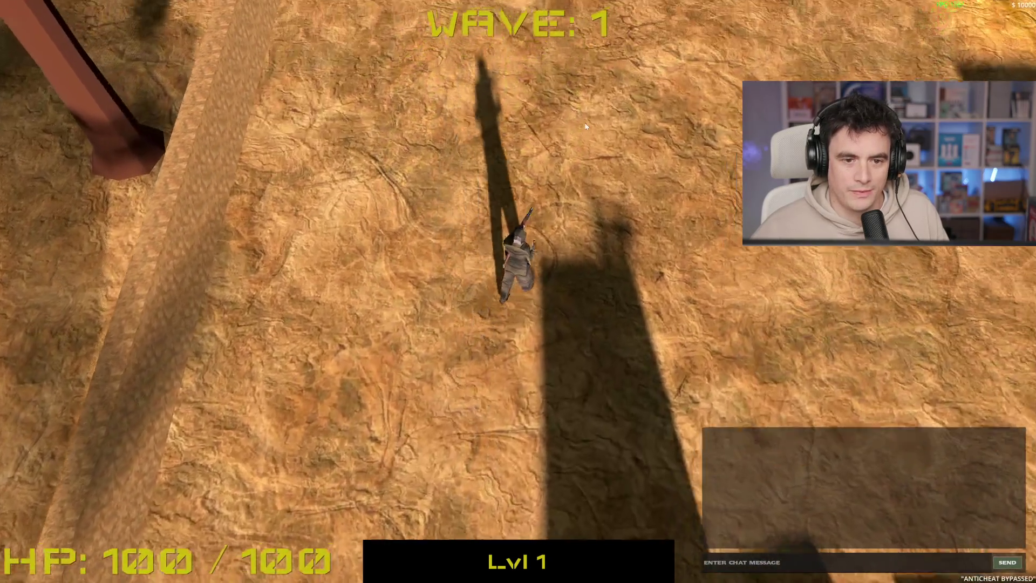
pyautogui.press('s')
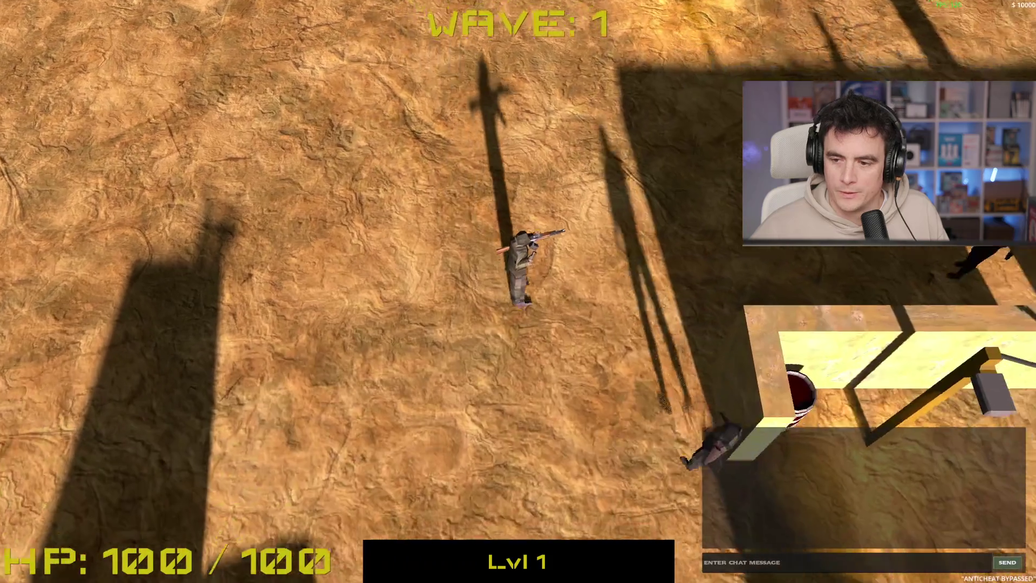
pyautogui.click(833, 276)
pyautogui.press('a')
pyautogui.click(833, 276)
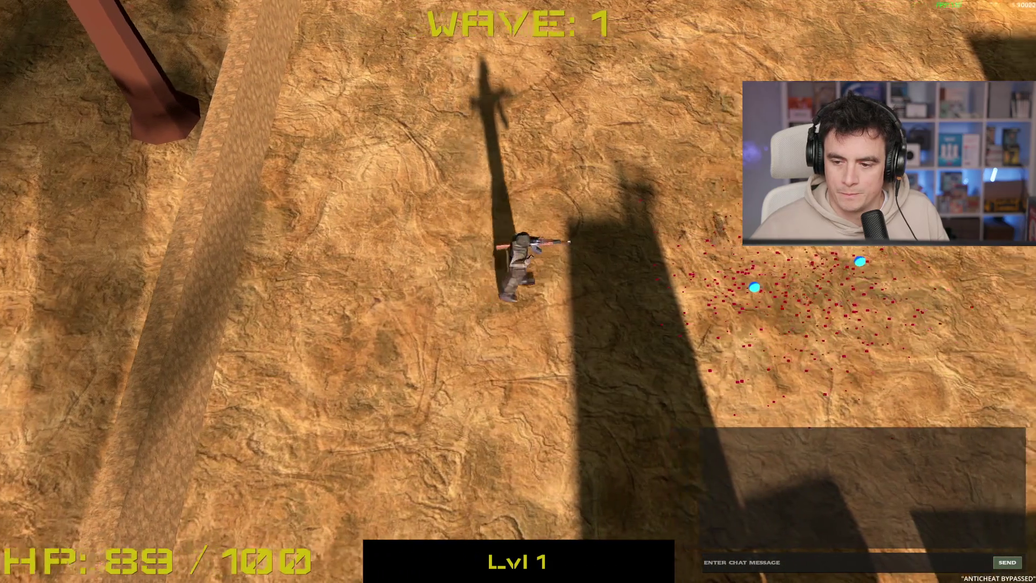
# - Run east across the map, then south past the walls
pyautogui.press('d')
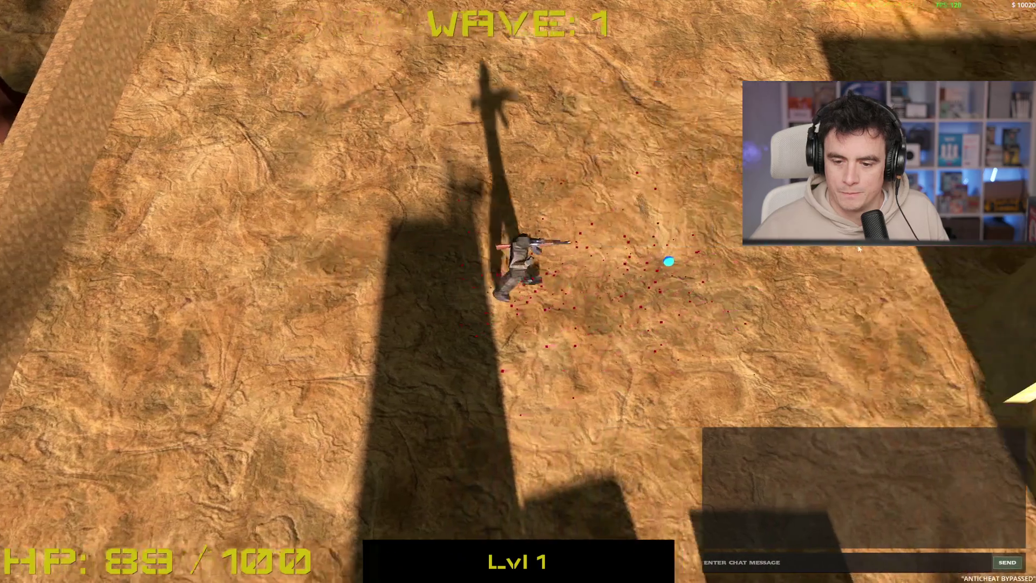
pyautogui.press('w')
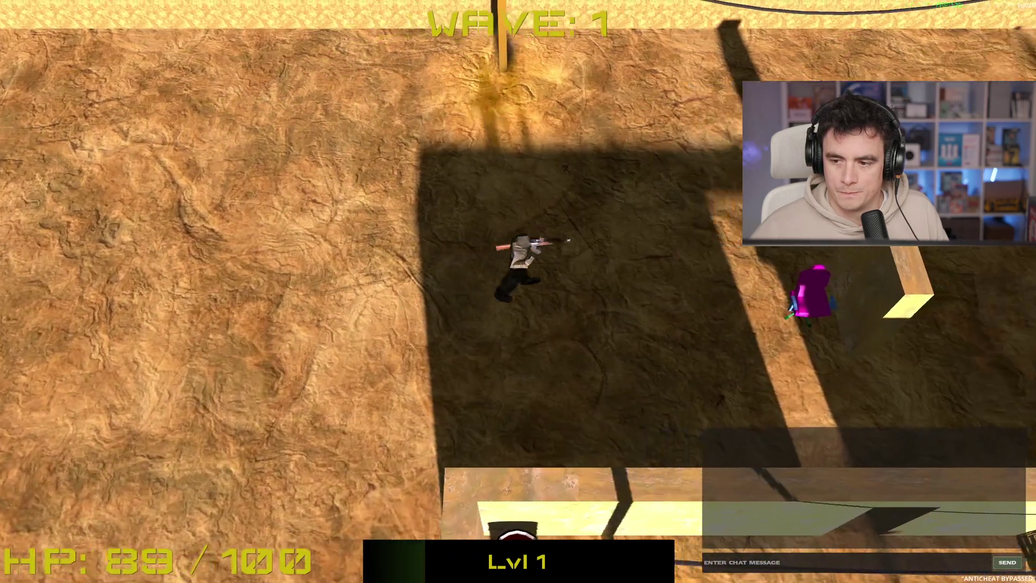
pyautogui.press('d')
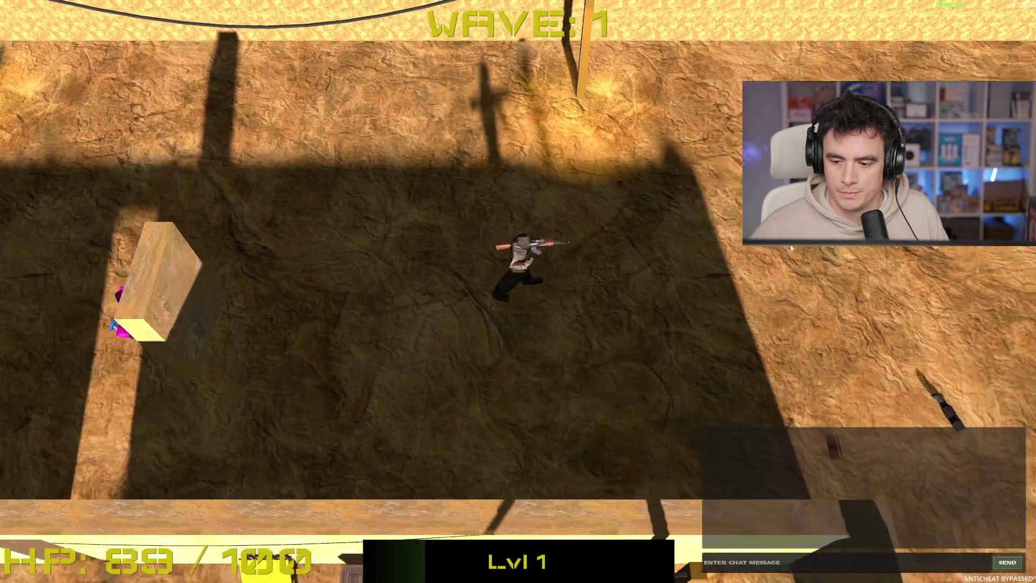
pyautogui.press('d')
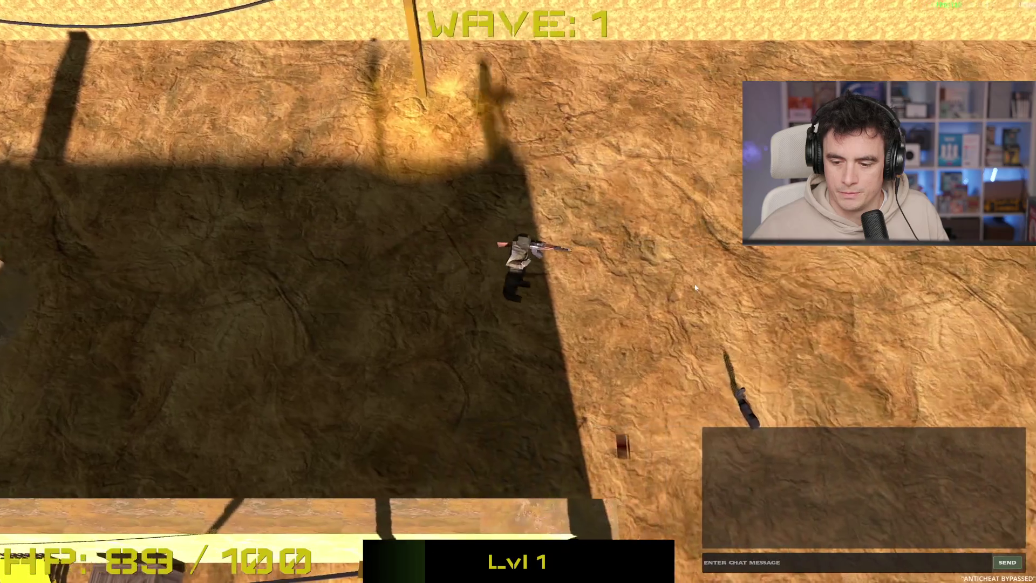
pyautogui.press('s')
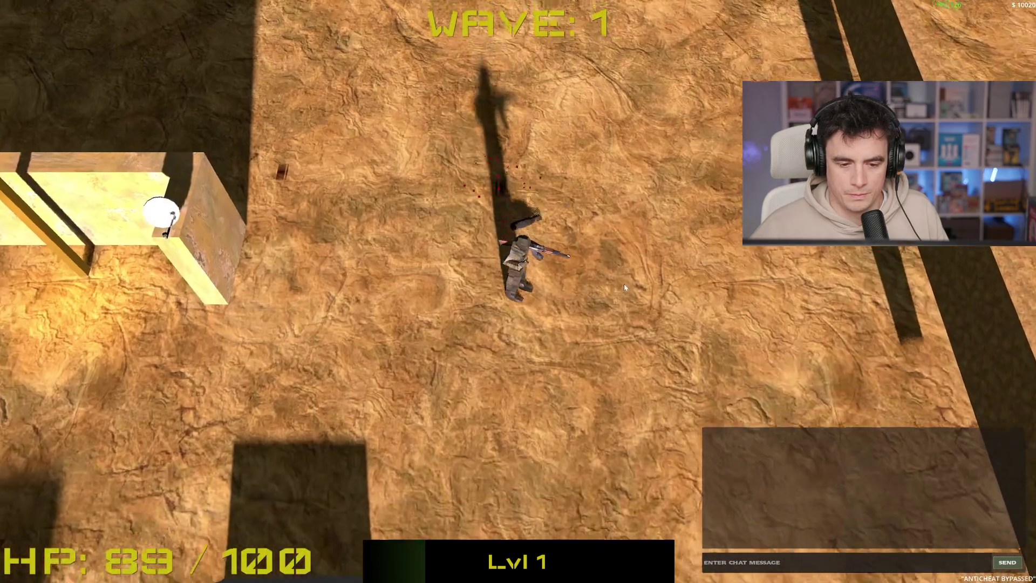
pyautogui.press('s')
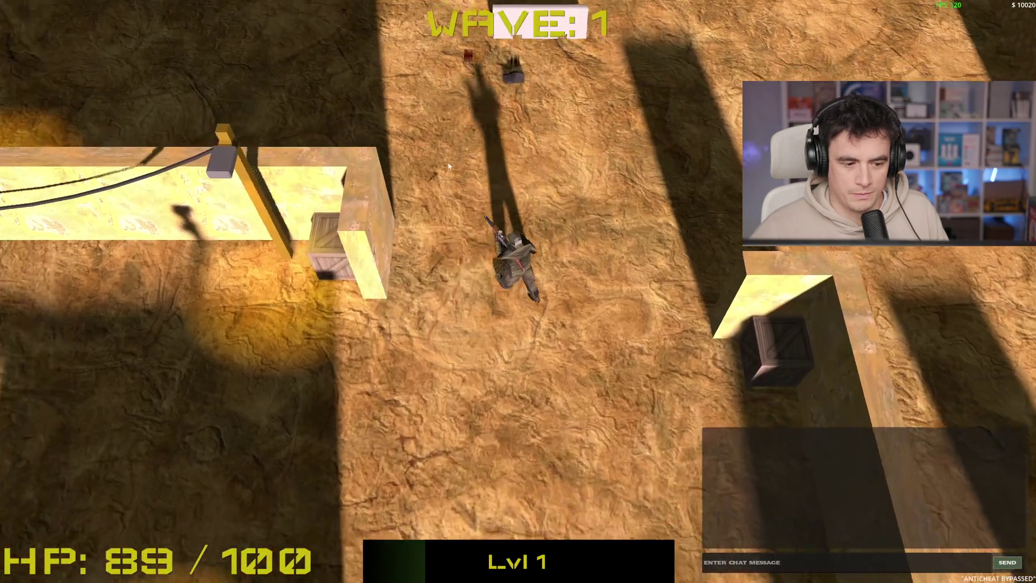
pyautogui.press('s')
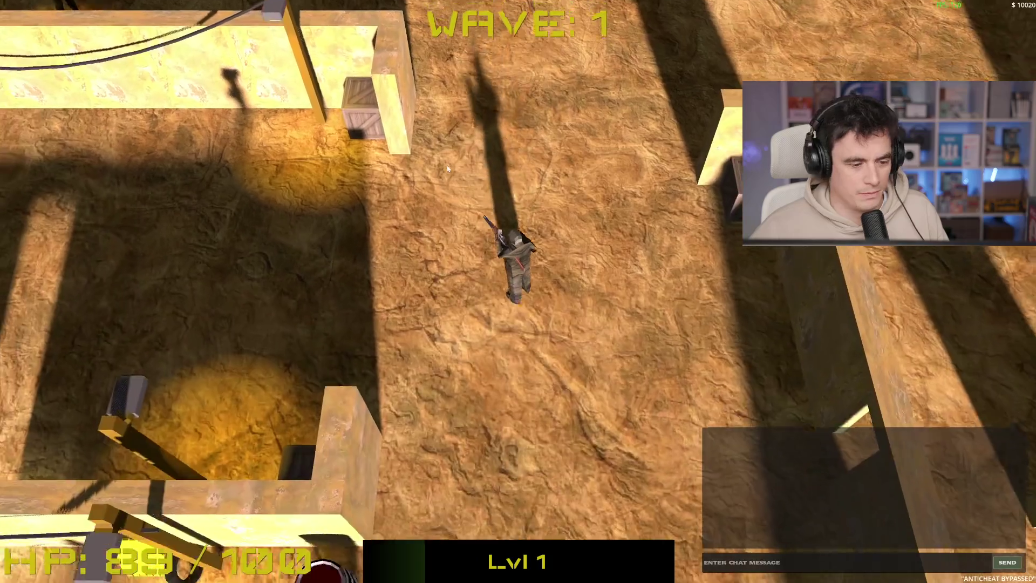
pyautogui.press('s')
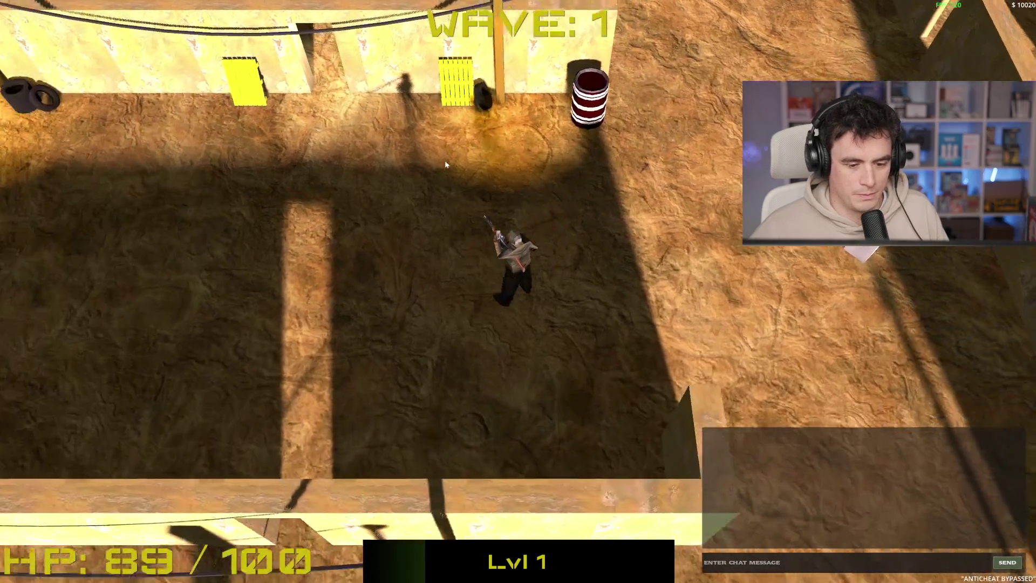
# - Run north past the cable wall, then east as wave 2 begins
pyautogui.press('w')
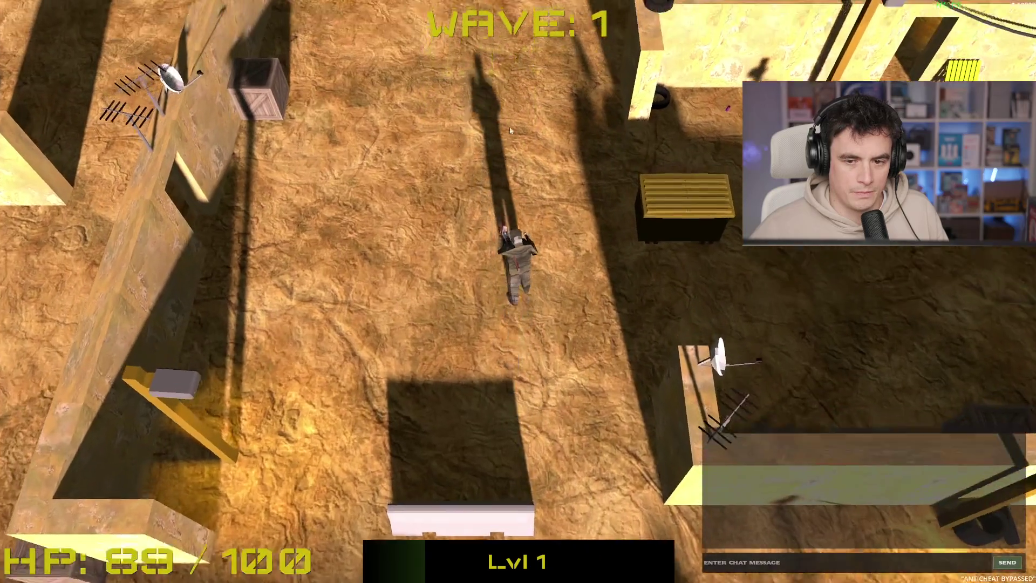
pyautogui.press('w')
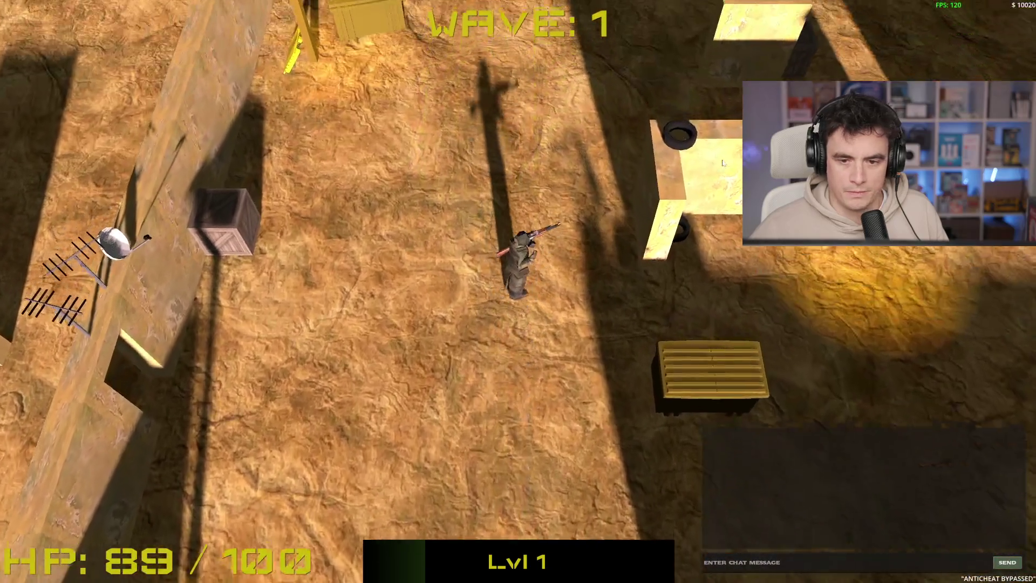
pyautogui.press('w')
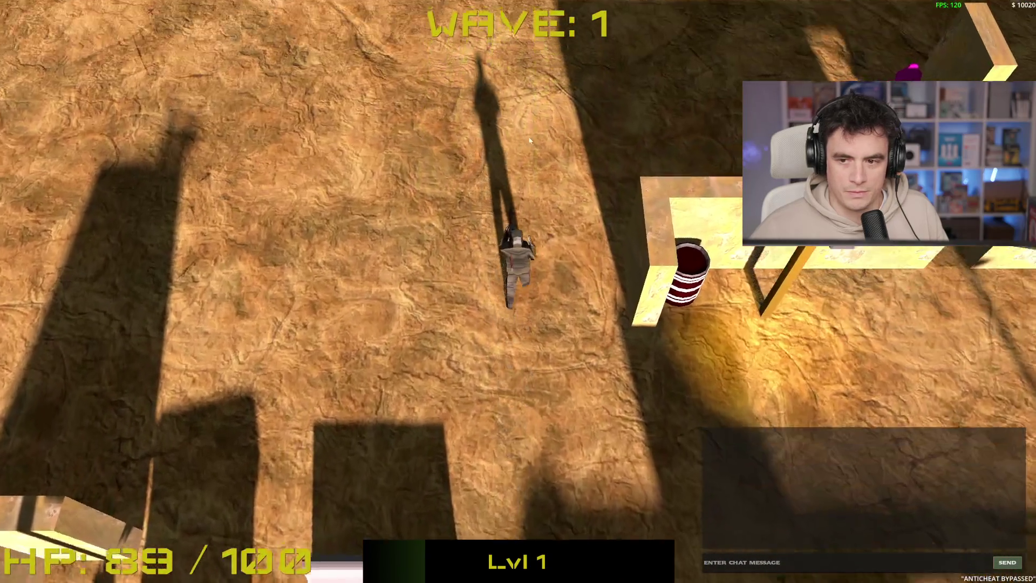
pyautogui.press('w')
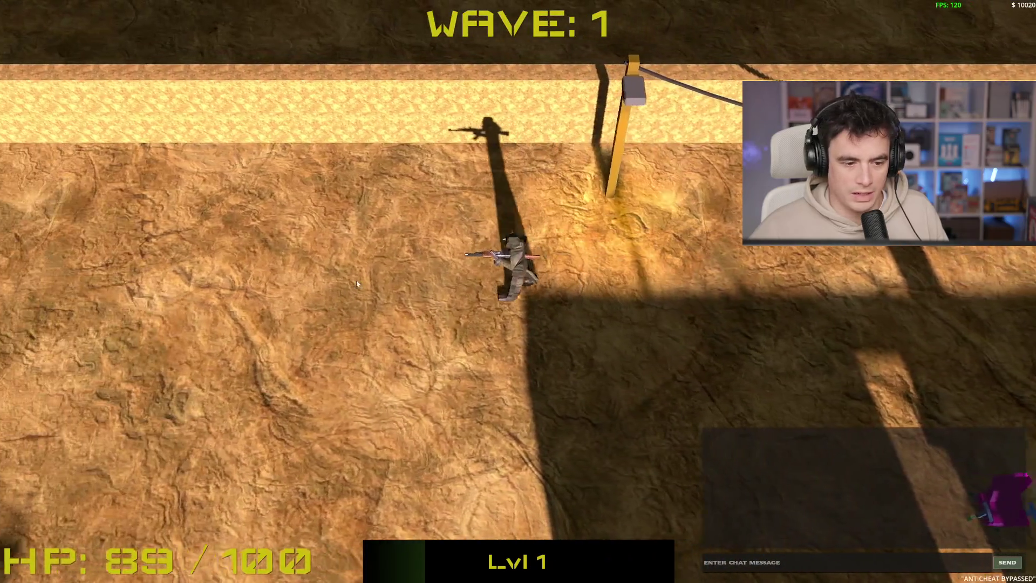
pyautogui.press('a')
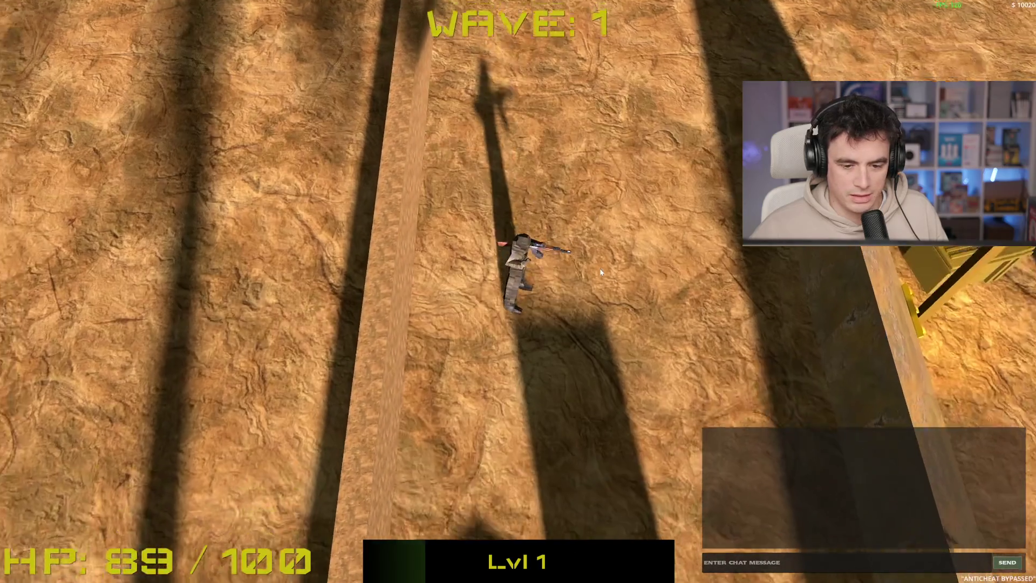
pyautogui.press('d')
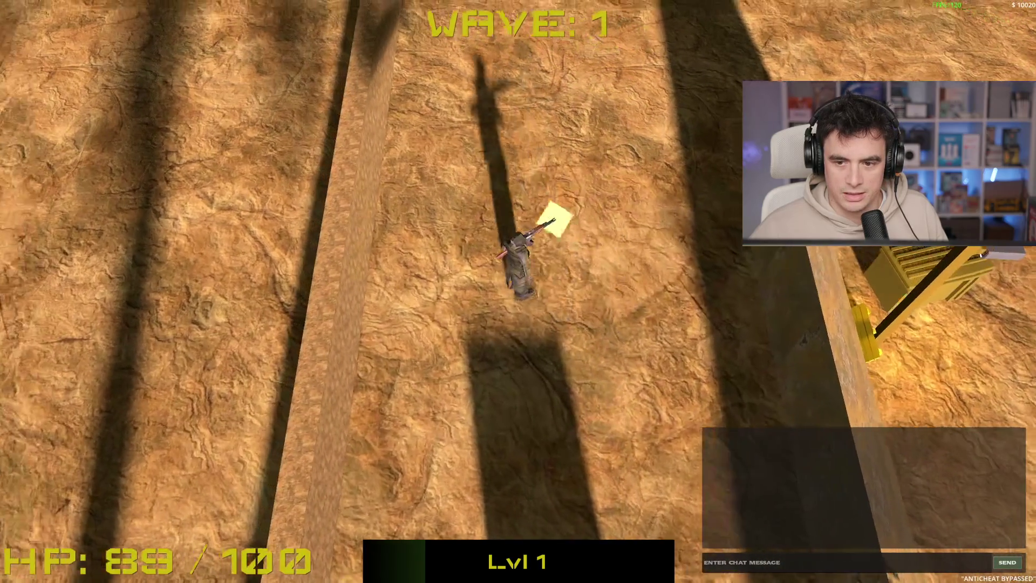
pyautogui.press('d')
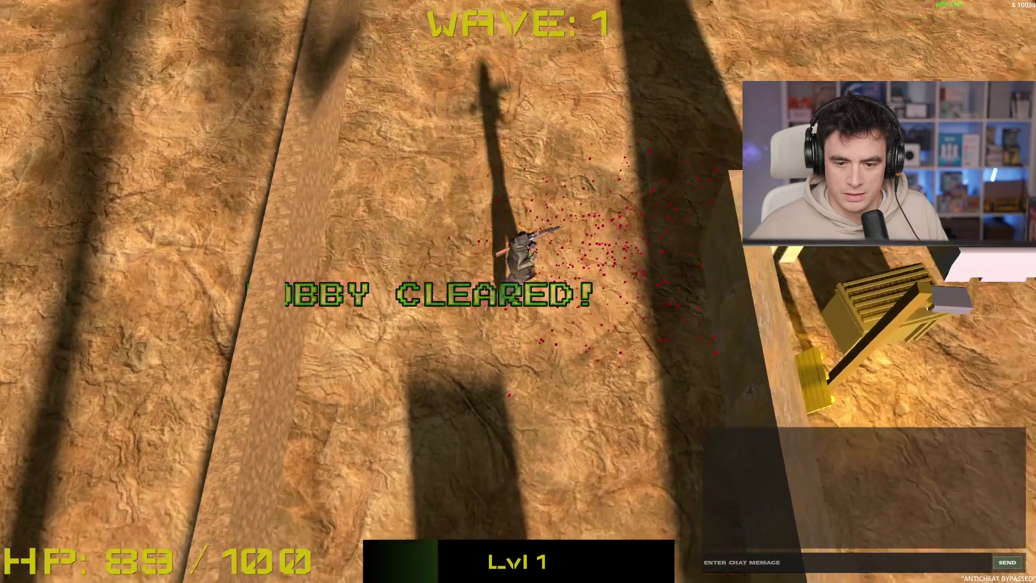
pyautogui.press('w')
pyautogui.press('d')
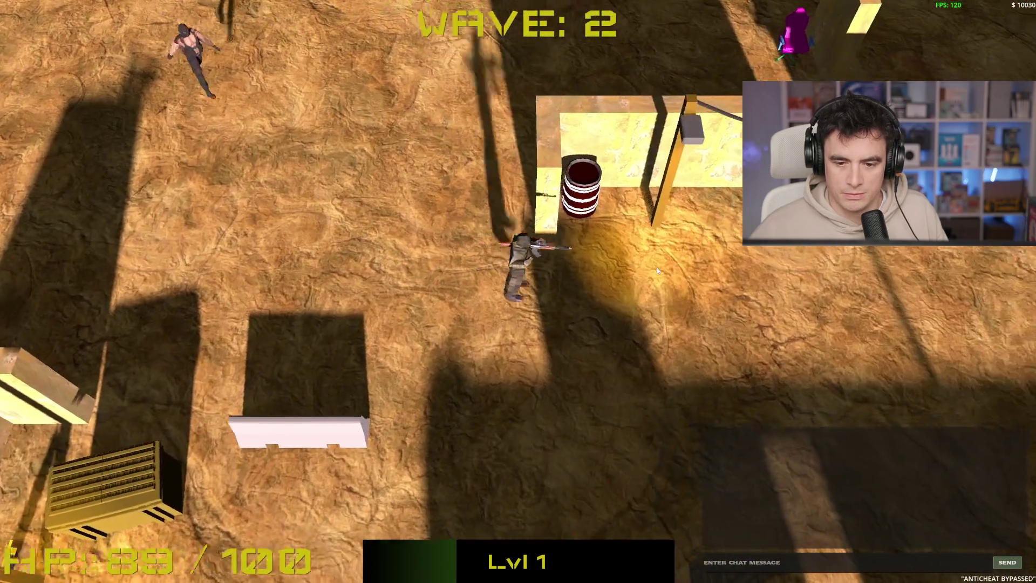
# - Sidestep south-west while shooting the enemies to the north by the white barrier
pyautogui.press('d')
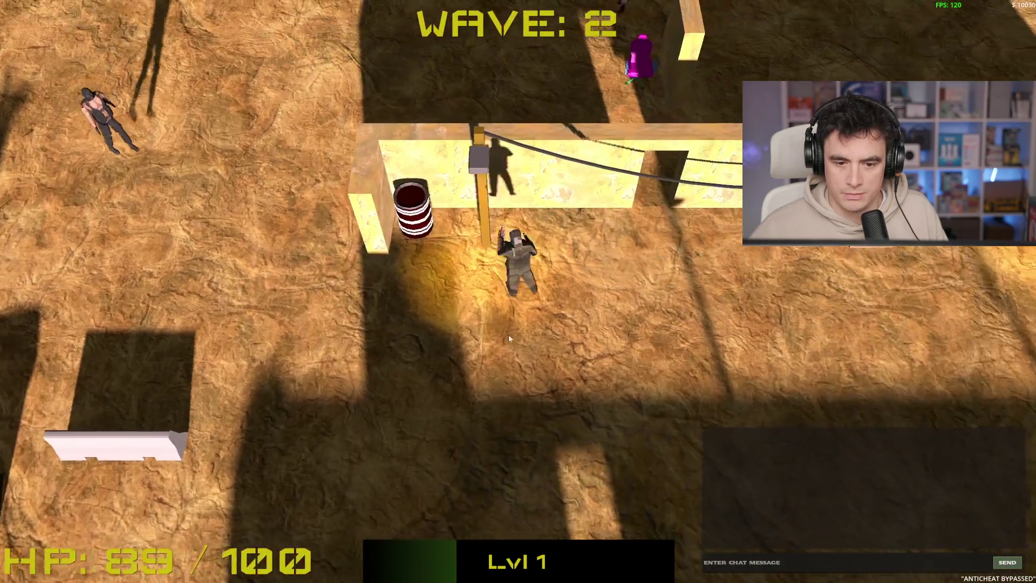
pyautogui.press('s')
pyautogui.press('a')
pyautogui.click(508, 139)
pyautogui.press('s')
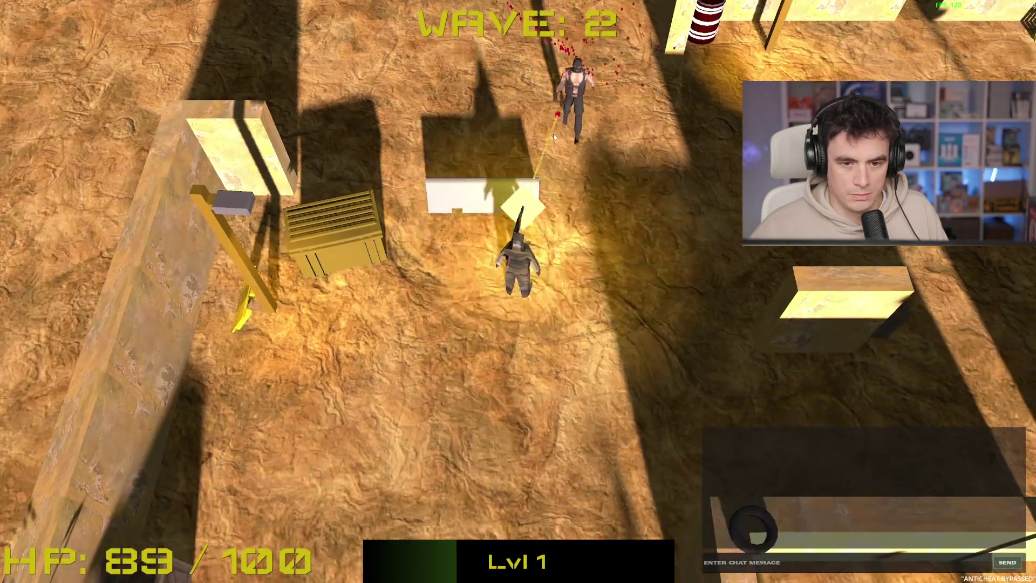
pyautogui.press('a')
pyautogui.click(475, 157)
pyautogui.click(474, 156)
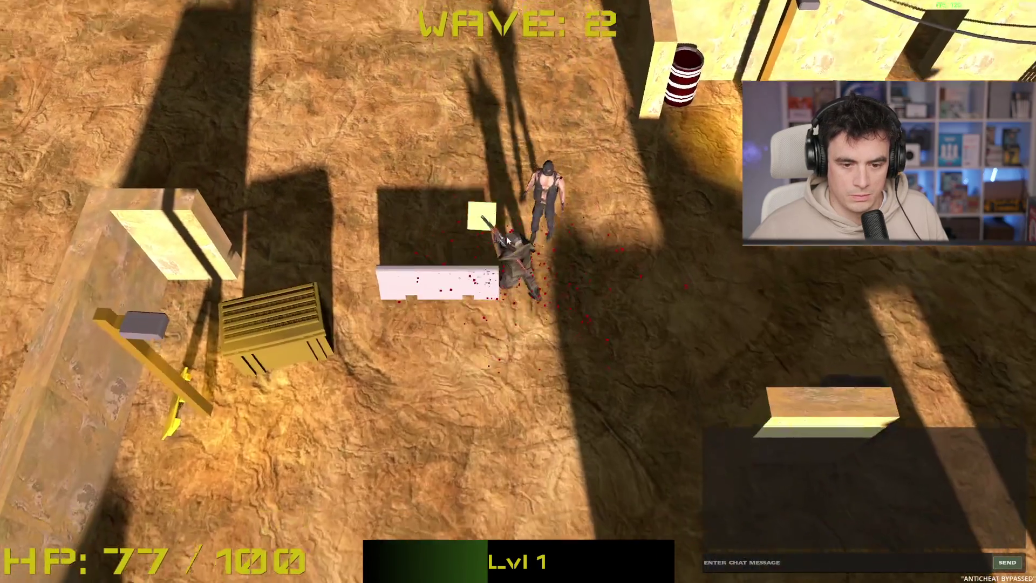
pyautogui.press('s')
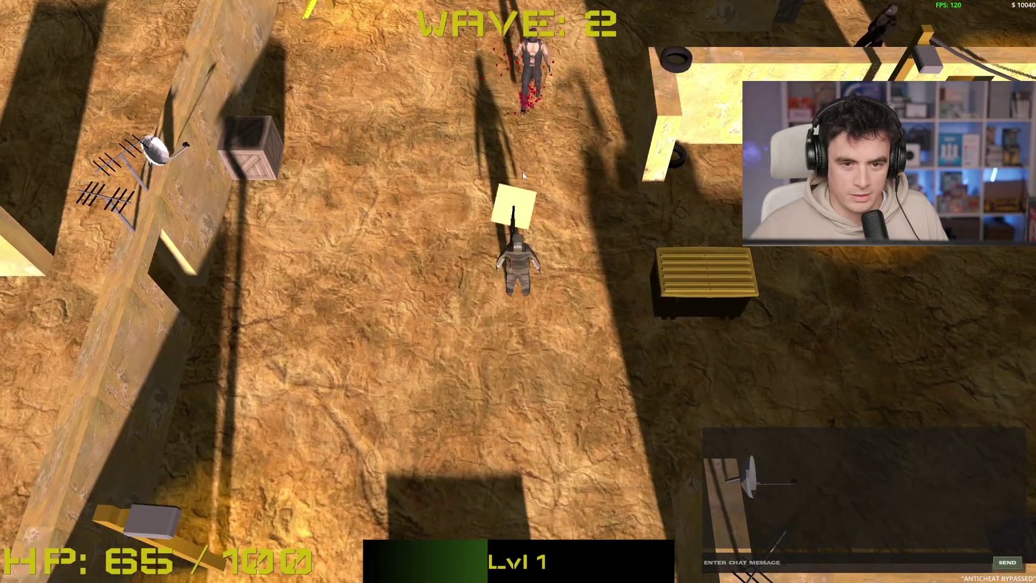
# - Strafe around the crates, shooting enemies to the east, north and north-east
pyautogui.press('s')
pyautogui.press('w')
pyautogui.press('a')
pyautogui.click(556, 174)
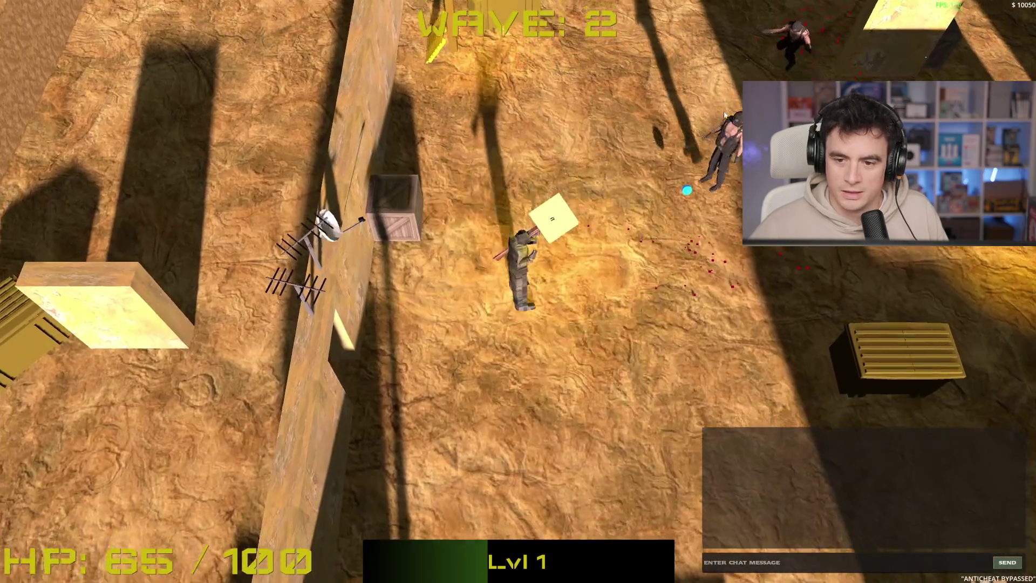
pyautogui.press('s')
pyautogui.click(488, 122)
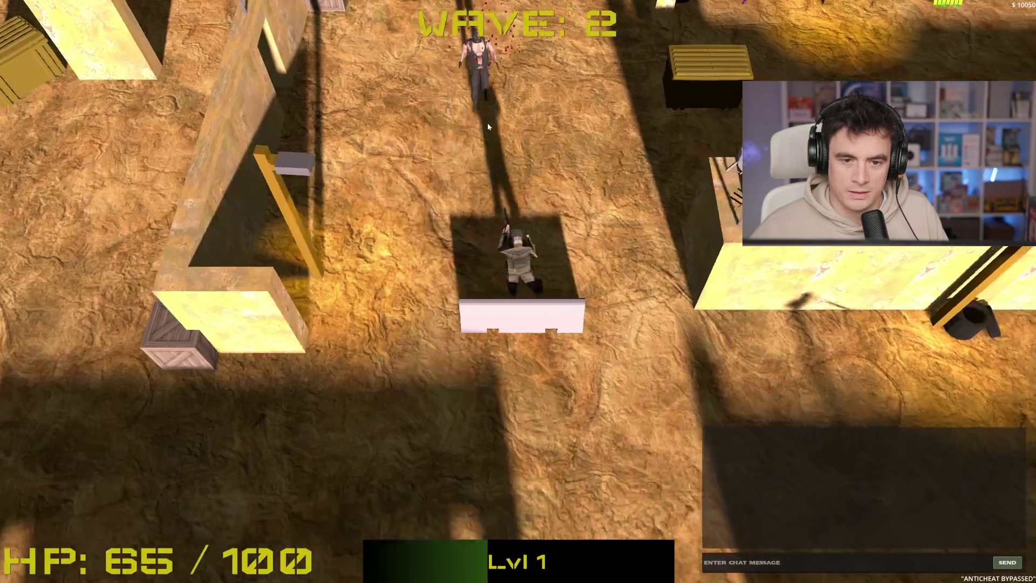
pyautogui.press('s')
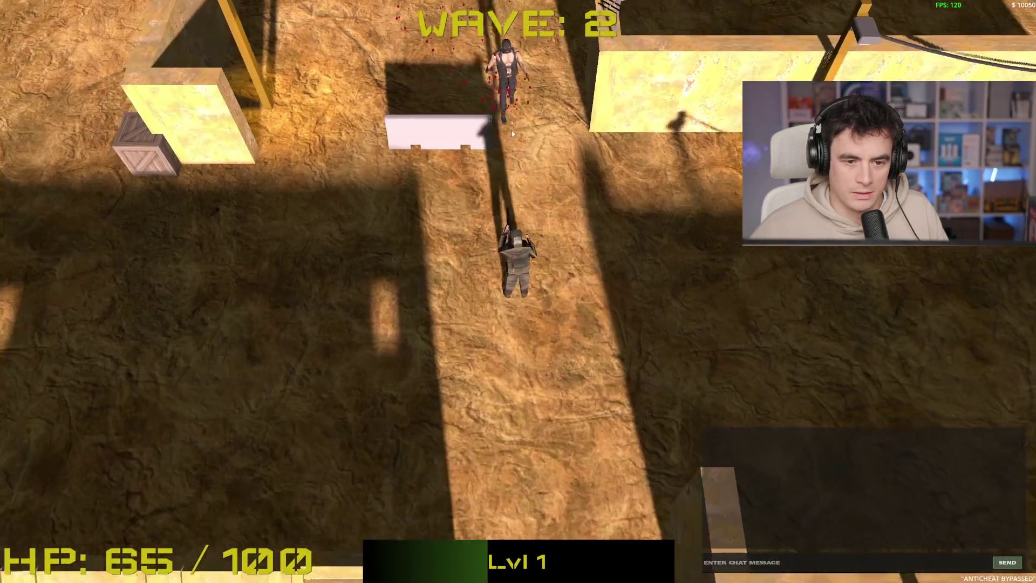
pyautogui.click(632, 138)
pyautogui.press('w')
pyautogui.press('a')
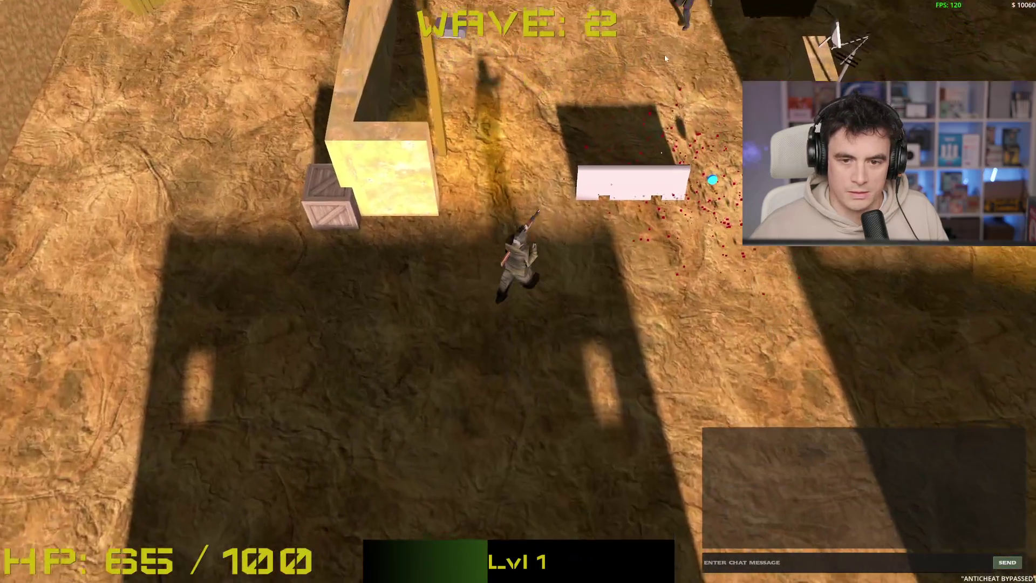
pyautogui.click(613, 70)
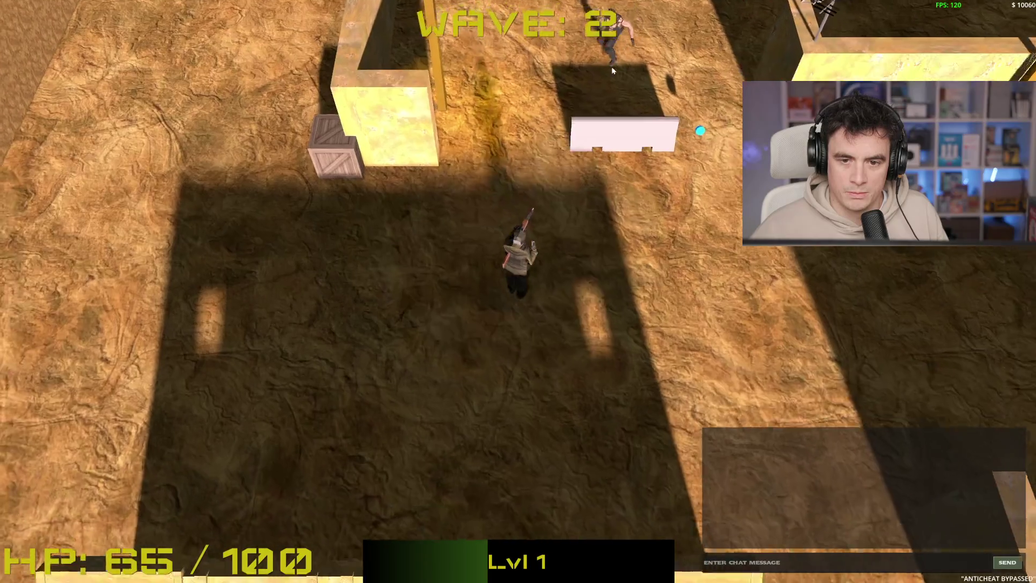
# - Run north through the walls, back south-east, and kill the last enemy of wave 2
pyautogui.press('w')
pyautogui.press('d')
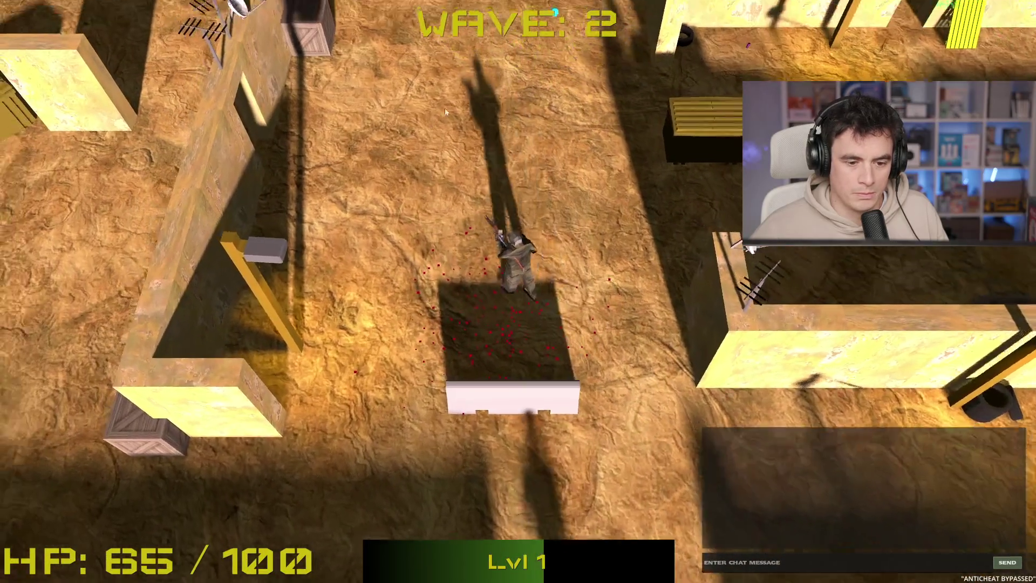
pyautogui.press('w')
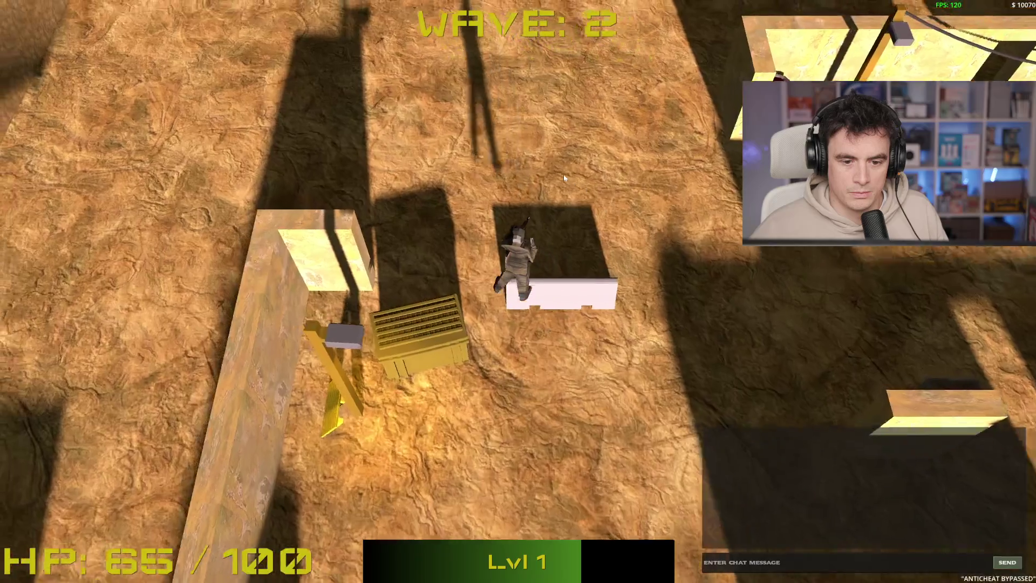
pyautogui.press('w')
pyautogui.press('a')
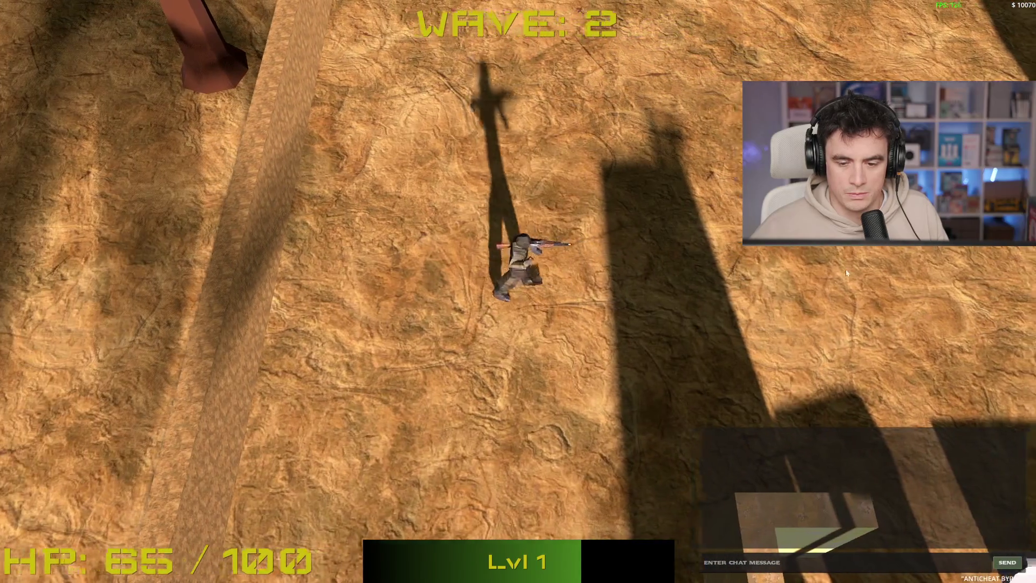
pyautogui.press('d')
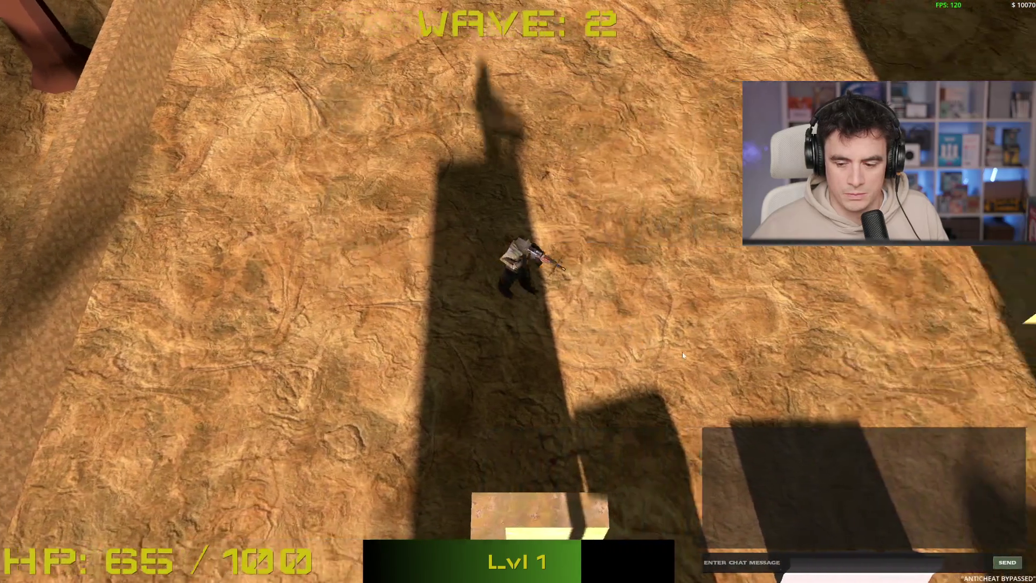
pyautogui.press('s')
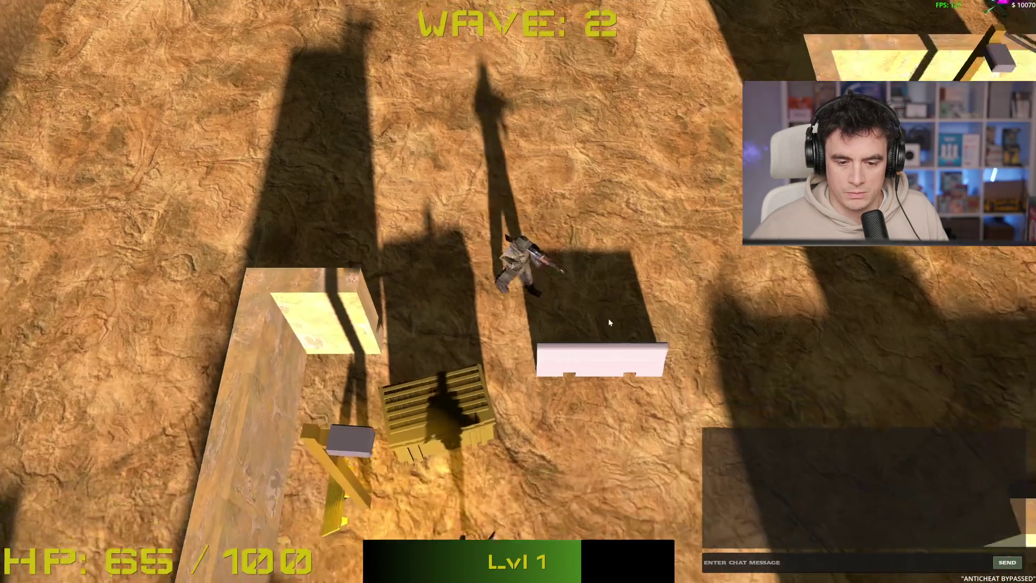
pyautogui.press('d')
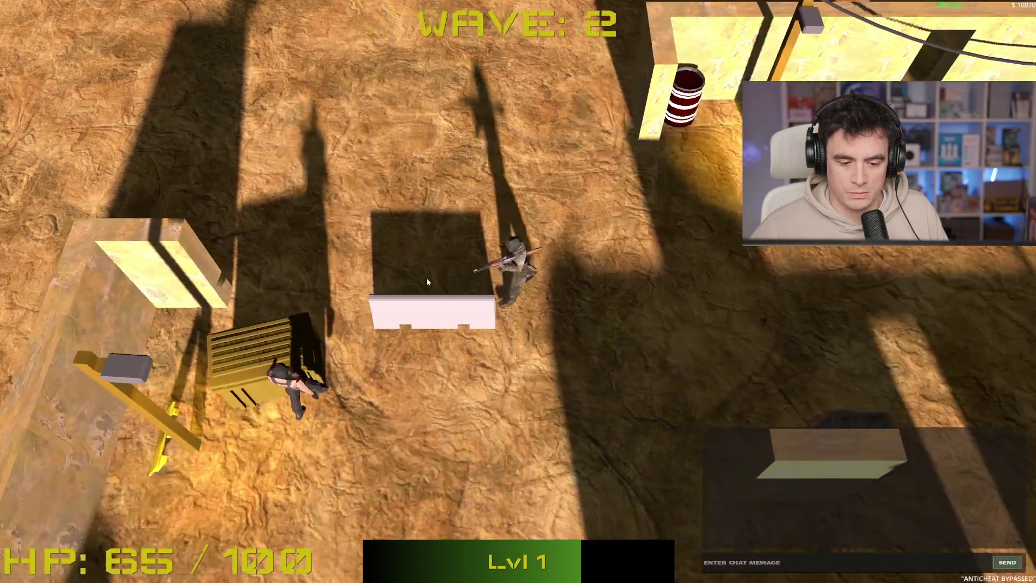
pyautogui.click(327, 257)
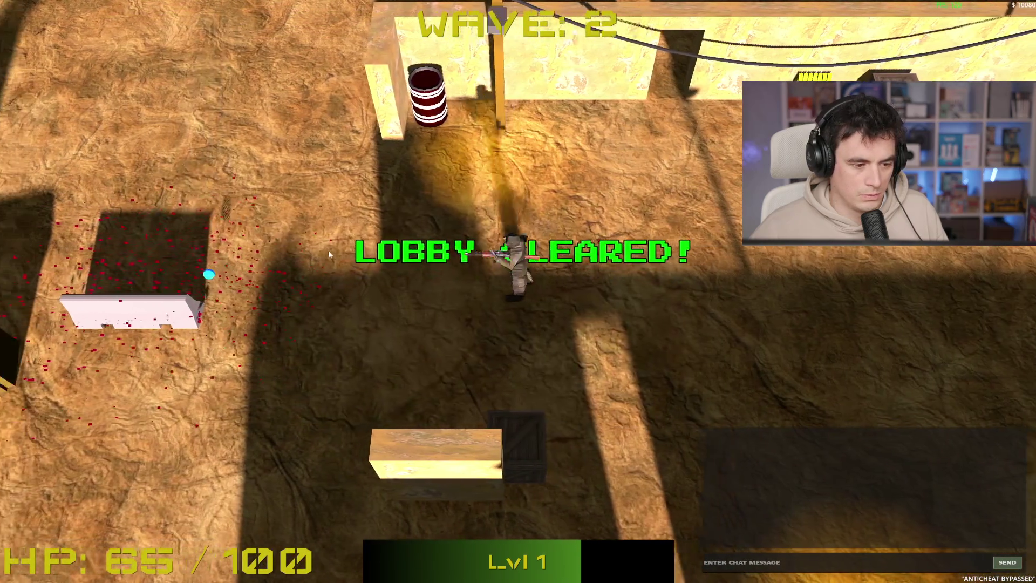
# - Run west as wave 3 starts, then dodge and kill the charging enemy
pyautogui.press('a')
pyautogui.press('w')
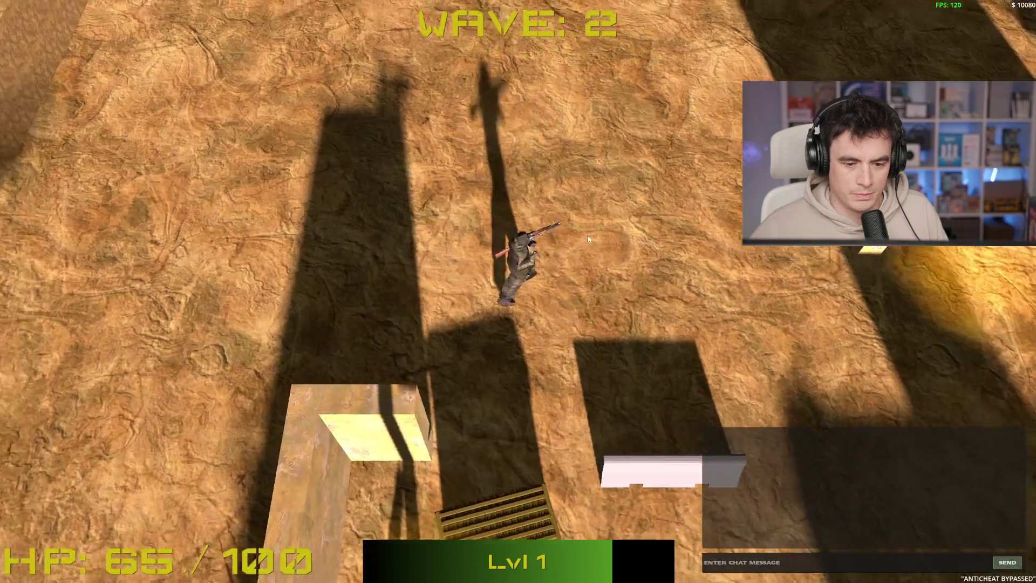
pyautogui.press('a')
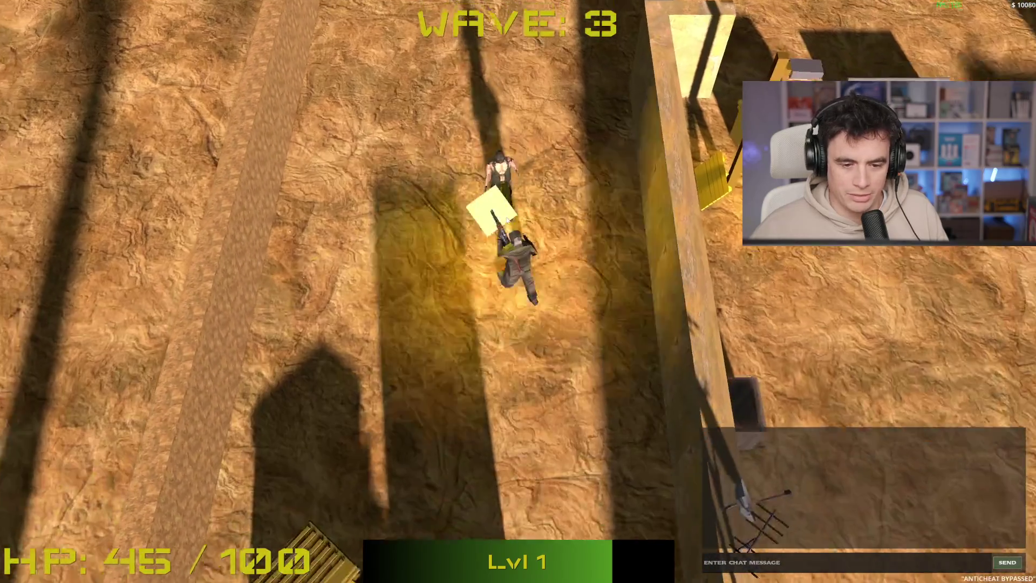
pyautogui.press('s')
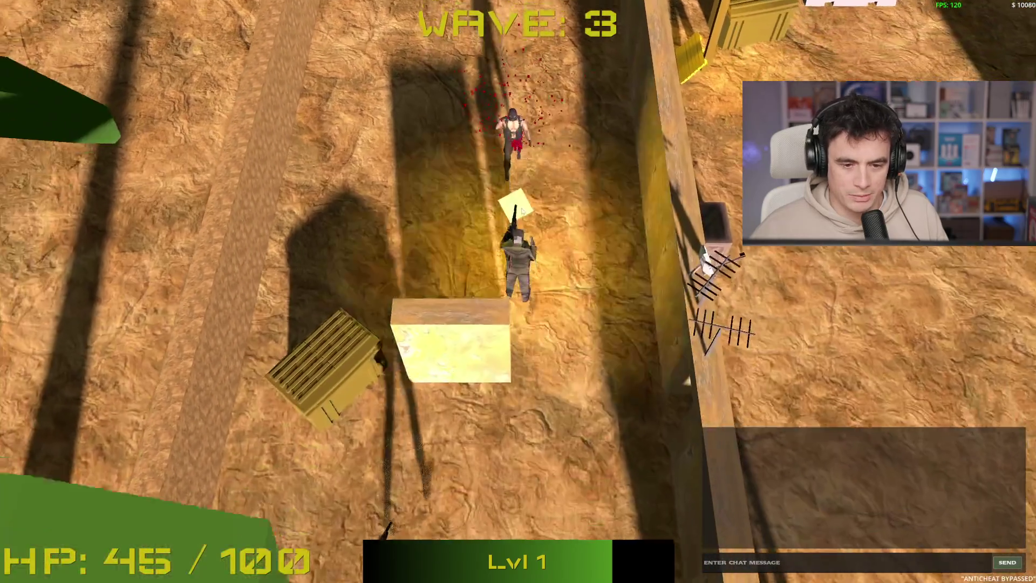
pyautogui.press('d')
pyautogui.click(548, 221)
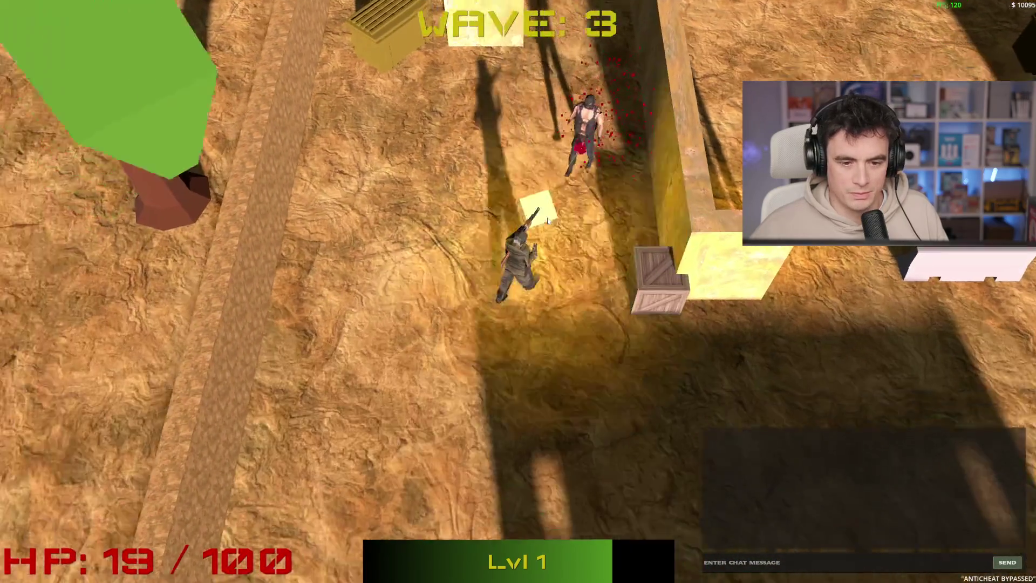
pyautogui.press('s')
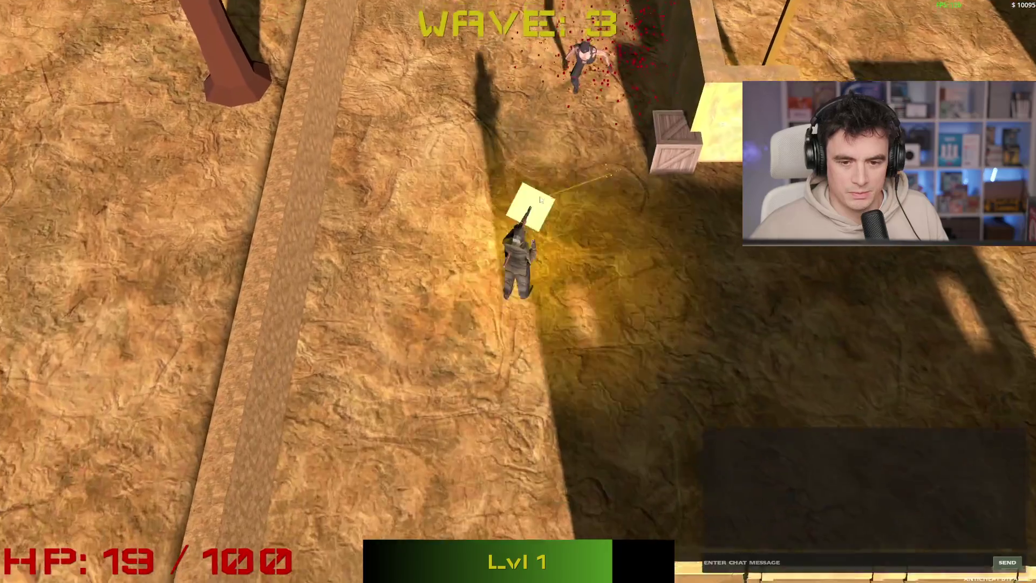
pyautogui.click(542, 194)
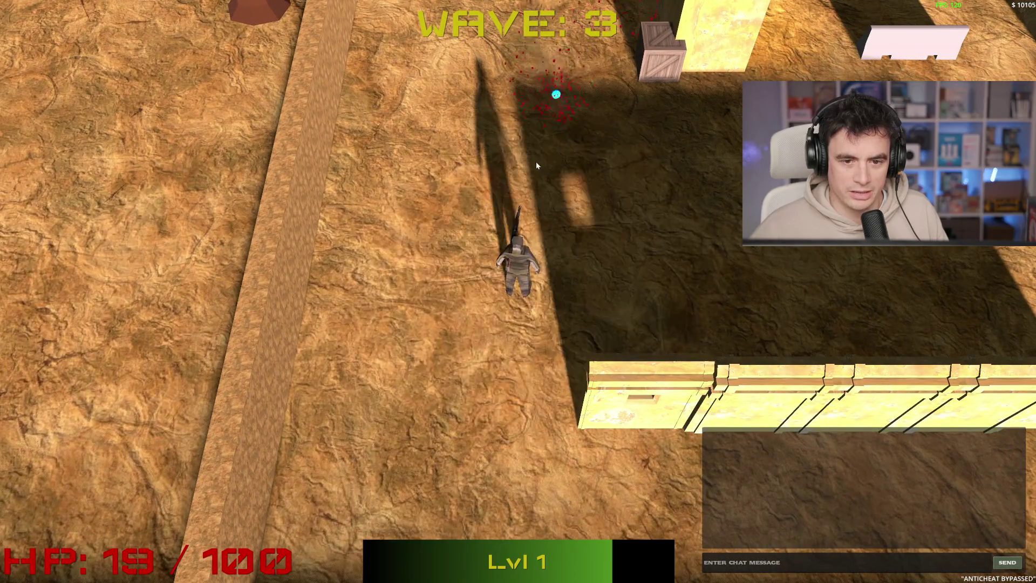
# - Move north and kill the remaining enemies at the top
pyautogui.press('w')
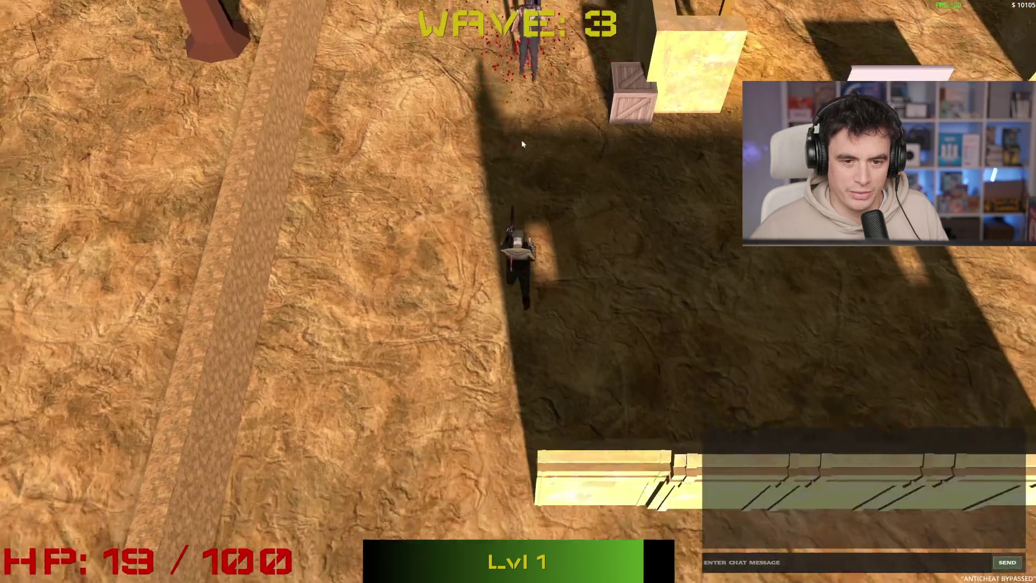
pyautogui.press('s')
pyautogui.press('a')
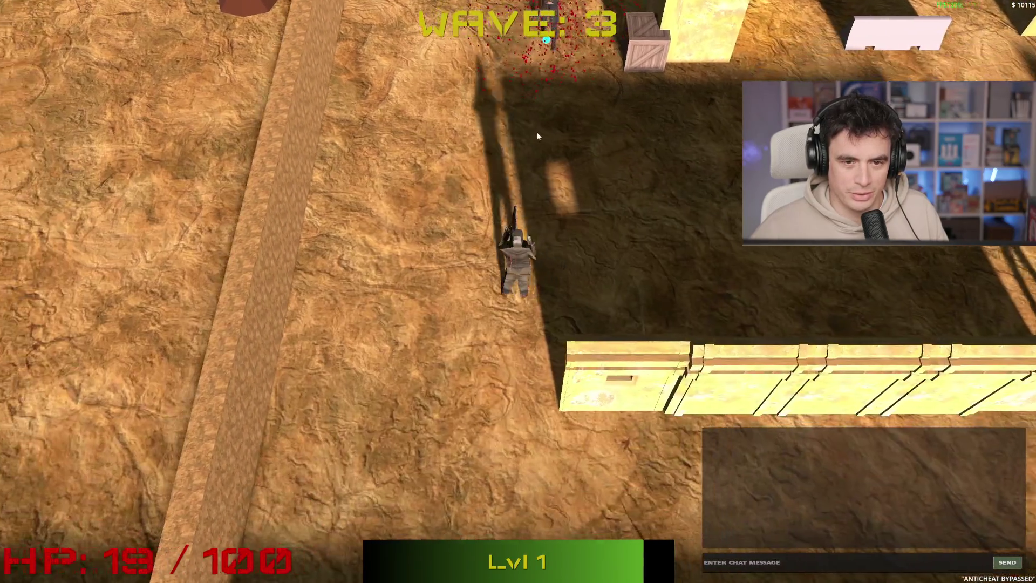
pyautogui.click(549, 132)
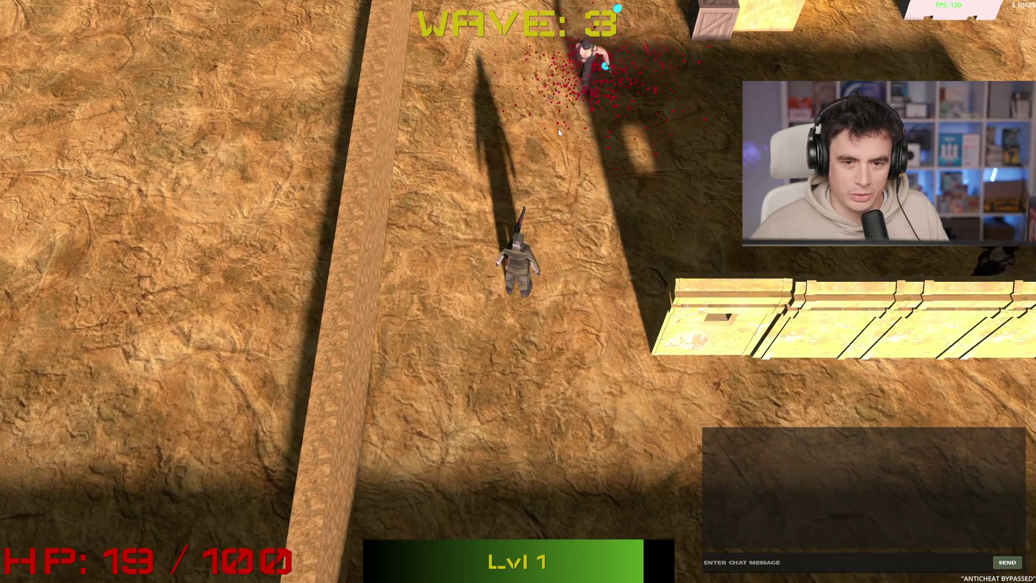
pyautogui.press('w')
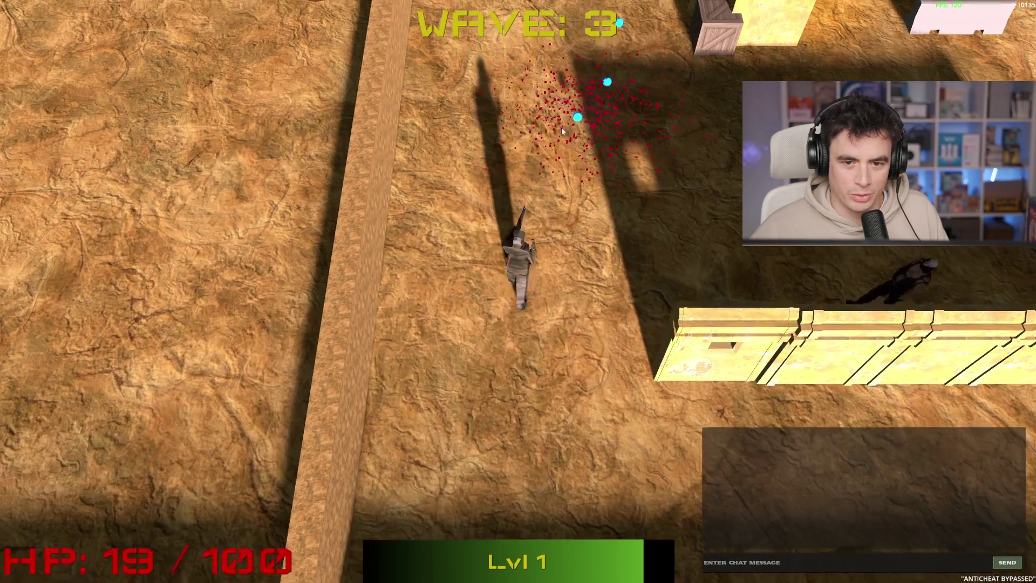
pyautogui.click(561, 127)
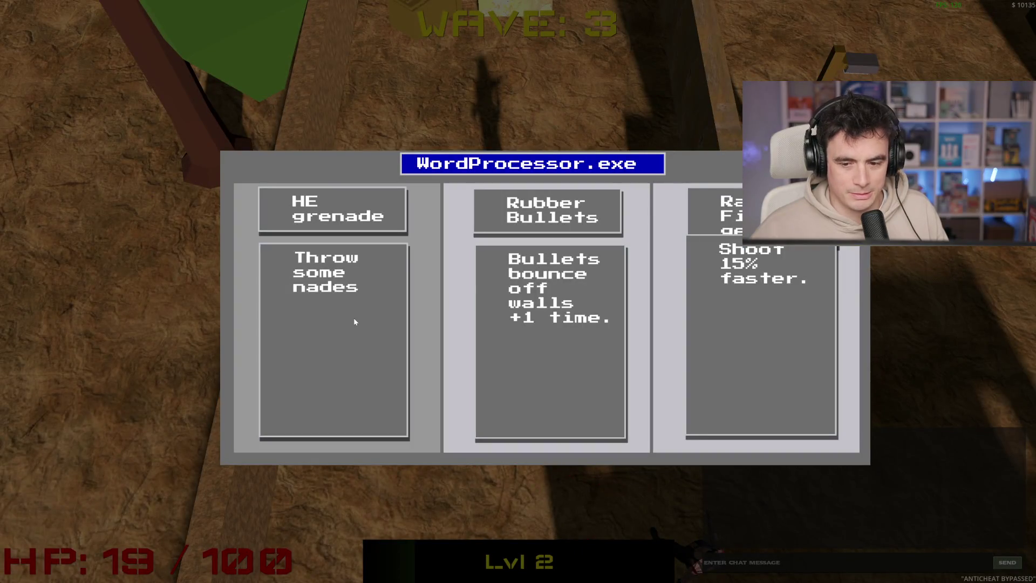
# - Take the HE grenade upgrade and collect the loot, including $56, while running north
pyautogui.click(353, 321)
pyautogui.press('w')
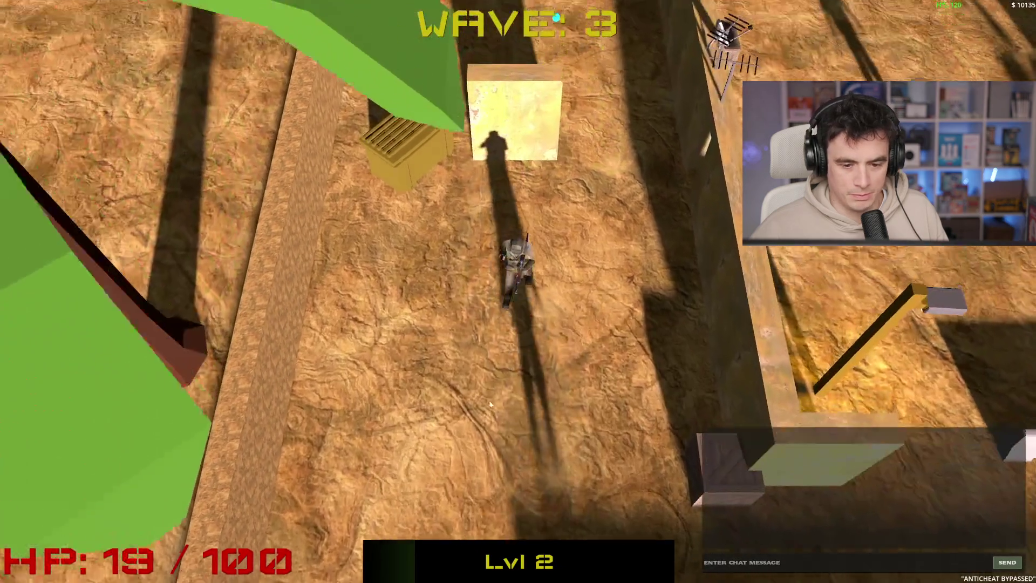
pyautogui.press('space')
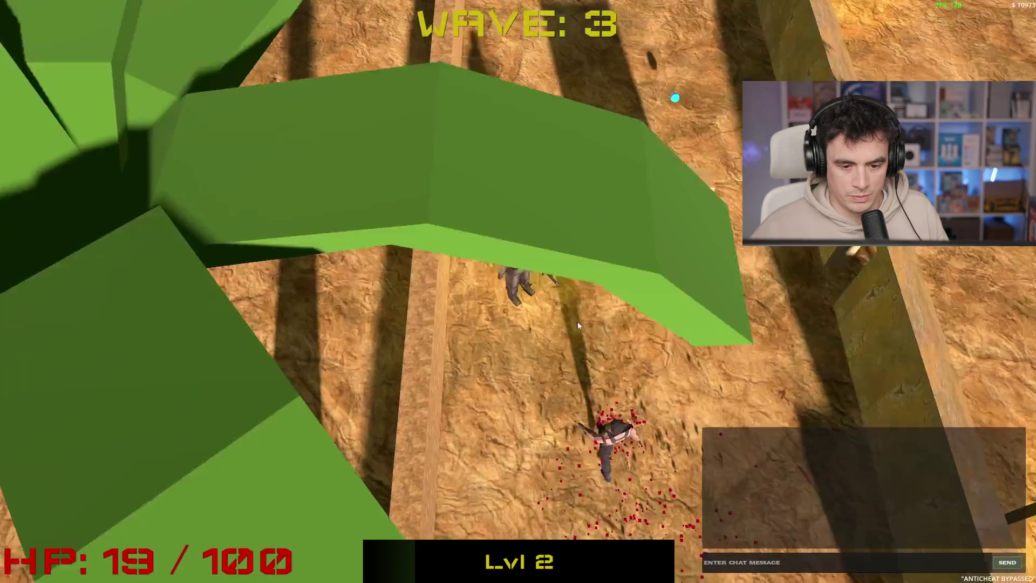
pyautogui.press('w')
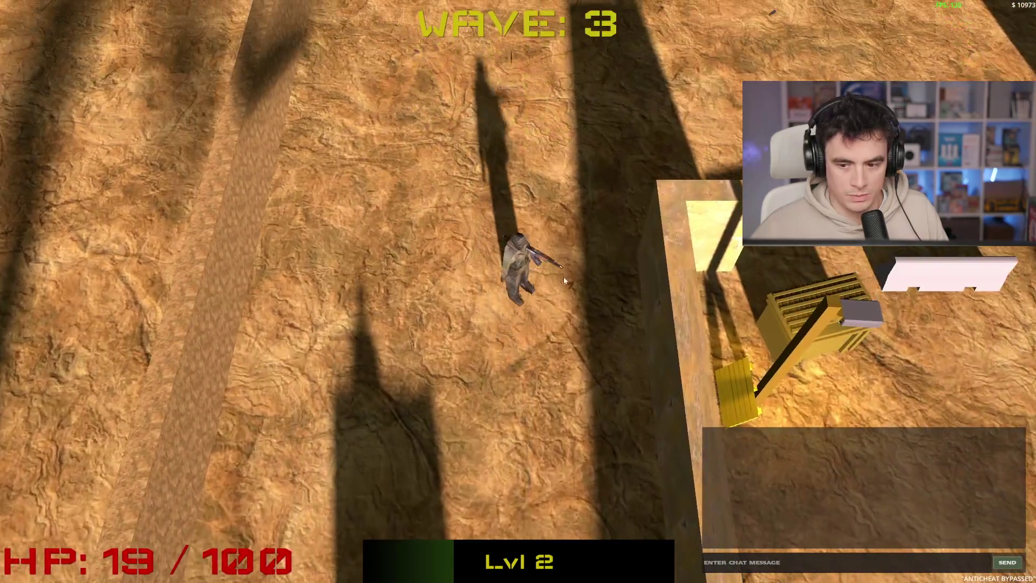
pyautogui.press('space')
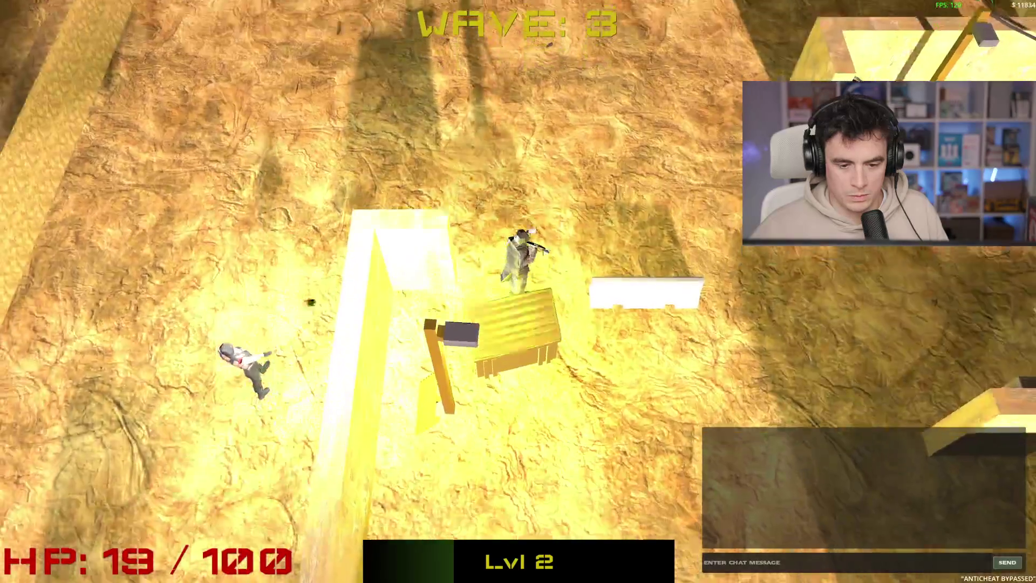
pyautogui.press('w')
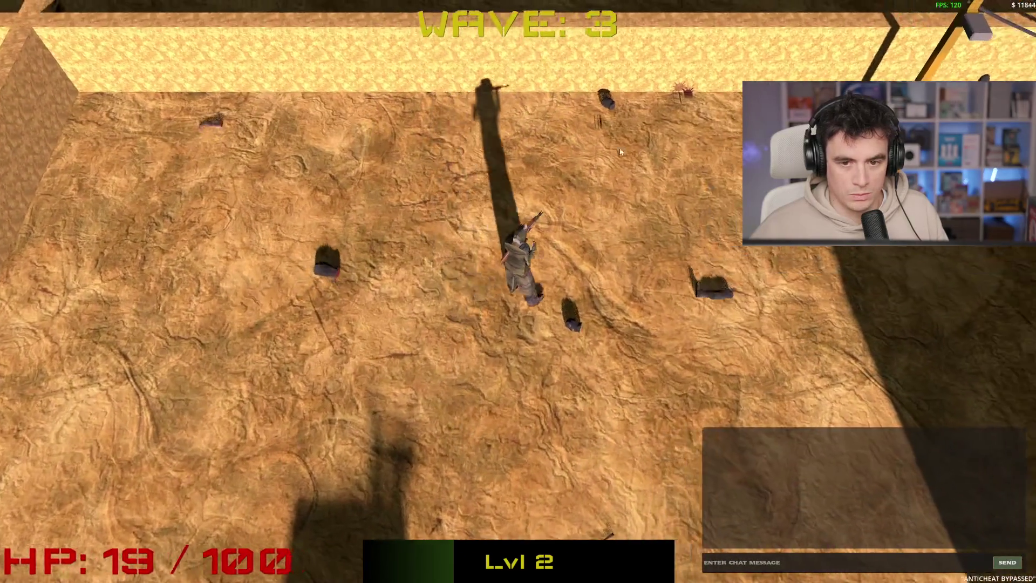
pyautogui.press('w')
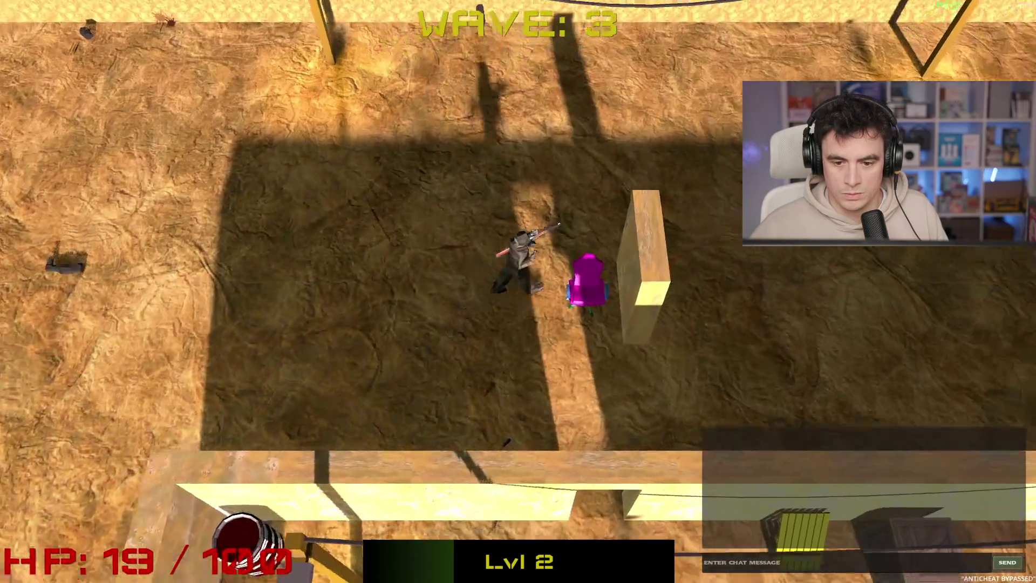
# - Circle right and south, then shoot the enemy approaching from the left
pyautogui.press('d')
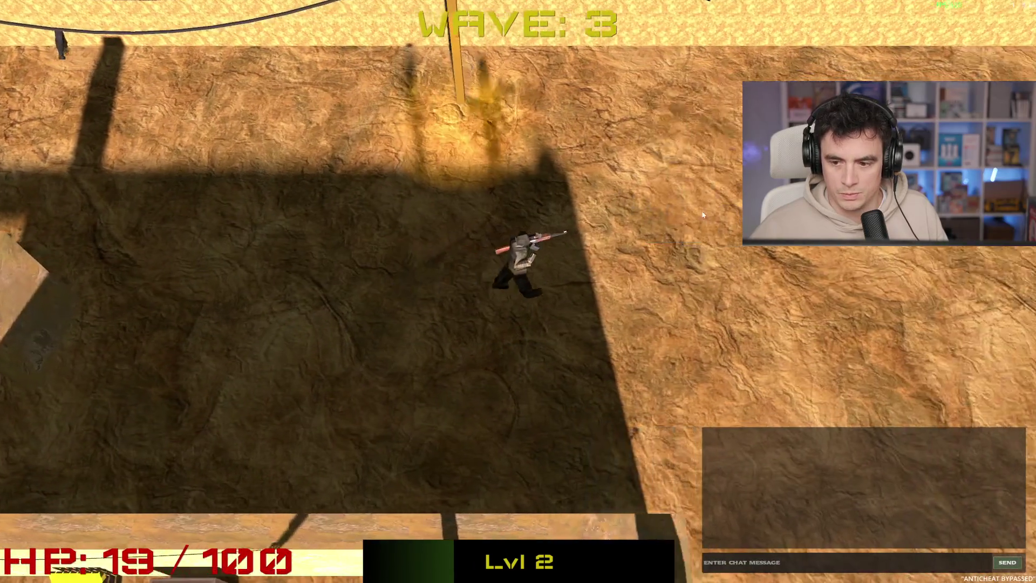
pyautogui.press('s')
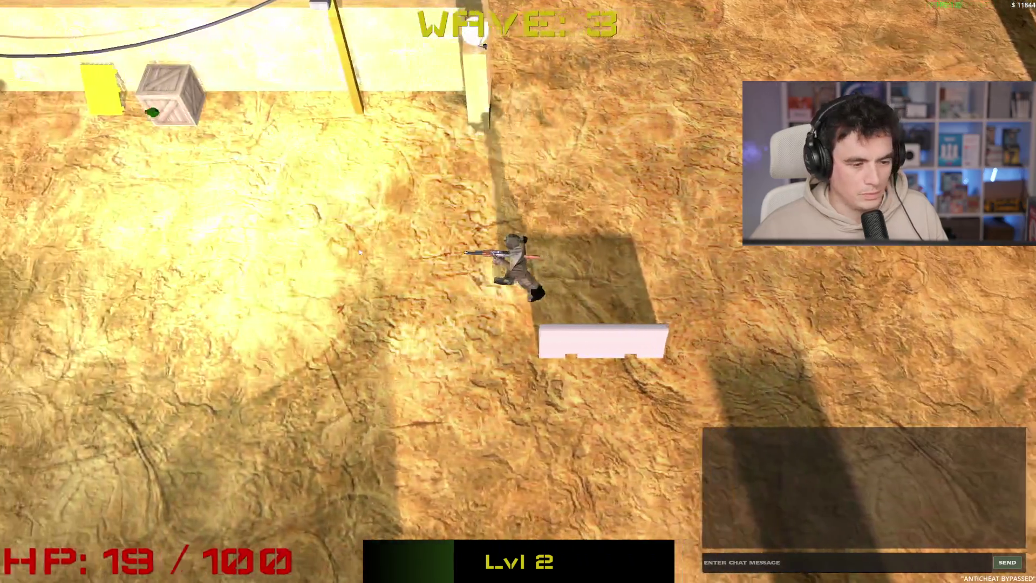
pyautogui.press('a')
pyautogui.click(315, 233)
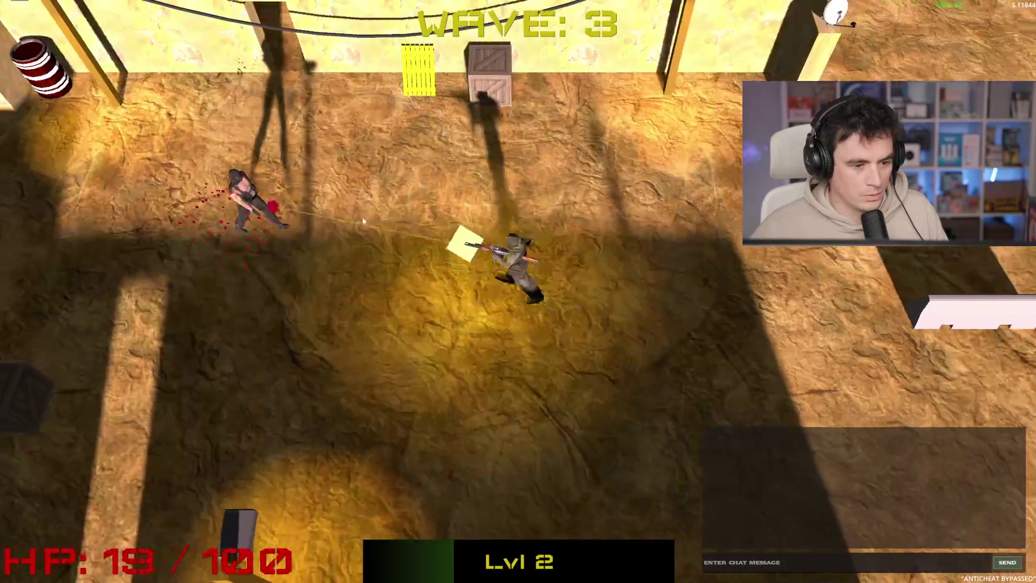
# - Run west into wave 4, shoot the nearby enemy, and keep moving south and north
pyautogui.press('a')
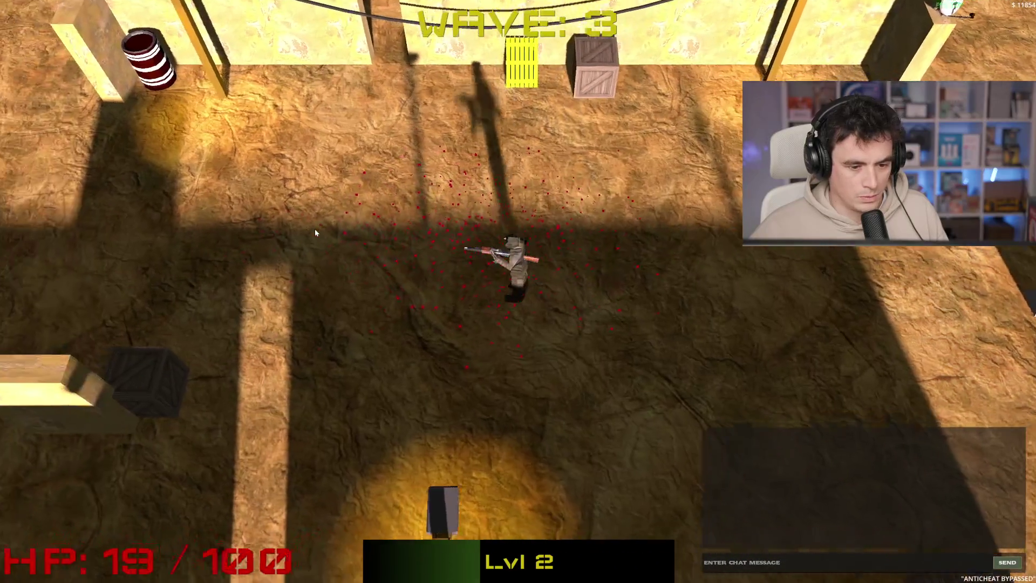
pyautogui.press('a')
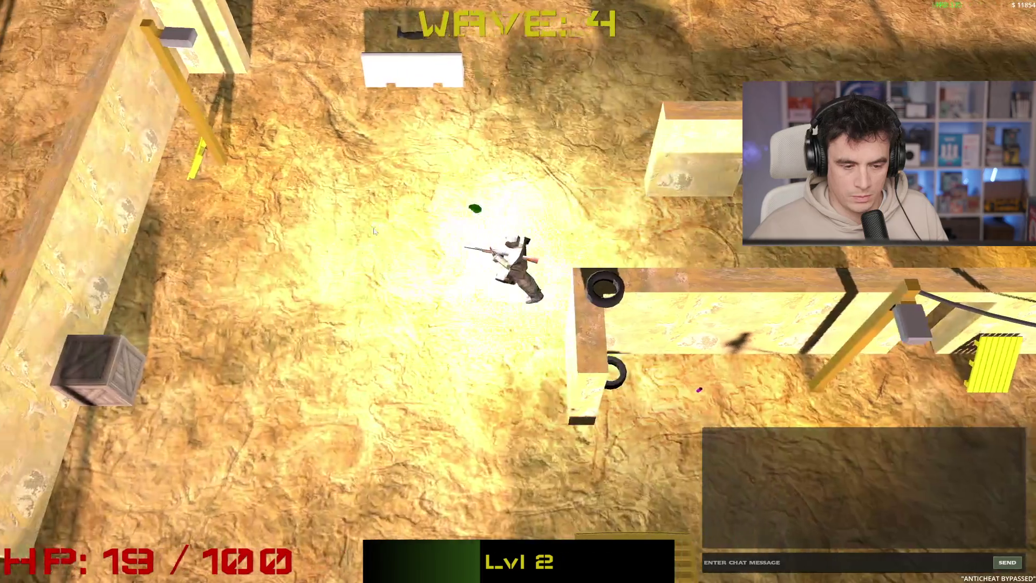
pyautogui.press('a')
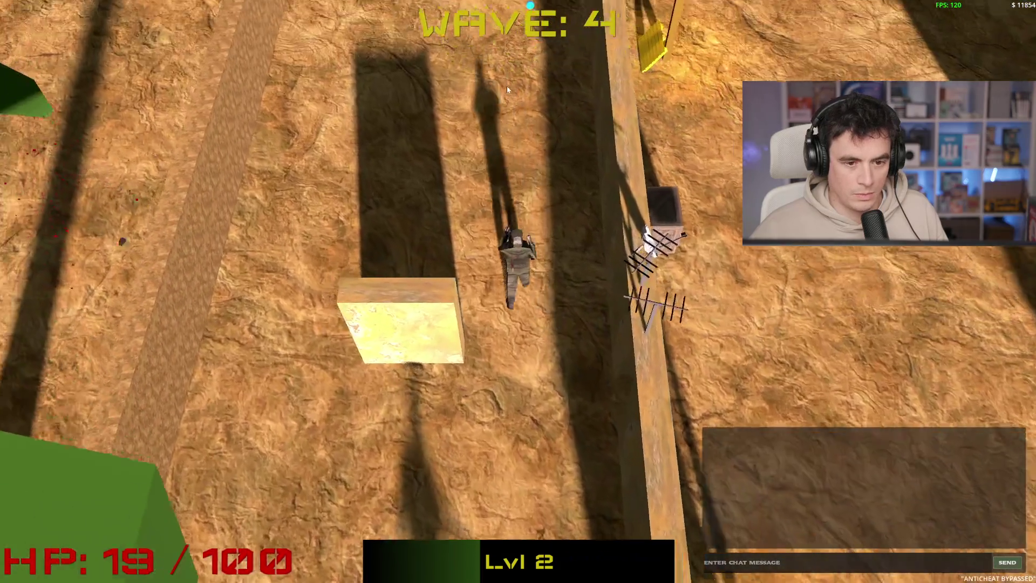
pyautogui.press('a')
pyautogui.click(600, 123)
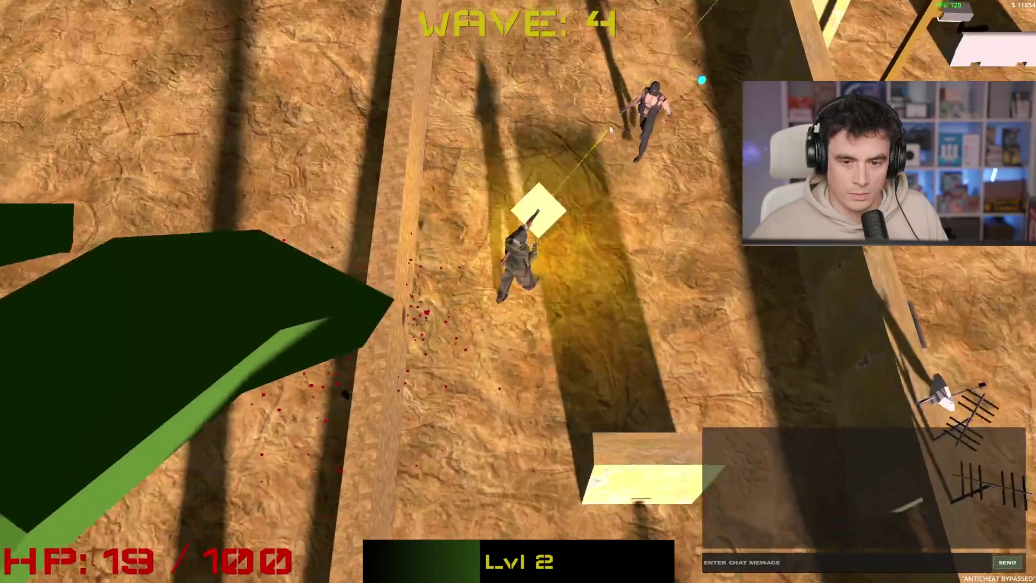
pyautogui.press('s')
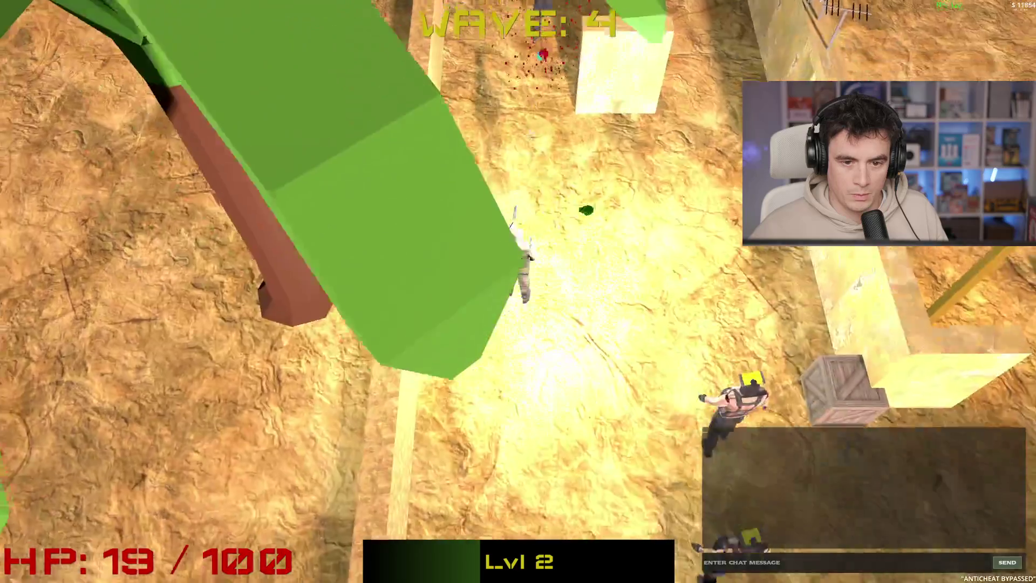
pyautogui.press('w')
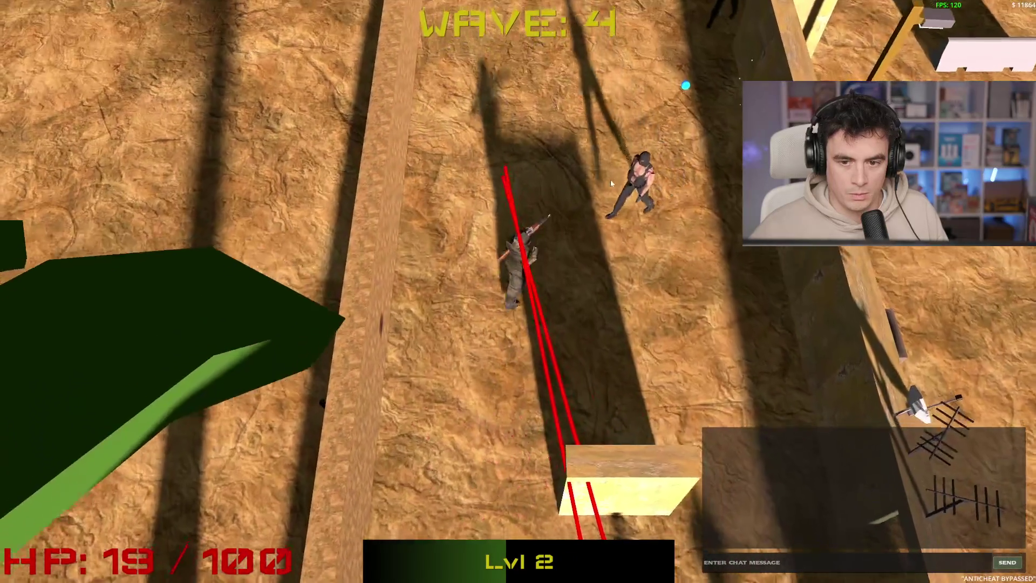
pyautogui.press('s')
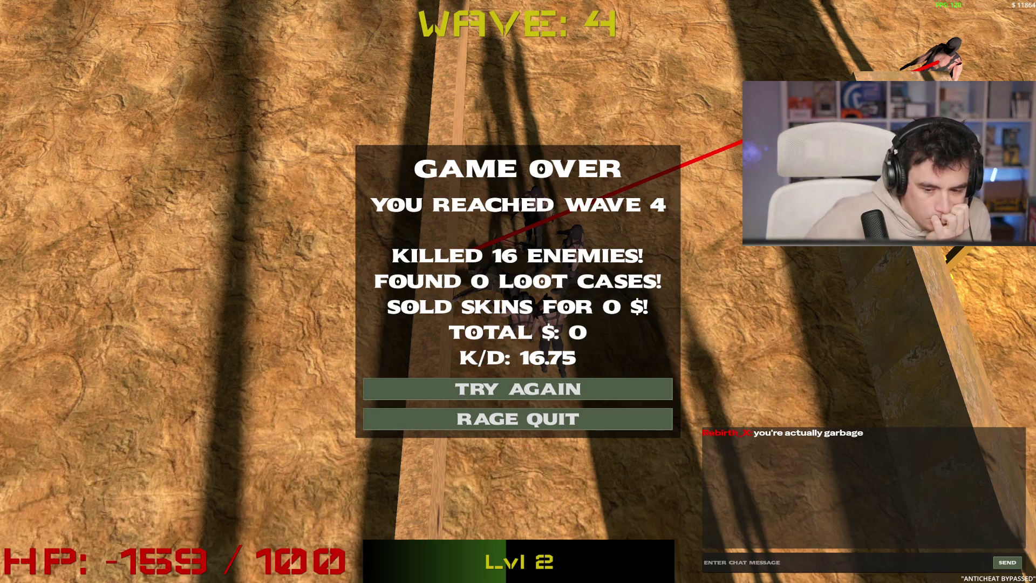
# - Leave the 16-kill Game Over summary for the SPINBOT main menu
pyautogui.click(444, 415)
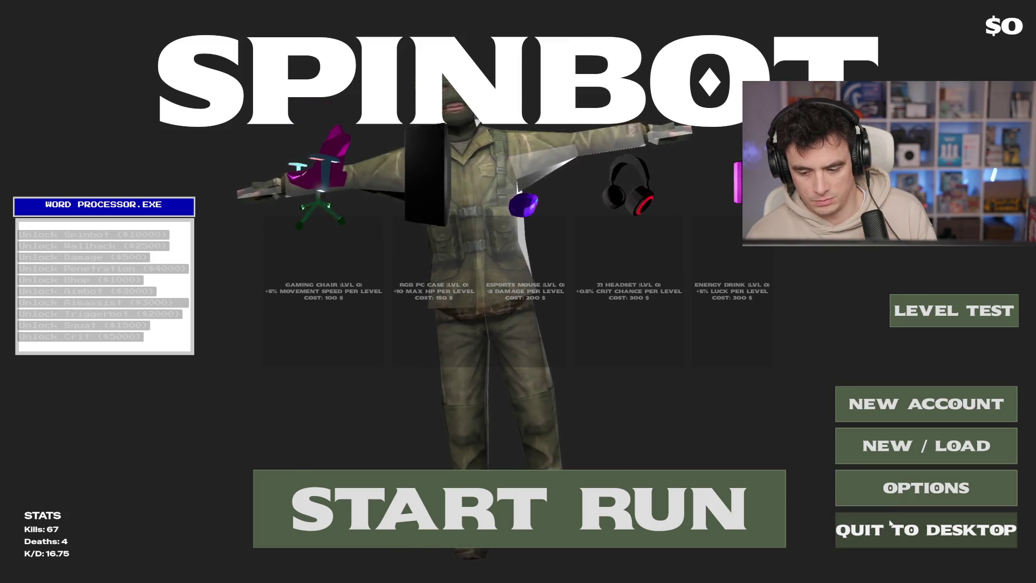
# - Quit the game from the main menu back to the Godot editor
pyautogui.click(863, 530)
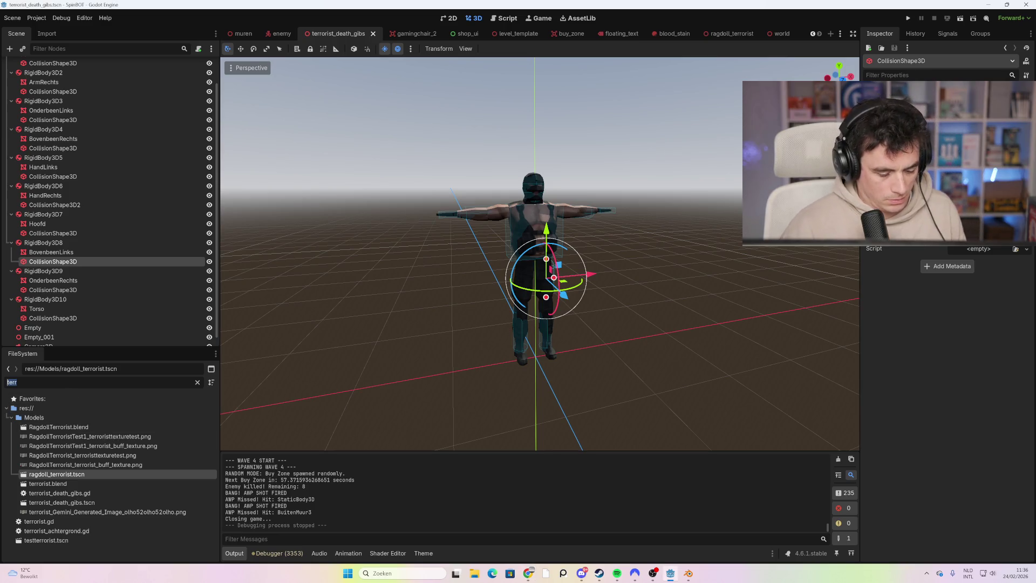
# - Filter the FileSystem dock for 'data' and open game_data.gd
pyautogui.write('ini')
pyautogui.press('BackSpace')
pyautogui.press('BackSpace')
pyautogui.press('BackSpace')
pyautogui.write('data')
pyautogui.click(69, 416)
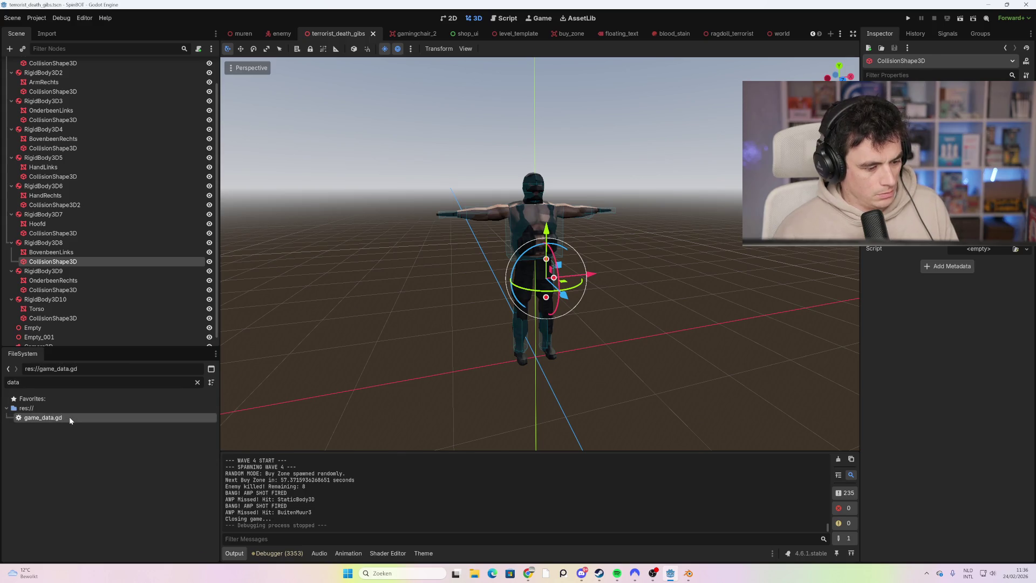
pyautogui.doubleClick(69, 416)
# - Jump to line 1 of the script to show the INIT_DATA save defaults
pyautogui.scroll(3, 486, 242)
pyautogui.scroll(10, 486, 242)
pyautogui.scroll(5, 486, 243)
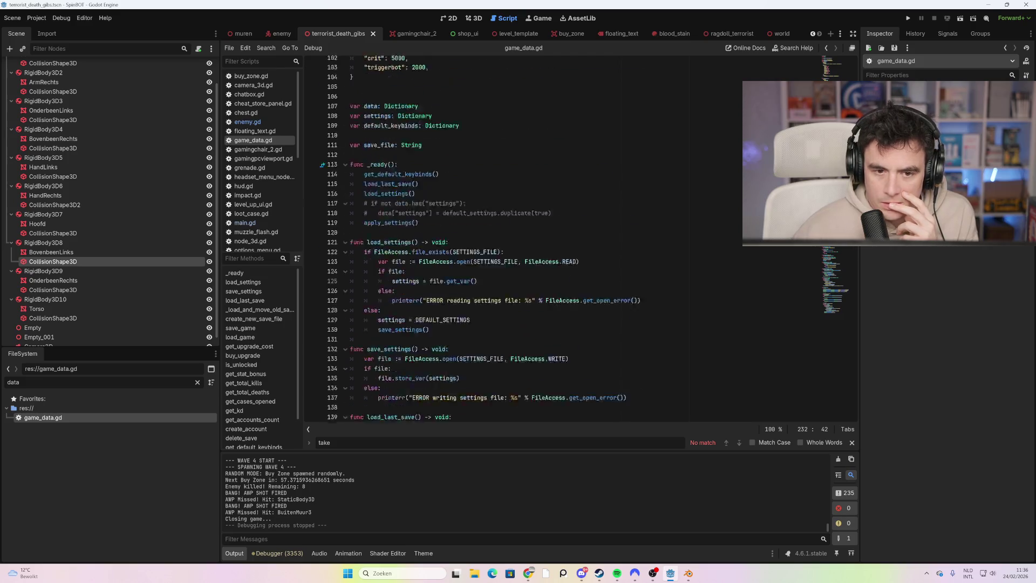
pyautogui.click(842, 74)
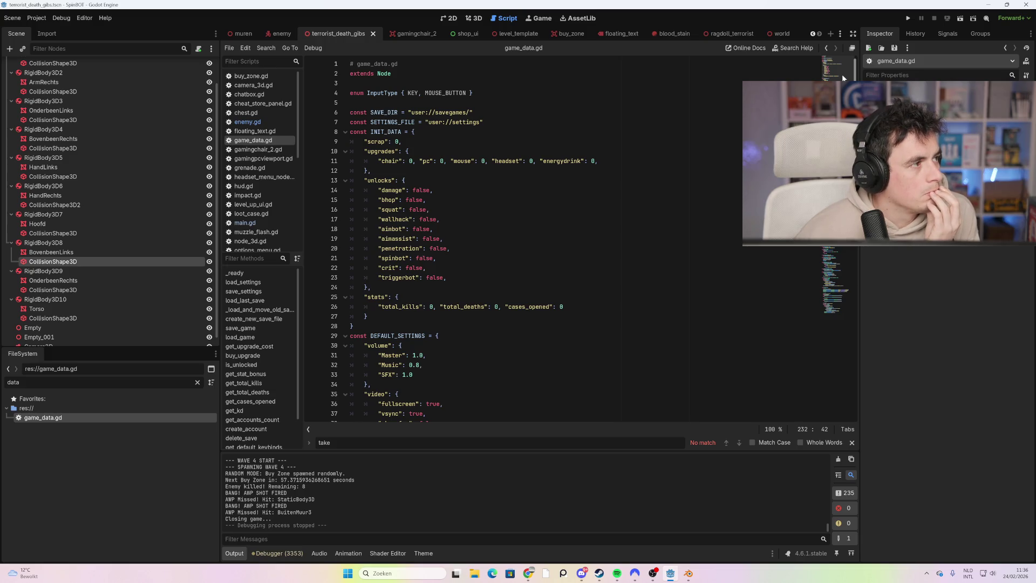
pyautogui.scroll(-3, 842, 74)
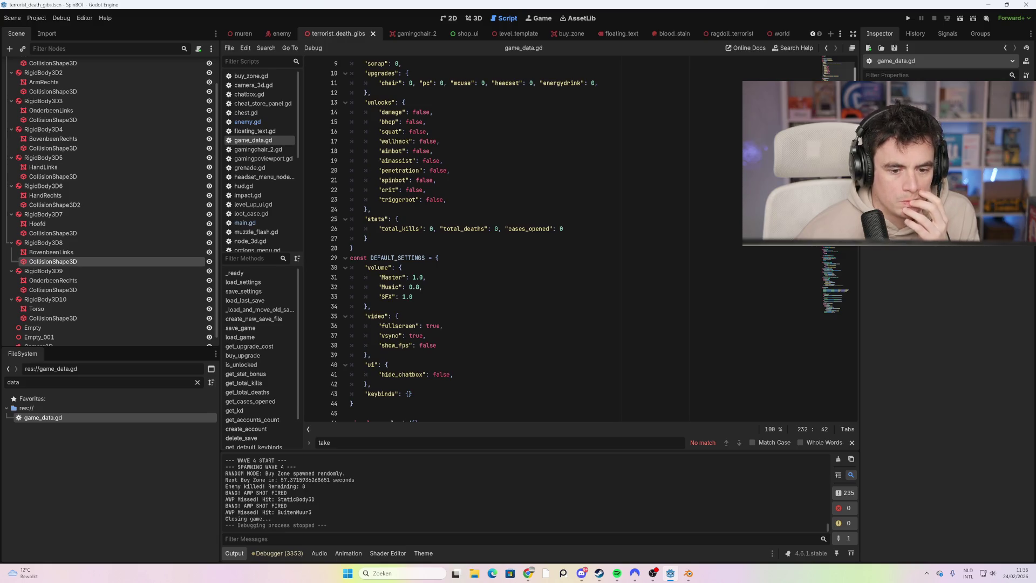
pyautogui.scroll(2, 539, 237)
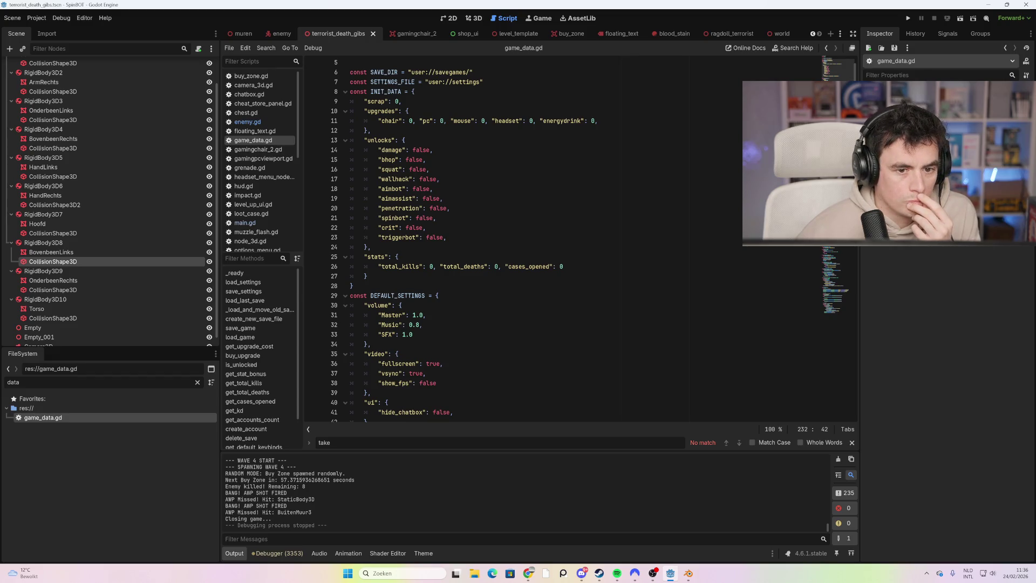
# - Replace the scrap key on line 9 of game_data.gd's INIT_DATA with bitcoin
pyautogui.moveTo(385, 101); pyautogui.dragTo(368, 102)
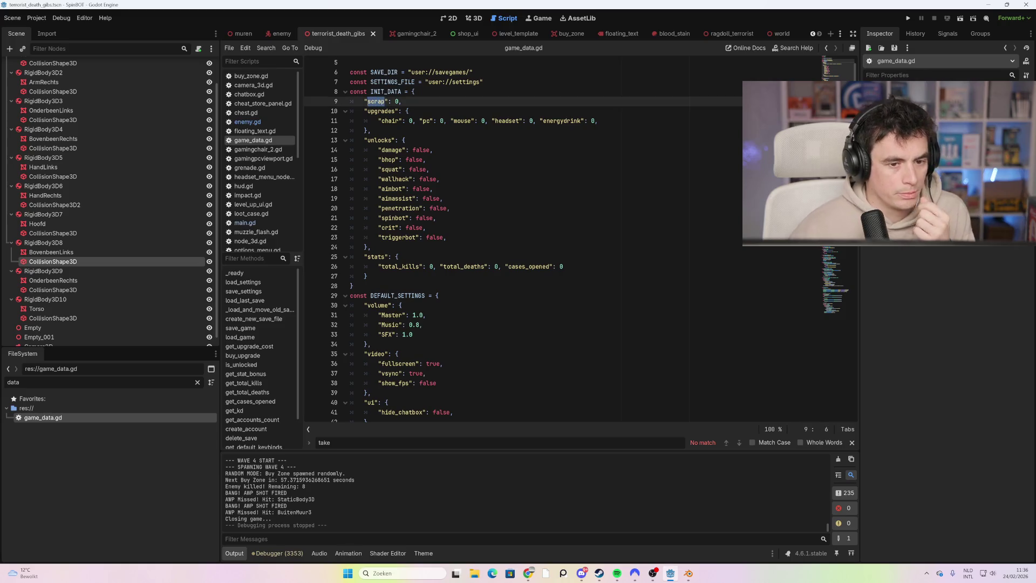
pyautogui.write('bitcoin')
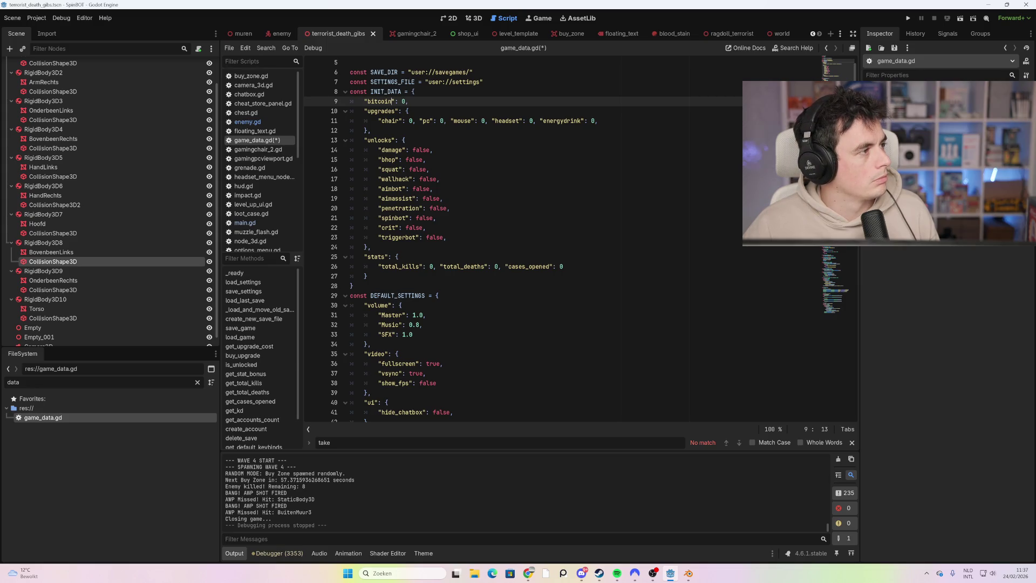
pyautogui.scroll(-17, 524, 237)
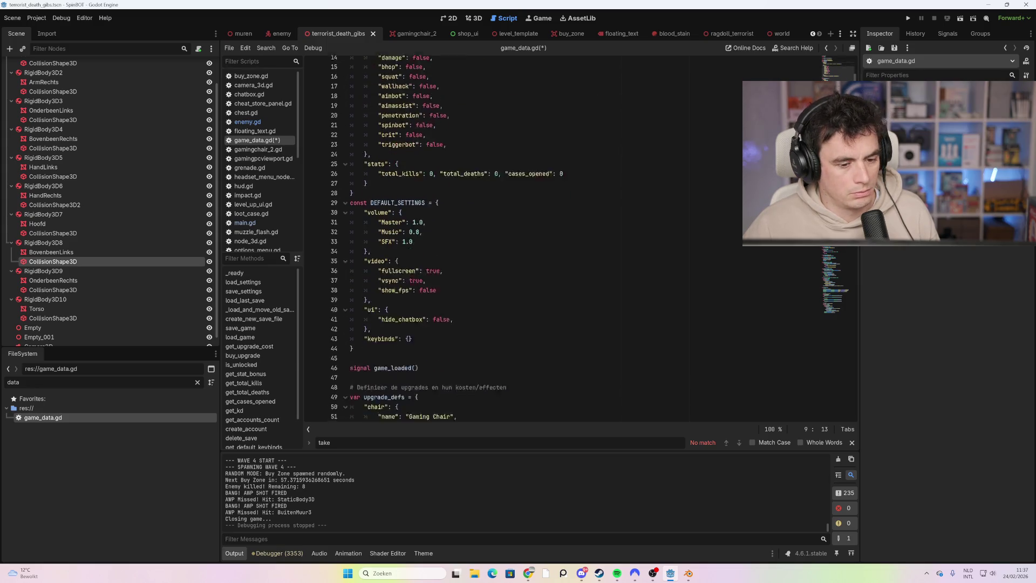
pyautogui.scroll(-8, 523, 238)
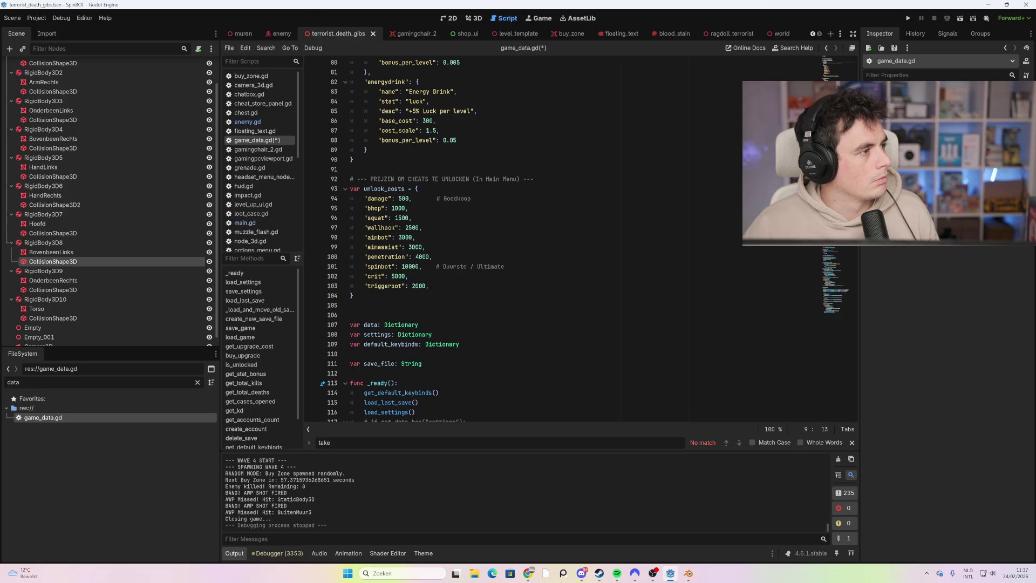
pyautogui.scroll(-5, 439, 238)
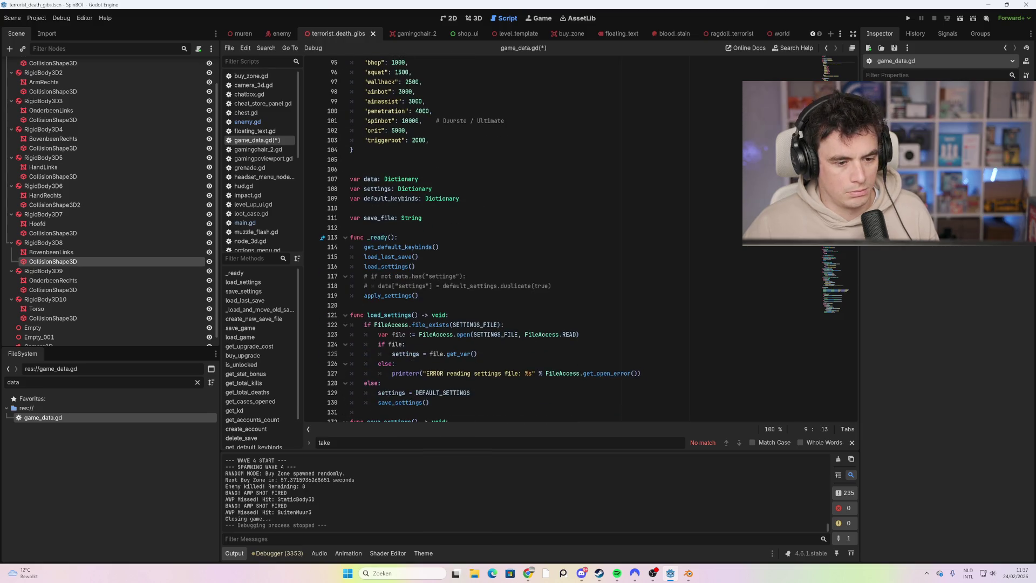
pyautogui.scroll(-17, 484, 239)
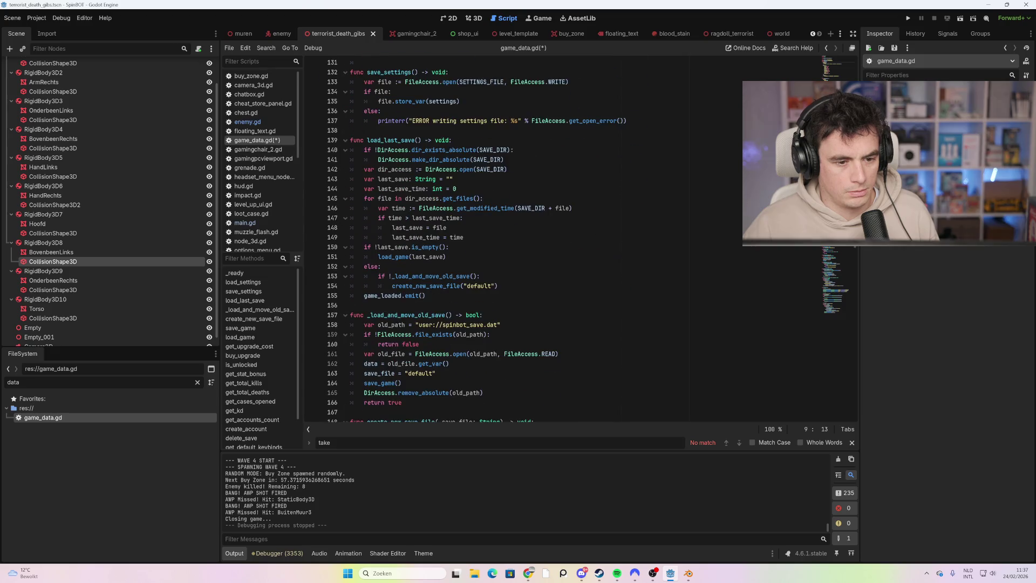
pyautogui.scroll(-12, 484, 240)
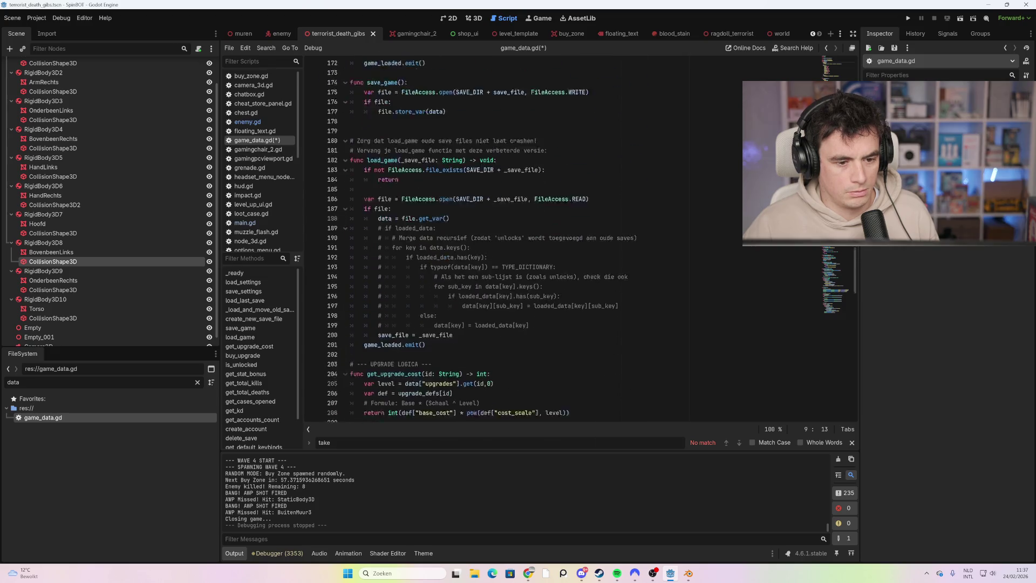
pyautogui.scroll(-8, 484, 239)
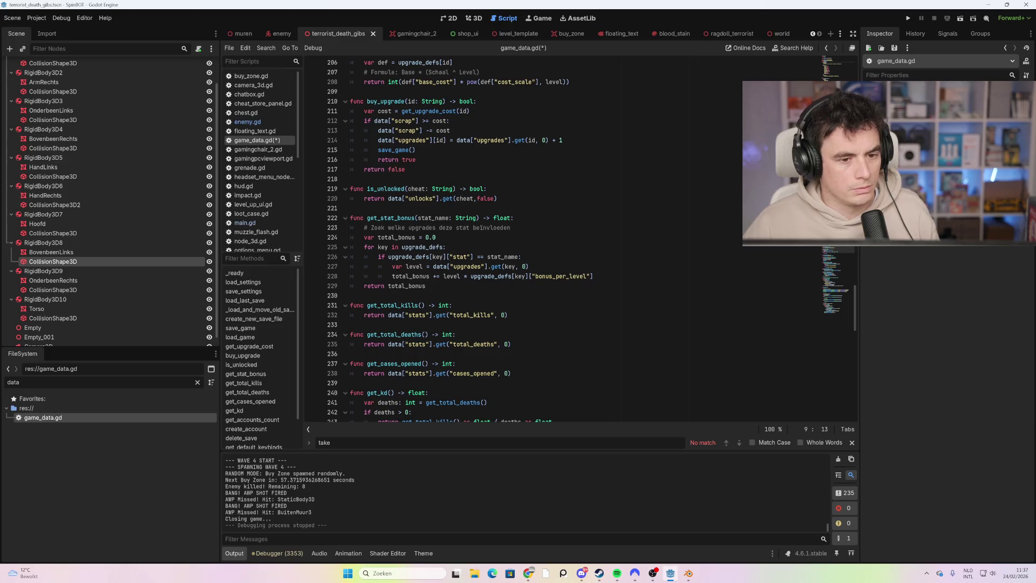
pyautogui.moveTo(398, 131); pyautogui.dragTo(416, 130)
# - Change buy_upgrade's scrap references on lines 212 and 213 to bitcoin
pyautogui.write('bitcoin')
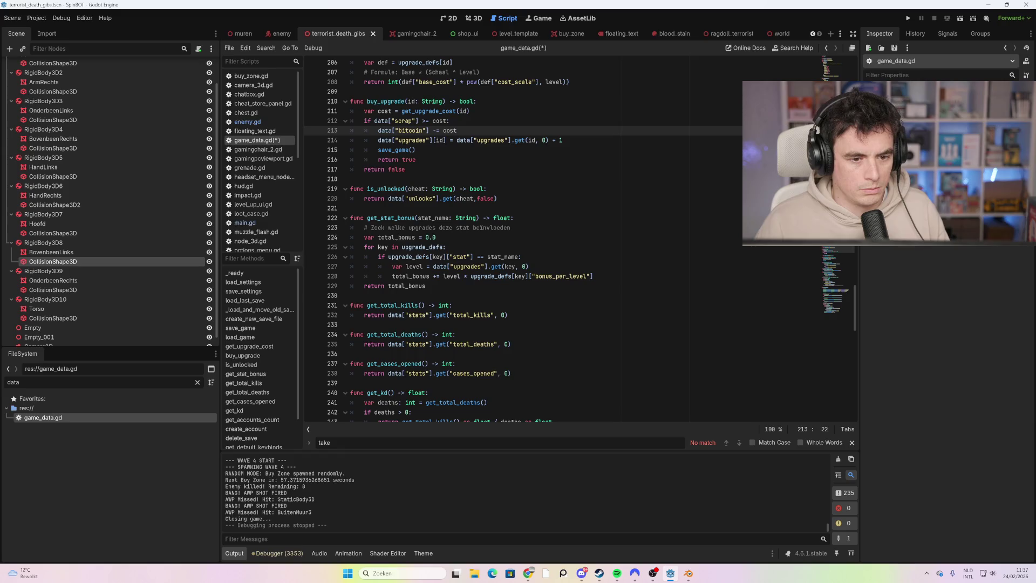
pyautogui.doubleClick(402, 121)
pyautogui.write('bitco')
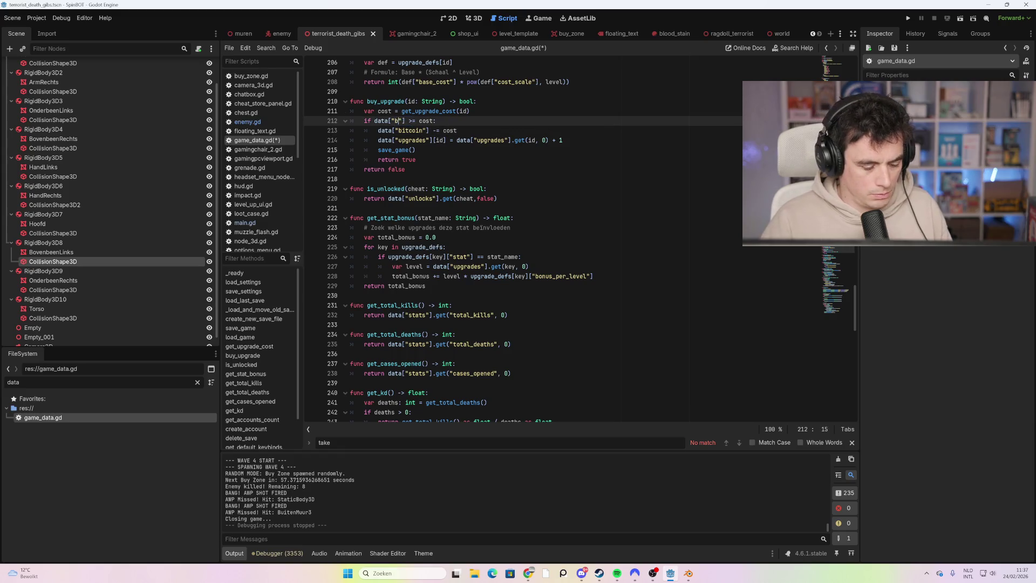
pyautogui.write('in')
pyautogui.click(377, 178)
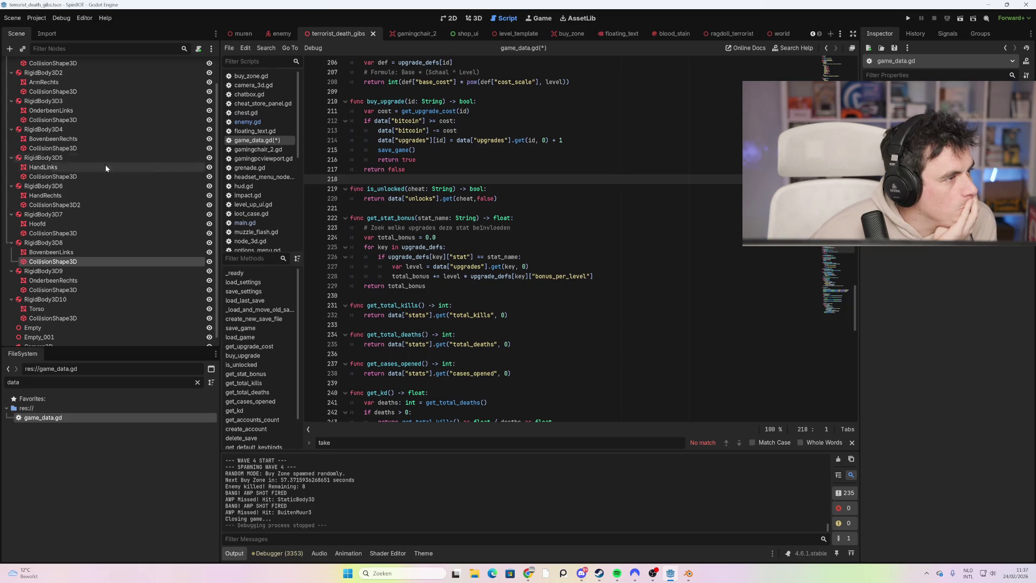
# - Save game_data.gd and filter the FileSystem for 'main'
pyautogui.click(443, 247)
pyautogui.hotkey('ctrl', 's')
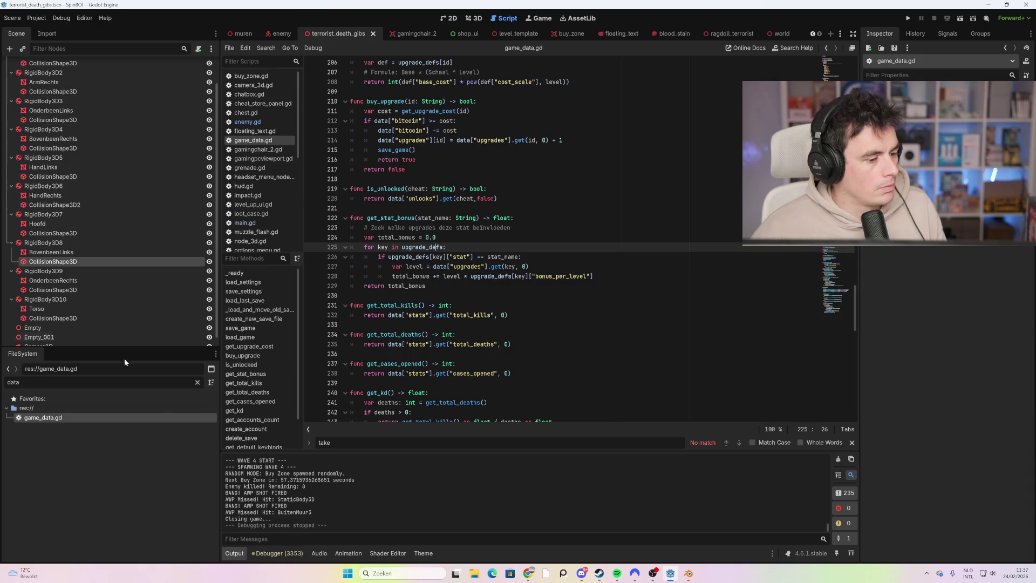
pyautogui.doubleClick(13, 382)
pyautogui.write('main')
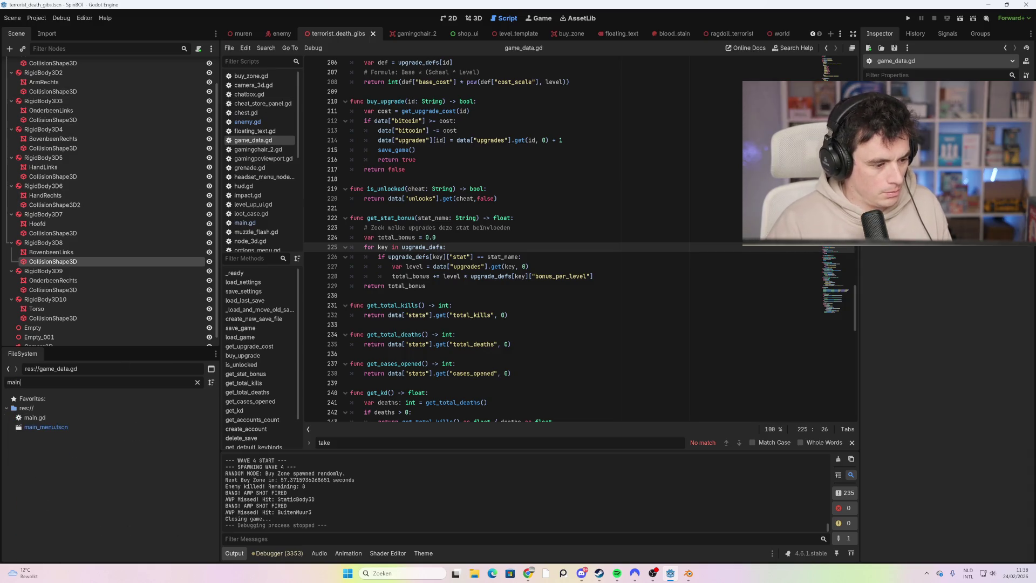
# - Open the main_menu.tscn scene and its main.gd script
pyautogui.doubleClick(89, 426)
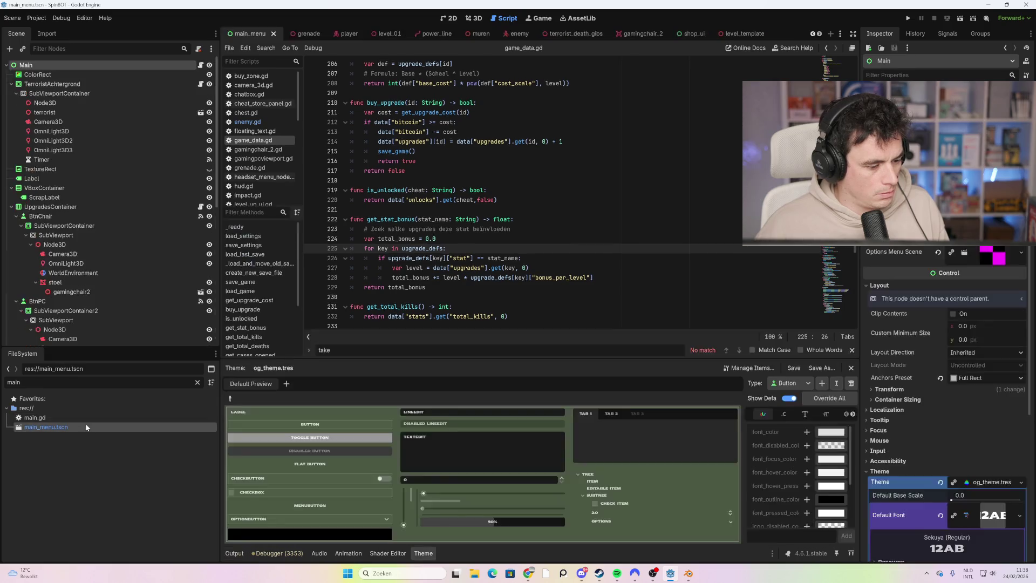
pyautogui.doubleClick(74, 418)
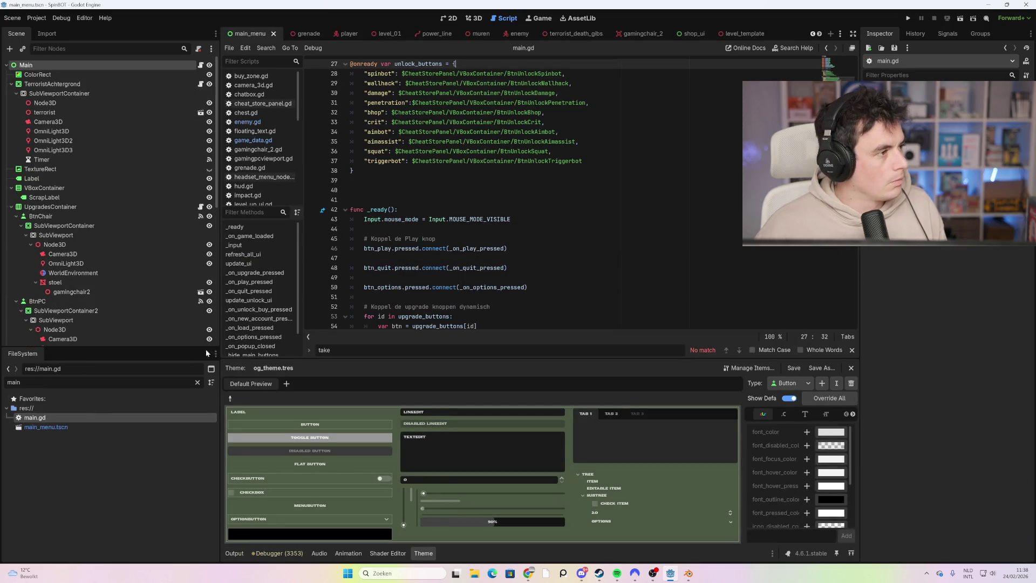
pyautogui.click(468, 161)
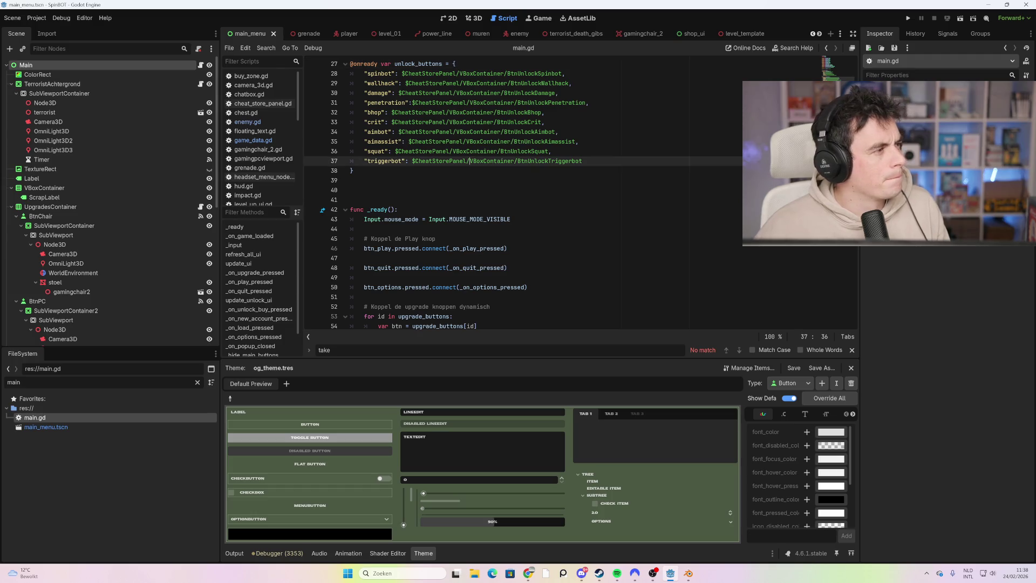
pyautogui.scroll(-5, 524, 193)
pyautogui.scroll(-4, 523, 193)
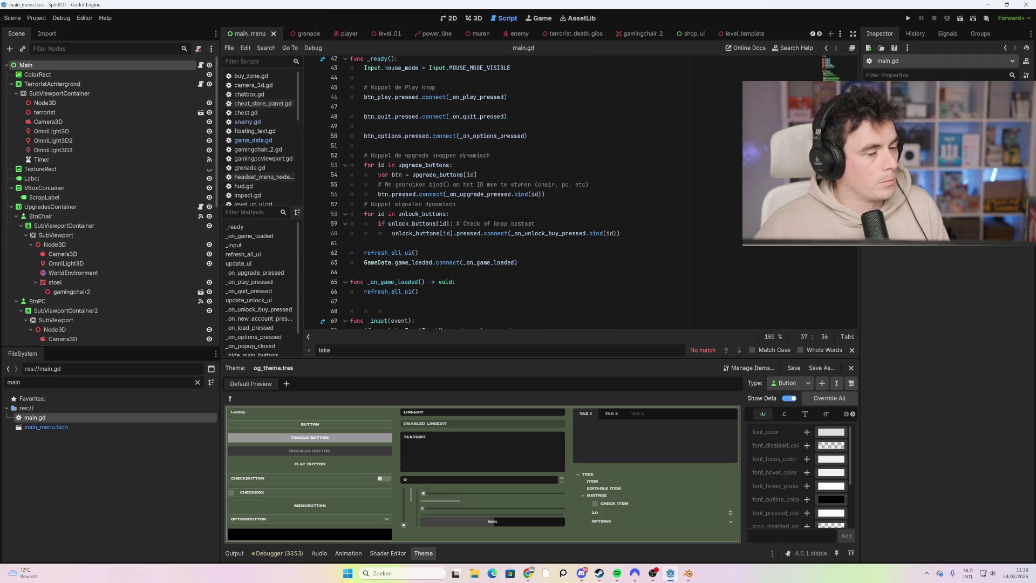
# - Search main.gd for 'update' to locate the update_ui function
pyautogui.hotkey('ctrl', 'f')
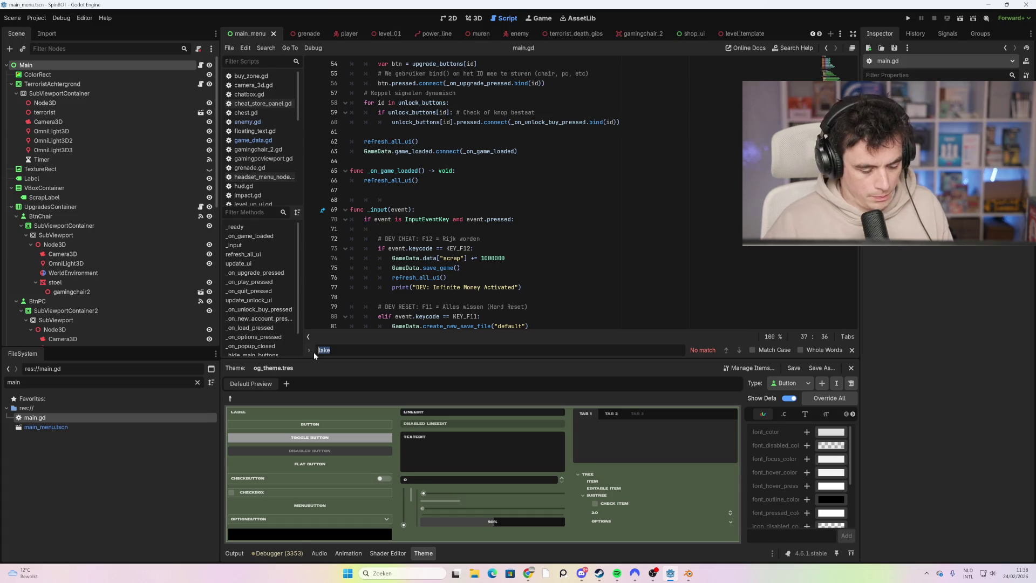
pyautogui.write('update')
pyautogui.click(464, 258)
pyautogui.scroll(-1, 524, 194)
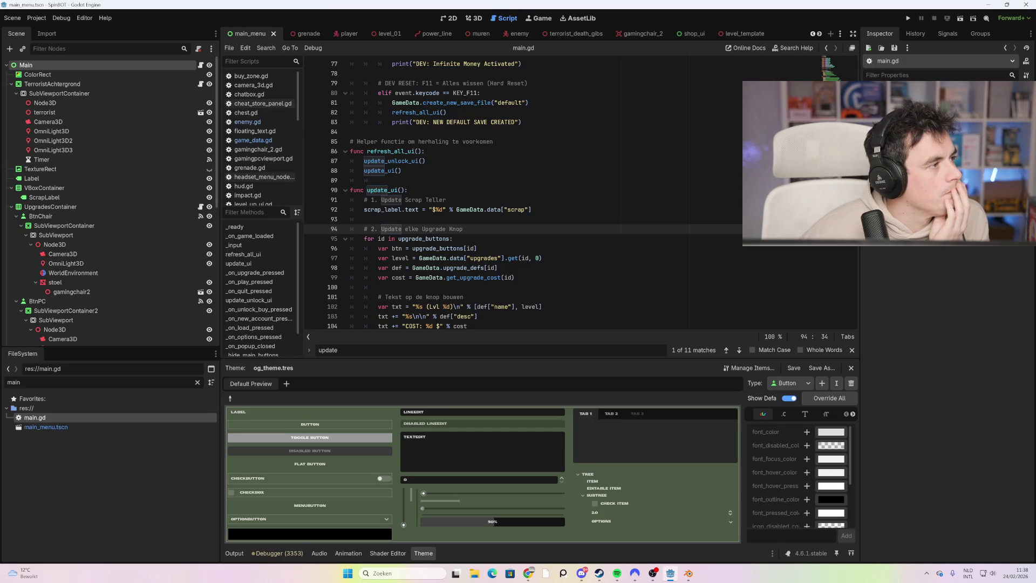
pyautogui.scroll(-1, 523, 194)
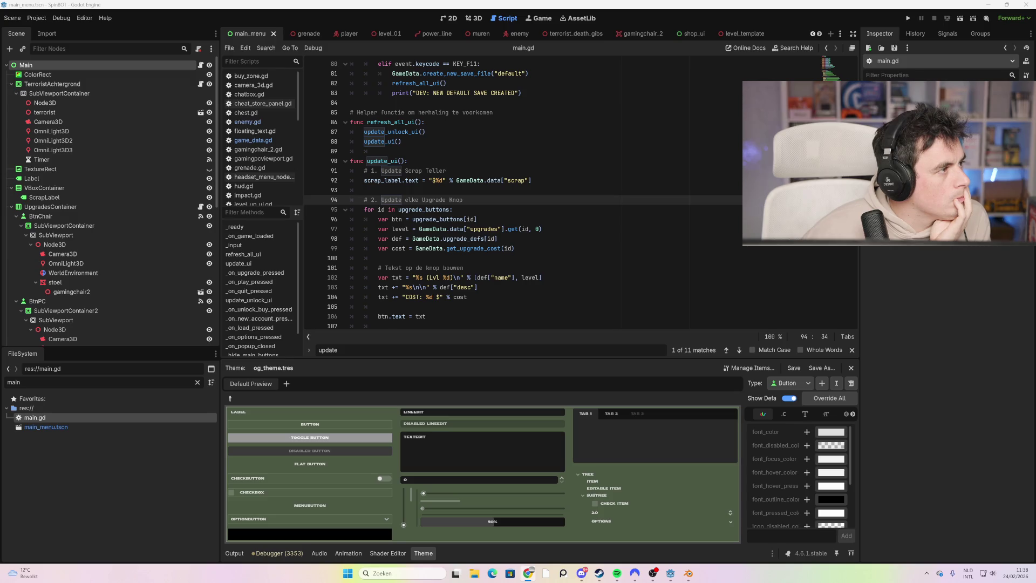
# - Replace line 92's scrap_label text with the '%.4f BTC' bitcoin format and rename the comment 'Update Bitcoin Teller'
pyautogui.moveTo(530, 180)
pyautogui.mouseDown()
pyautogui.moveTo(364, 180)
pyautogui.moveTo(405, 171)
pyautogui.mouseUp()
pyautogui.write('scrap_label.text = "₿ %.4f BTC" % (GameData.data["bitcoin"] / 1000.0) # We tonen het als fractie voor de \'vibe\'')
pyautogui.write('Bitcoin')
pyautogui.click(364, 190)
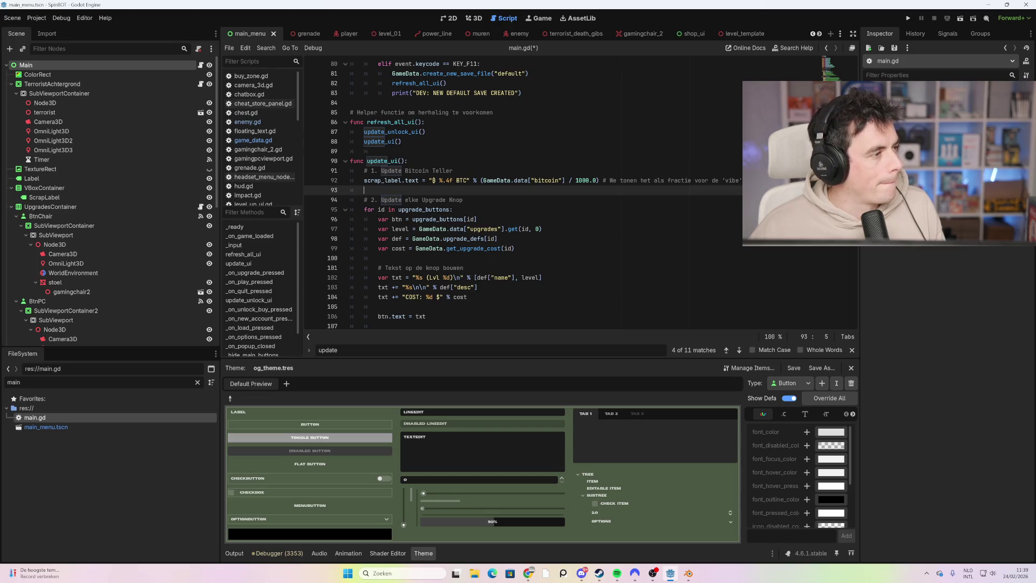
pyautogui.click(454, 210)
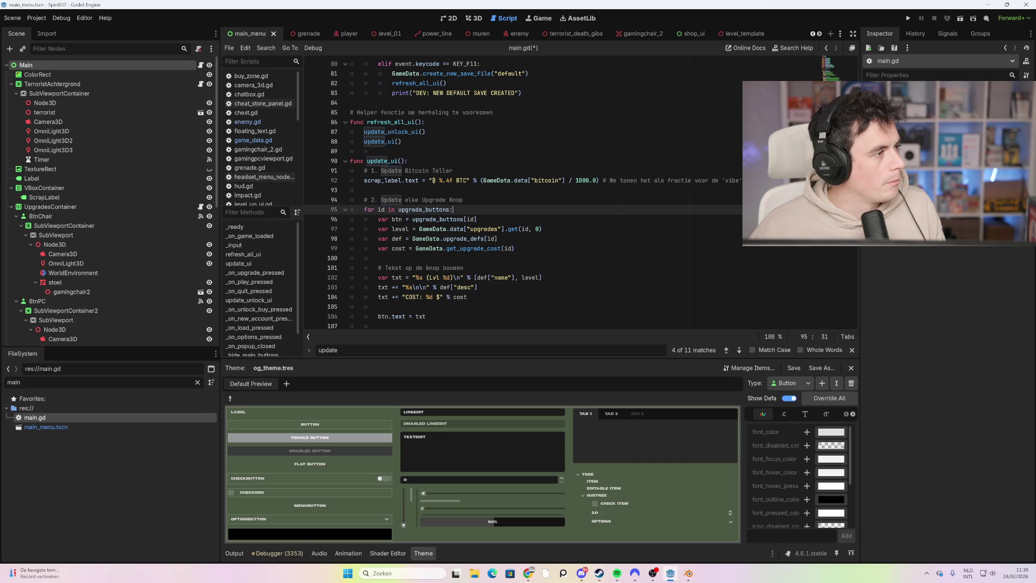
pyautogui.moveTo(461, 219)
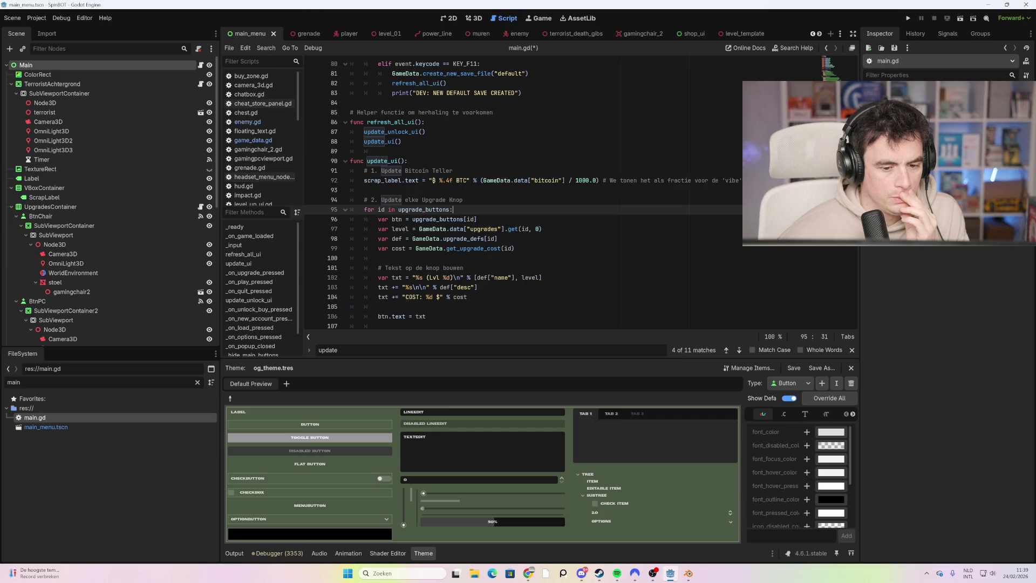
pyautogui.scroll(-3, 523, 194)
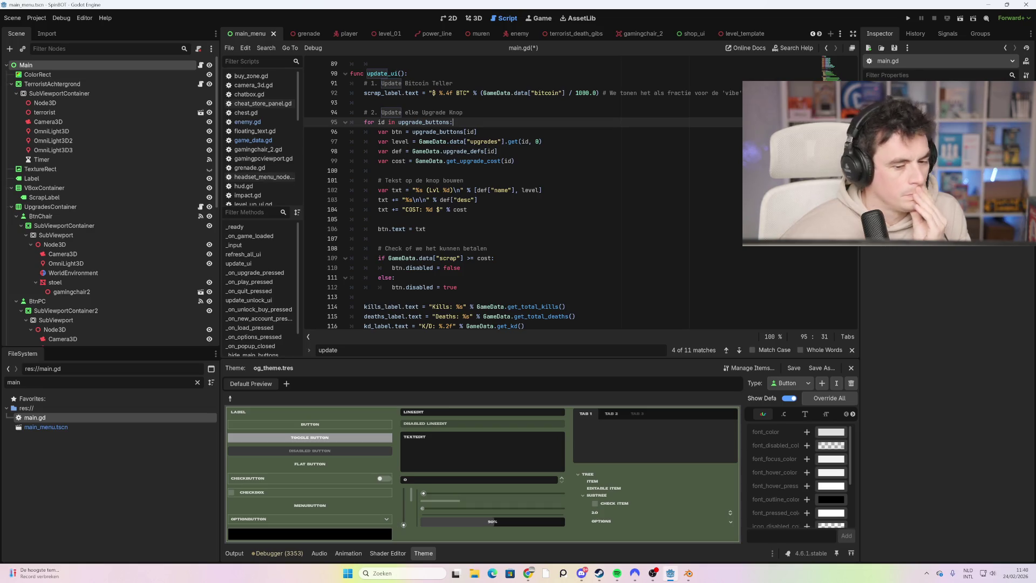
# - Change the line 109 upgrade cost check from scrap to bitcoin
pyautogui.doubleClick(447, 258)
pyautogui.write('bitcoin')
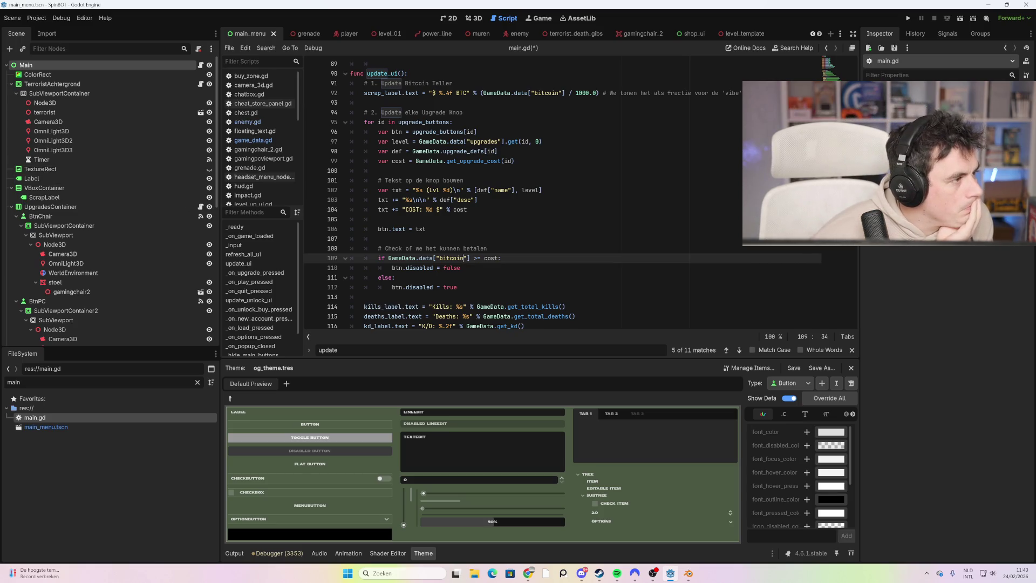
pyautogui.press('Down')
pyautogui.press('Down')
pyautogui.scroll(-9, 524, 194)
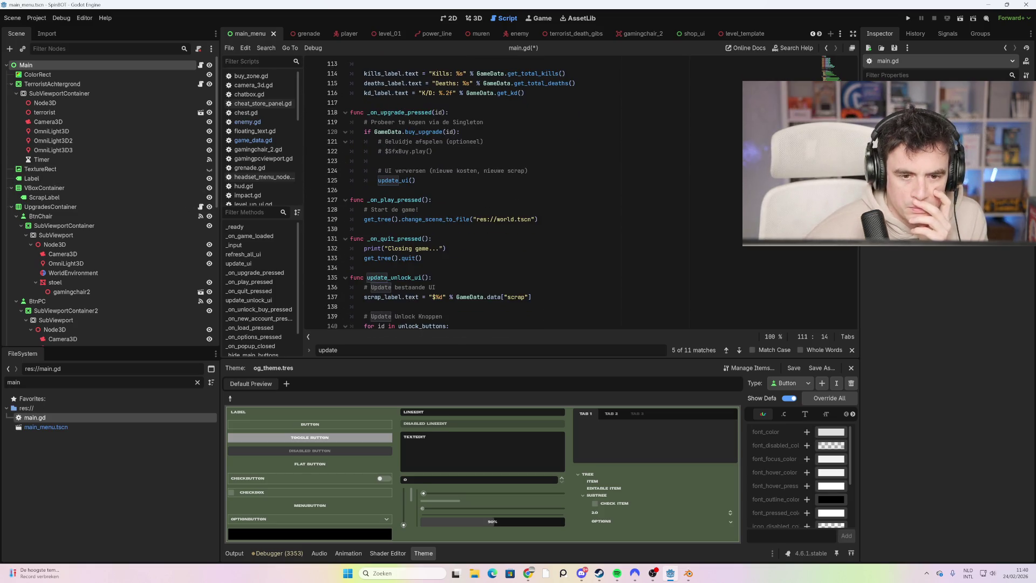
pyautogui.scroll(-5, 523, 194)
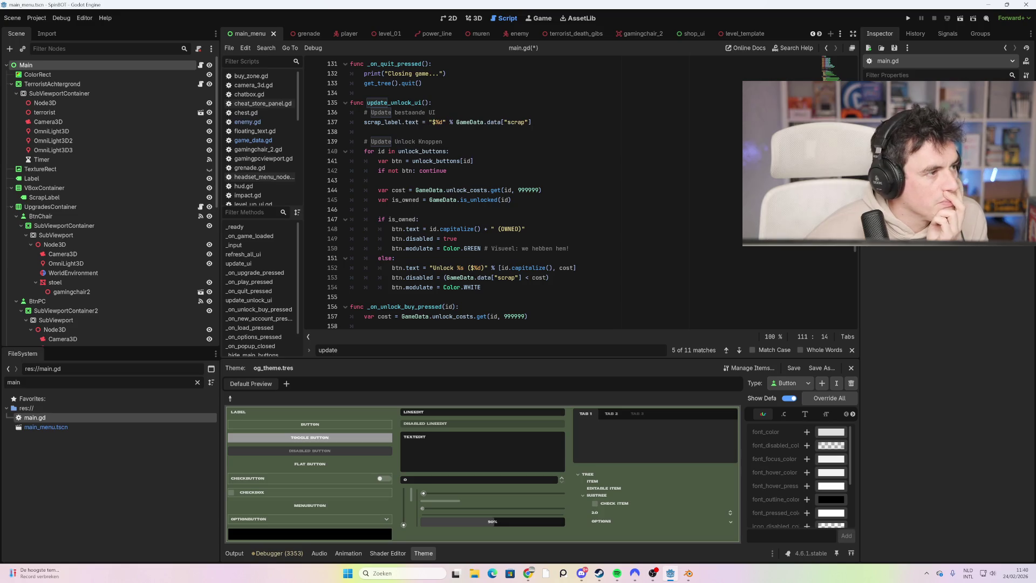
# - Select scrap in update_unlock_ui's line 137 label assignment
pyautogui.doubleClick(515, 122)
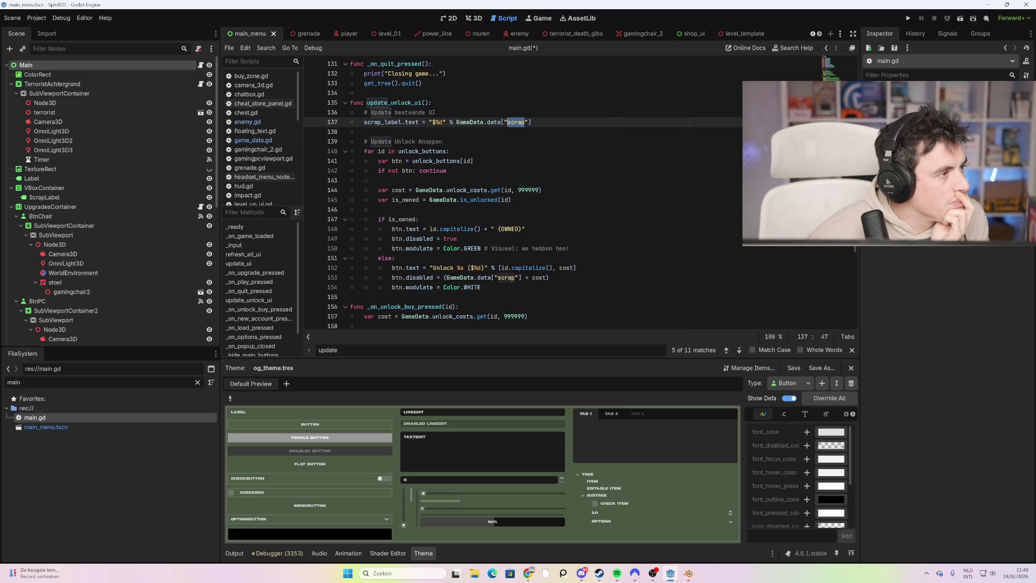
pyautogui.hotkey('alt', 'Tab')
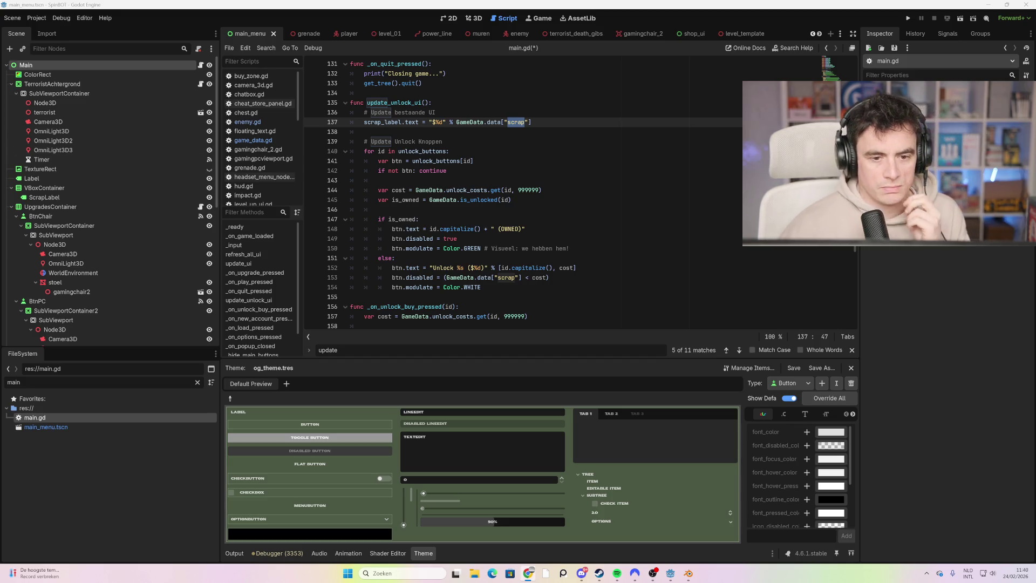
pyautogui.click(436, 112)
# - Replace line 137's scrap_label assignment with the pasted BTC balance line
pyautogui.press('Down')
pyautogui.press('End')
pyautogui.hotkey('shift', 'Home')
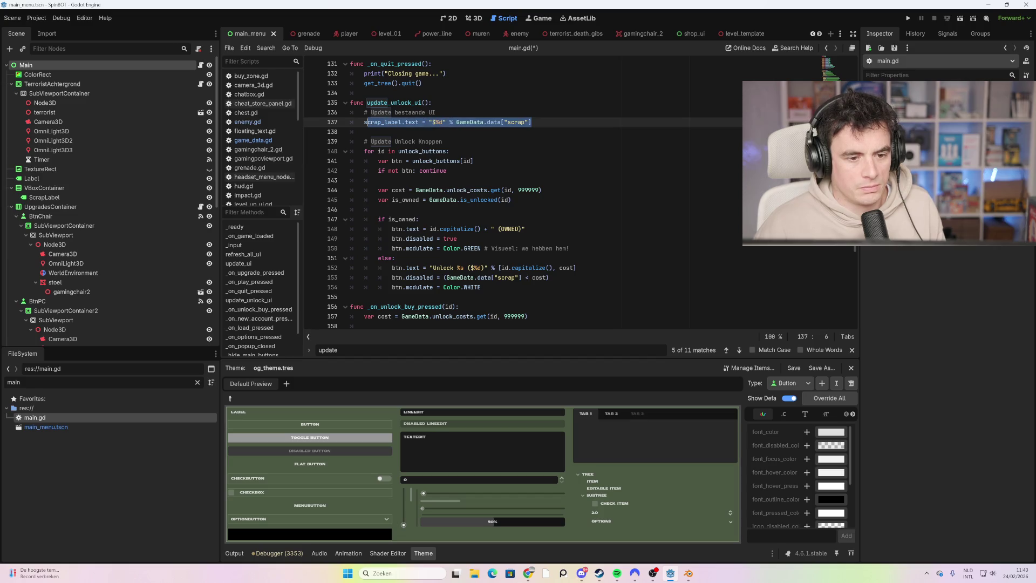
pyautogui.write('scrap_label.text = "₿ %.4f BTC" % (GameData.data["bitcoin"] / 1000.0)')
pyautogui.click(443, 141)
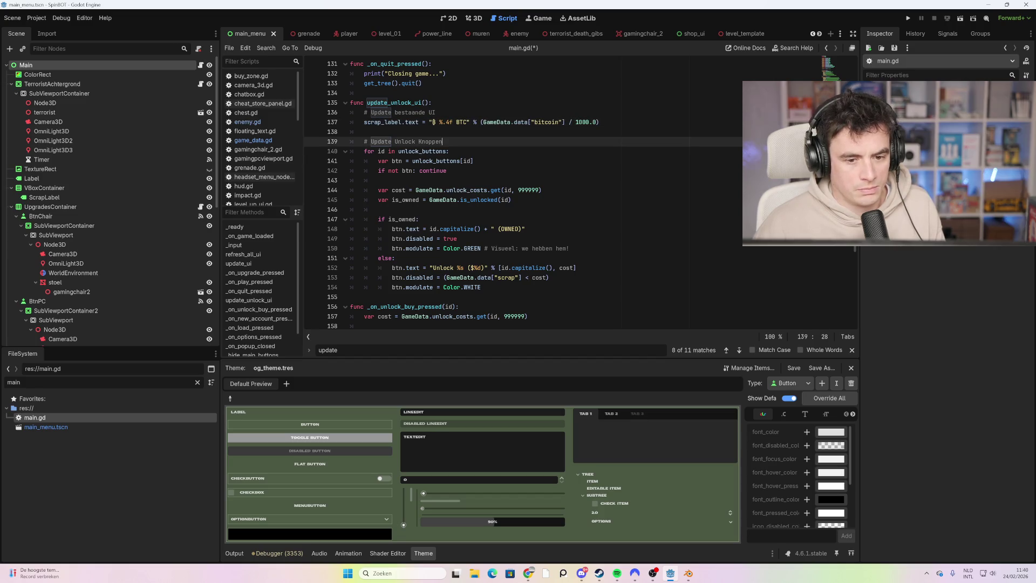
# - Save main.gd and run the project with F5
pyautogui.click(558, 248)
pyautogui.hotkey('ctrl', 's')
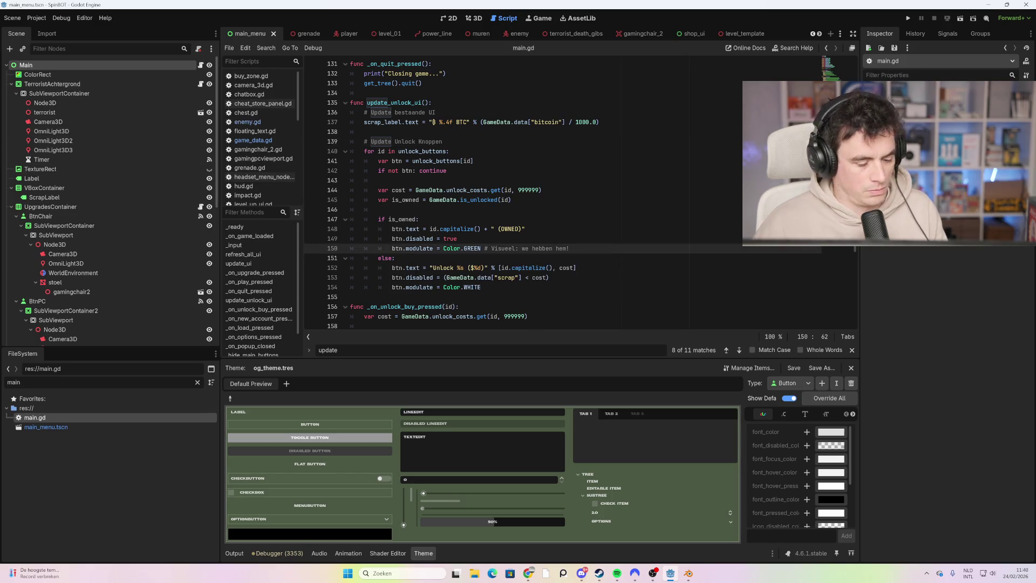
pyautogui.press('F5')
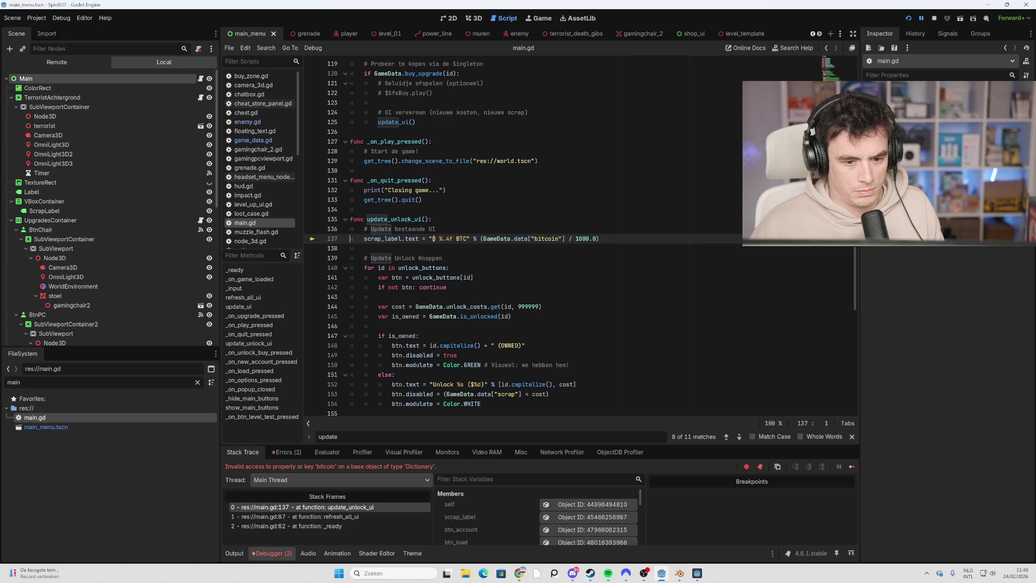
# - Filter FileSystem for 'game', open game_data.gd, and scroll up to INIT_DATA
pyautogui.click(20, 382)
pyautogui.press('BackSpace')
pyautogui.press('BackSpace')
pyautogui.press('BackSpace')
pyautogui.write('game')
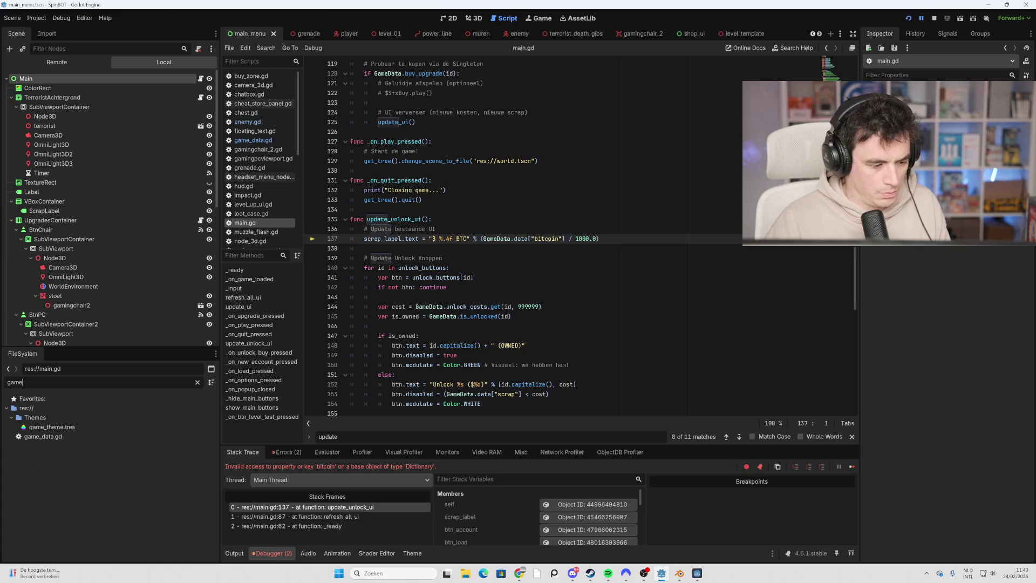
pyautogui.doubleClick(43, 435)
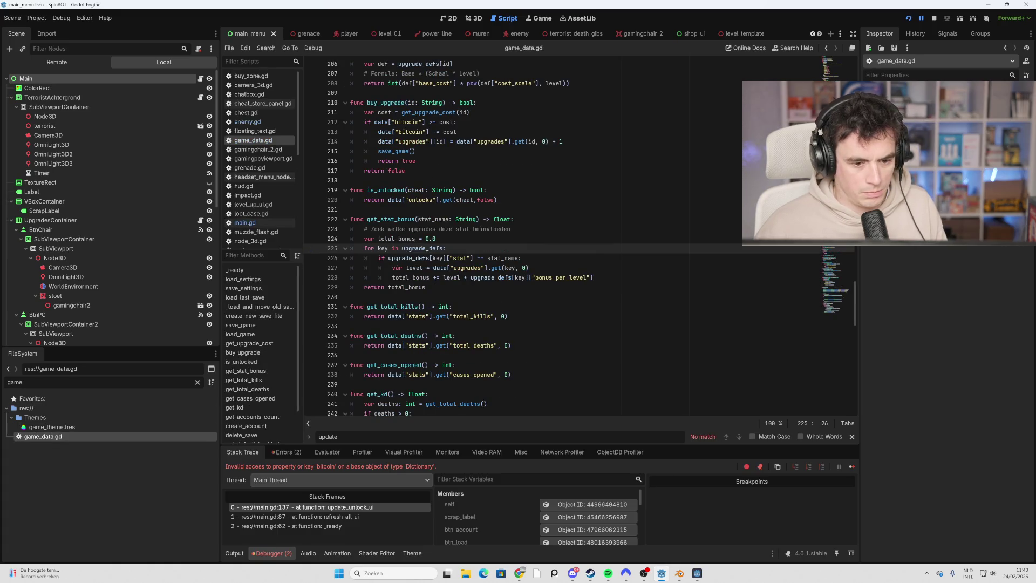
pyautogui.scroll(15, 540, 232)
pyautogui.scroll(20, 540, 232)
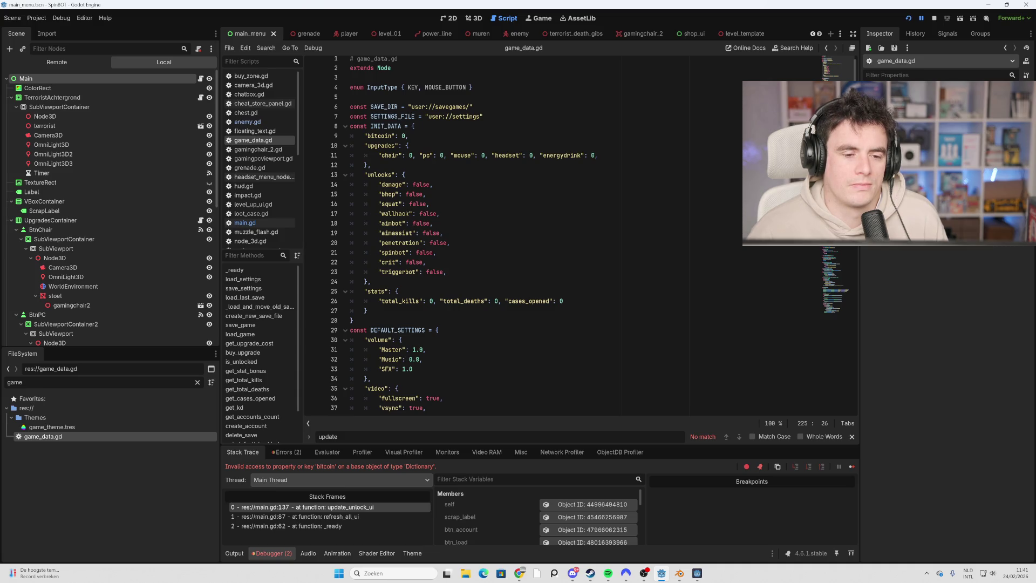
# - Change the INIT_DATA key on line 9 from bitcoin back to scrap
pyautogui.click(374, 135)
pyautogui.write('scrap')
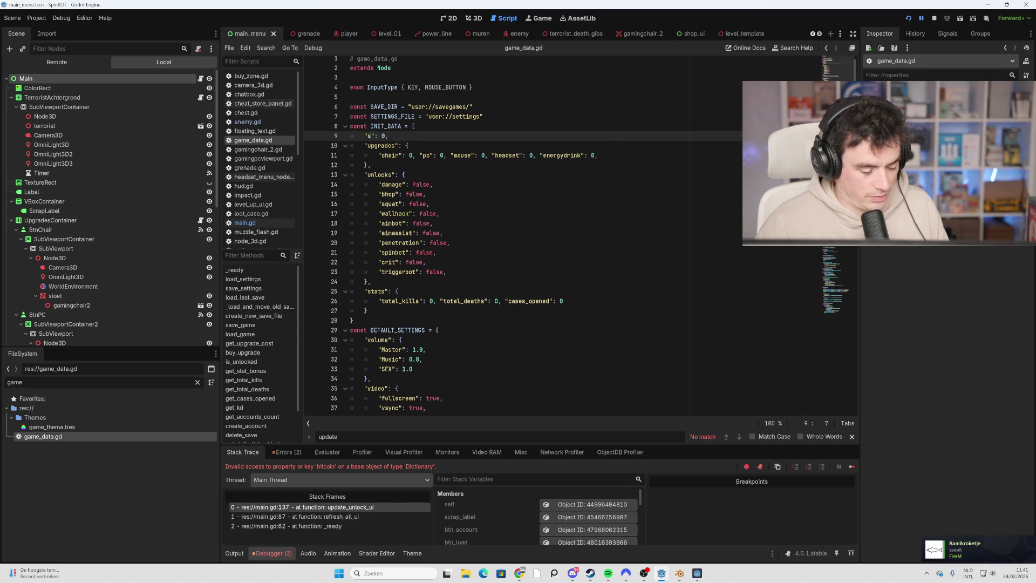
pyautogui.click(427, 203)
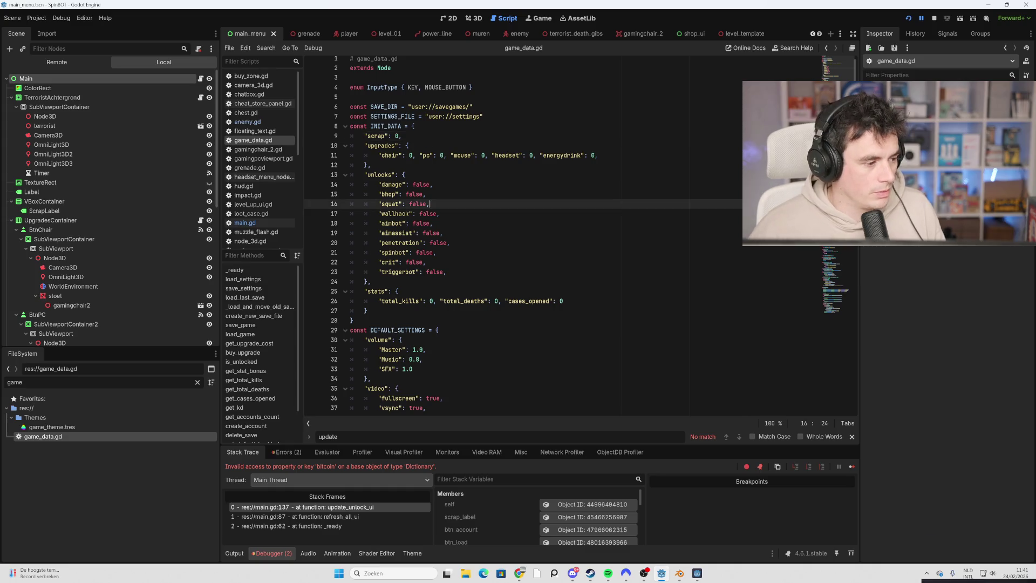
pyautogui.scroll(-7, 523, 234)
pyautogui.scroll(-20, 523, 235)
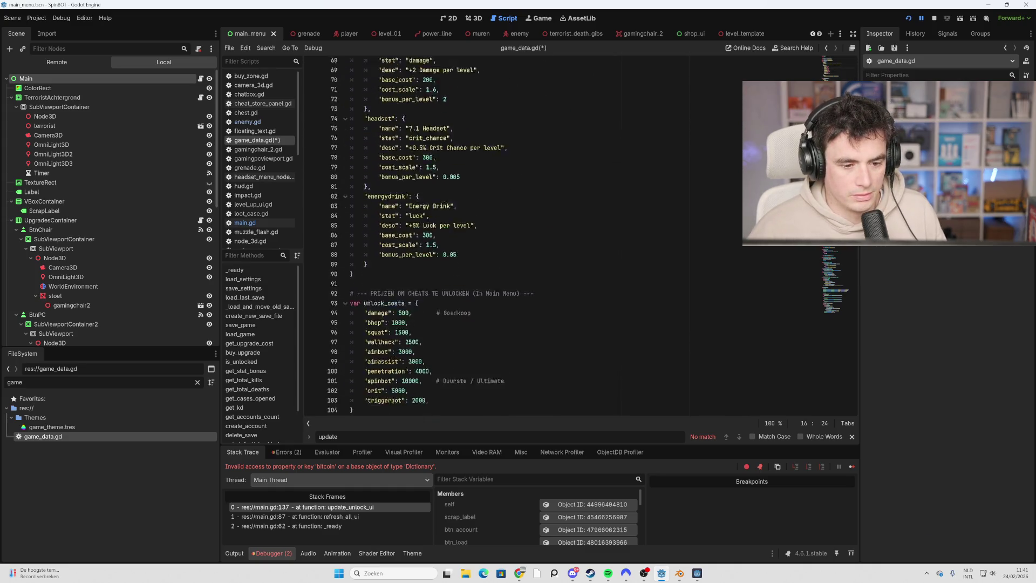
pyautogui.scroll(-20, 523, 234)
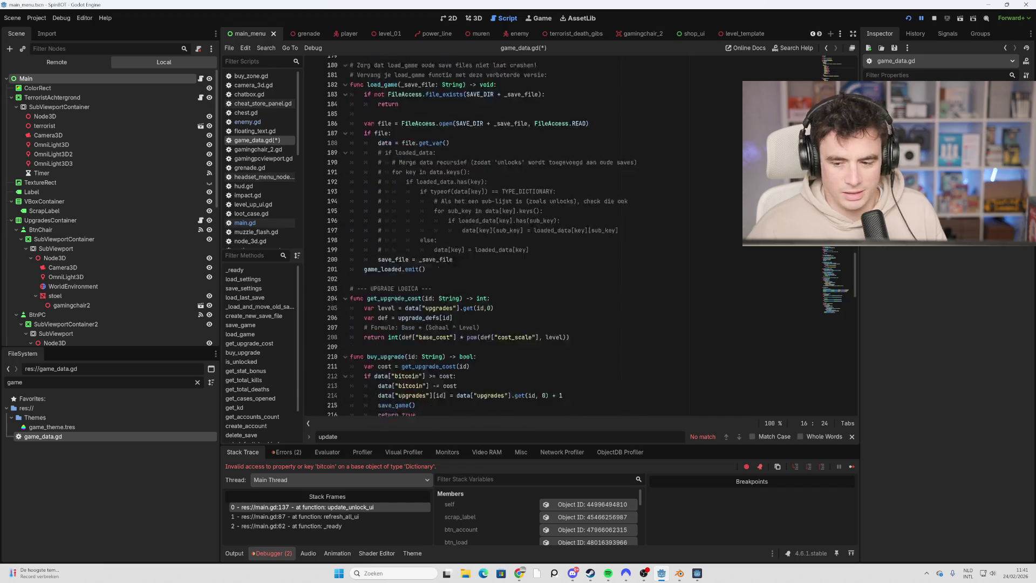
pyautogui.scroll(-8, 591, 235)
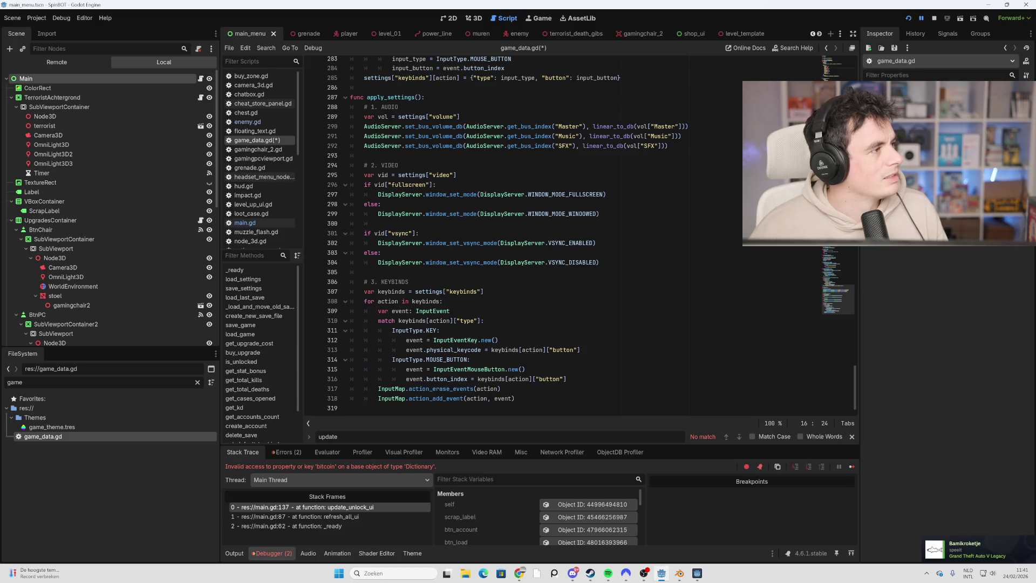
# - Scroll back up through game_data.gd to the INIT_DATA unlock entries
pyautogui.click(410, 166)
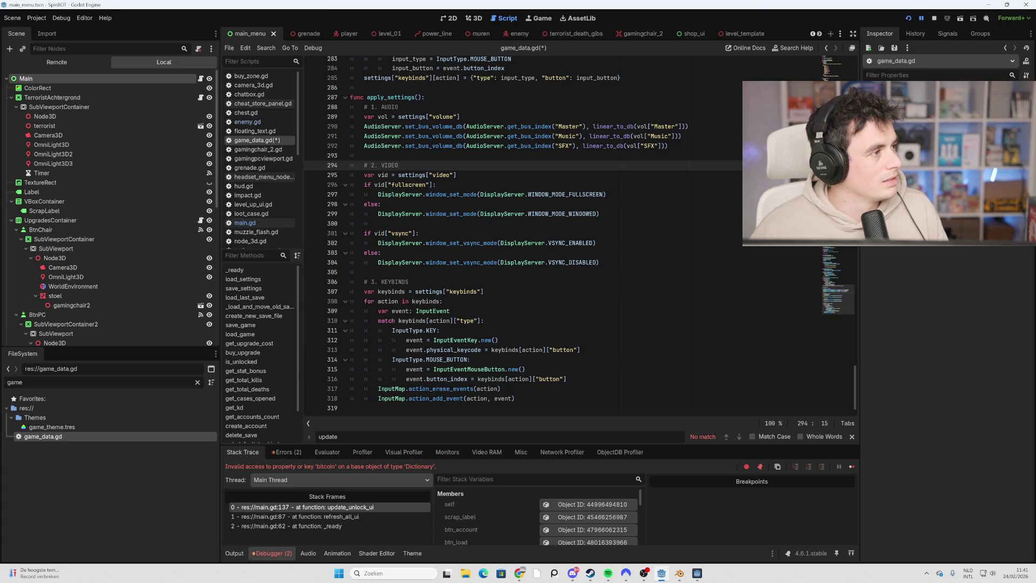
pyautogui.scroll(7, 539, 232)
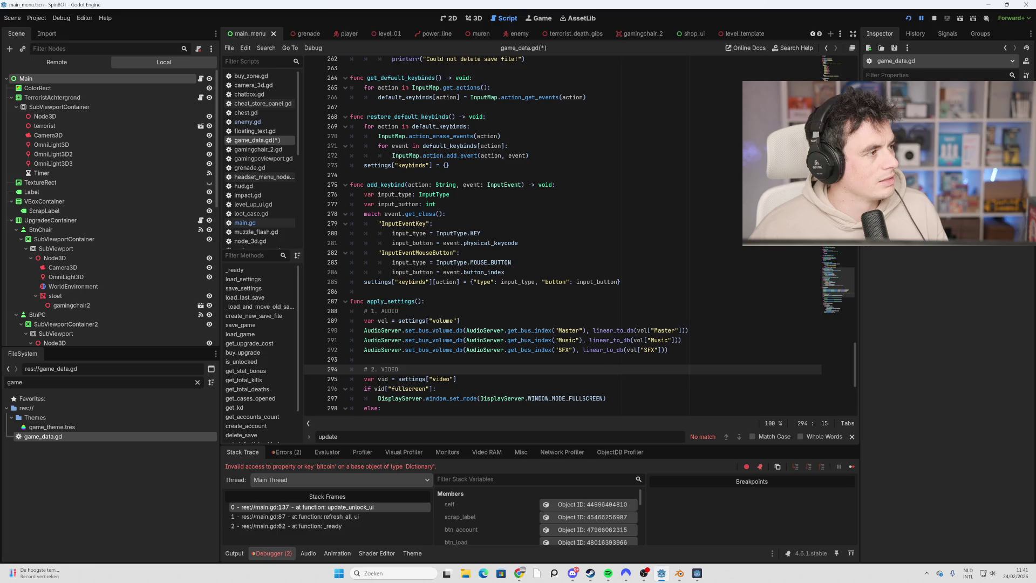
pyautogui.scroll(20, 561, 235)
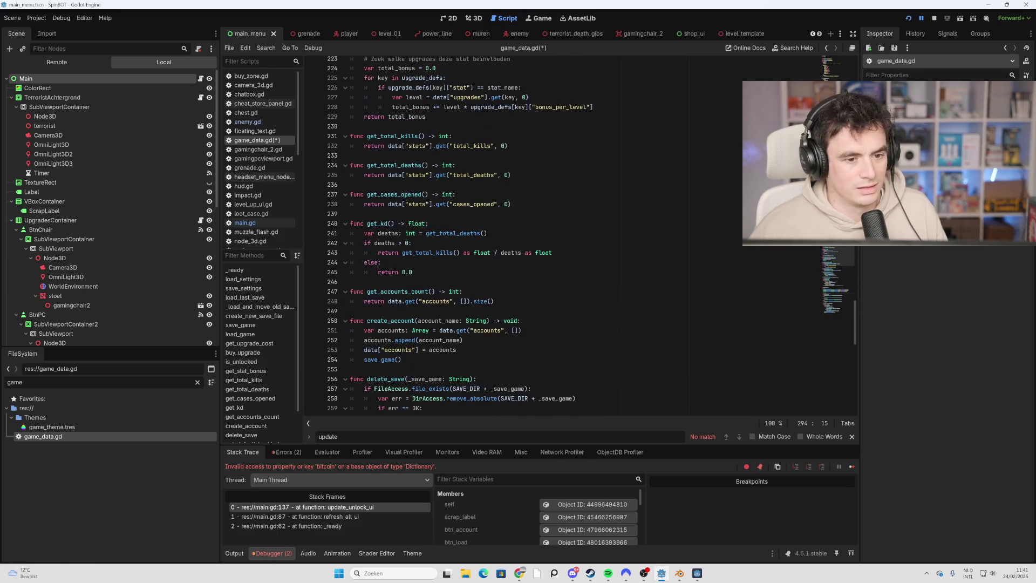
pyautogui.scroll(20, 539, 237)
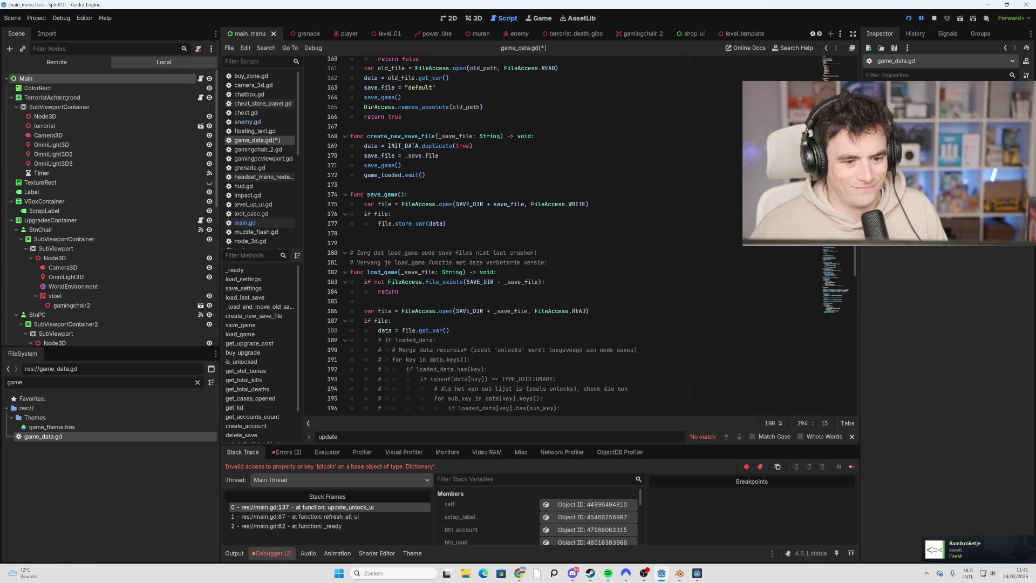
pyautogui.scroll(16, 484, 235)
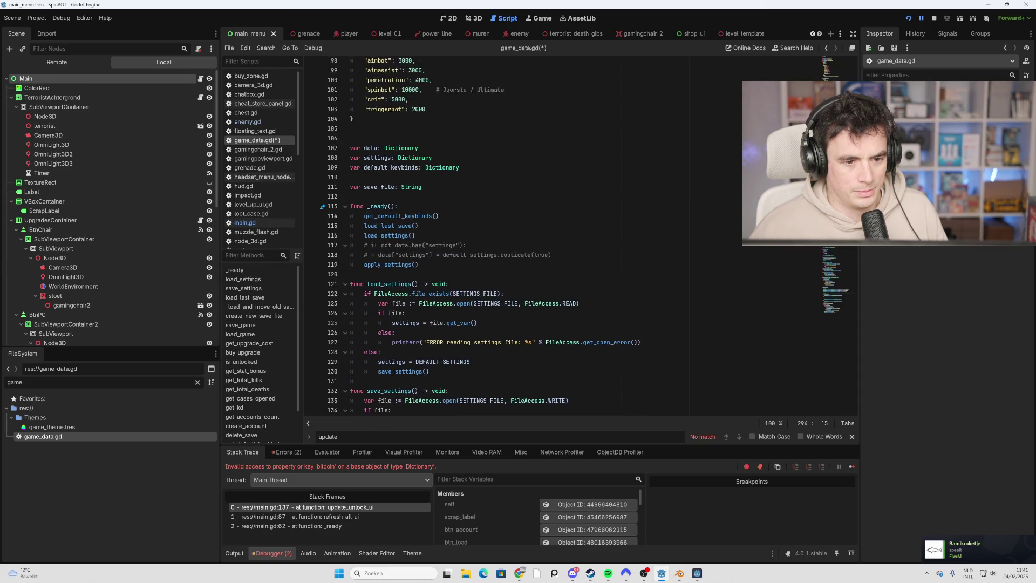
pyautogui.scroll(16, 431, 235)
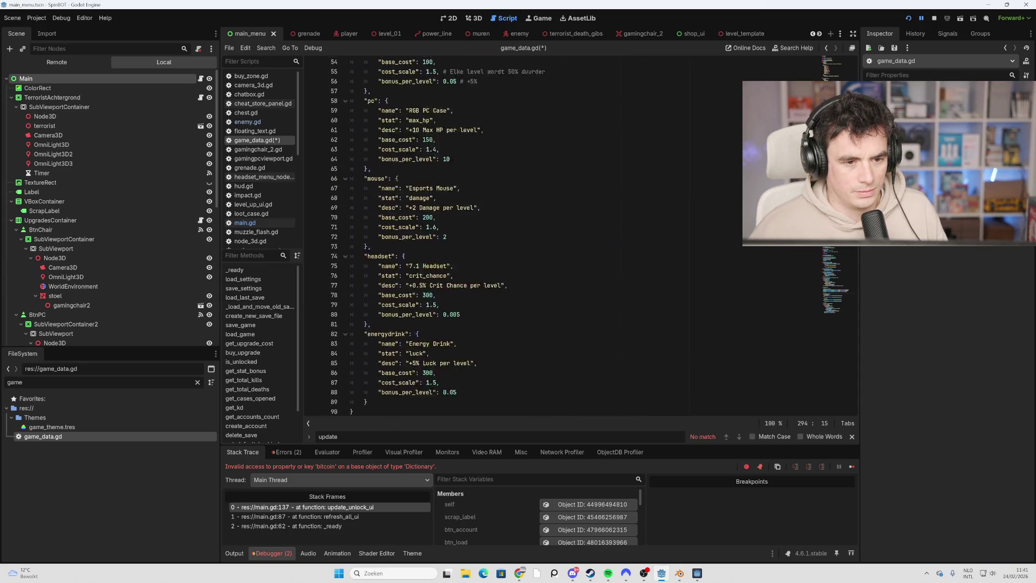
pyautogui.scroll(8, 431, 235)
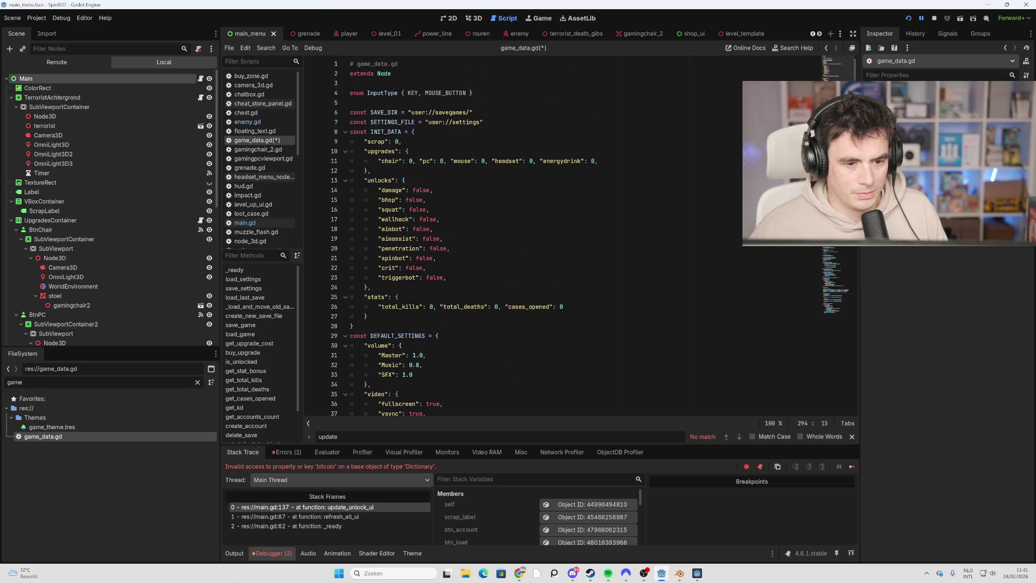
# - Save game_data.gd and run the game to test the renamed key
pyautogui.click(426, 199)
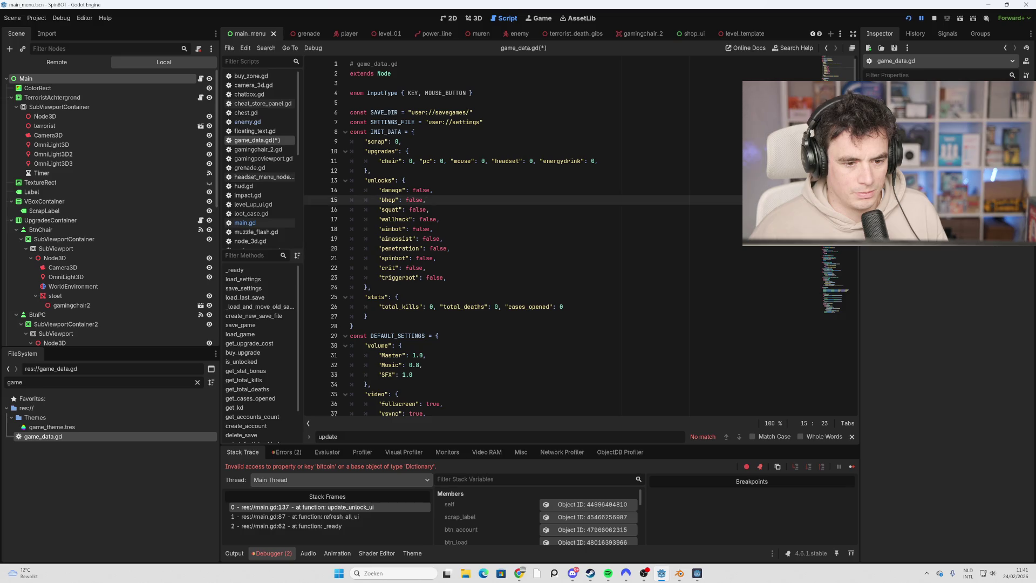
pyautogui.hotkey('ctrl', 's')
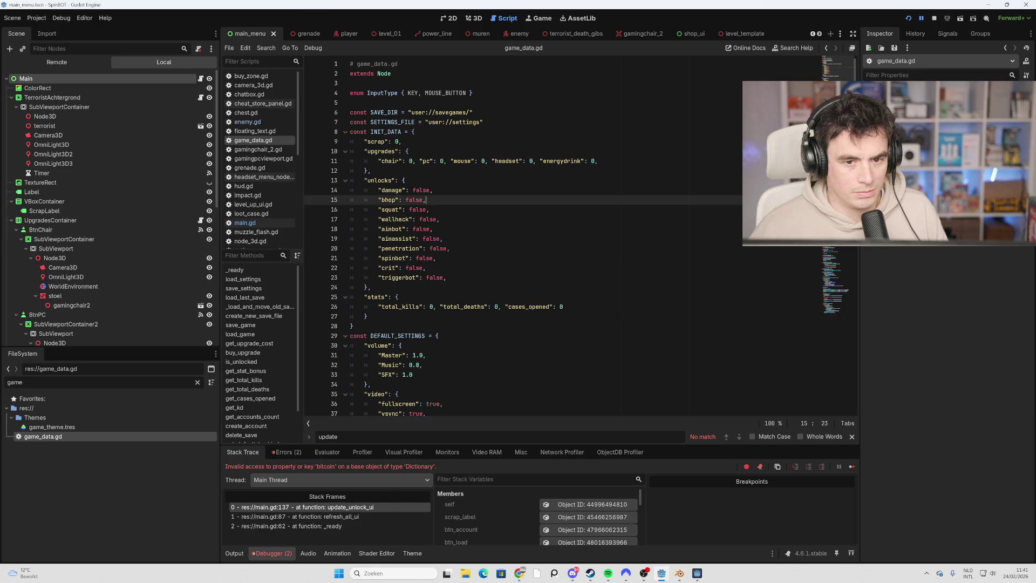
pyautogui.click(450, 248)
pyautogui.click(402, 141)
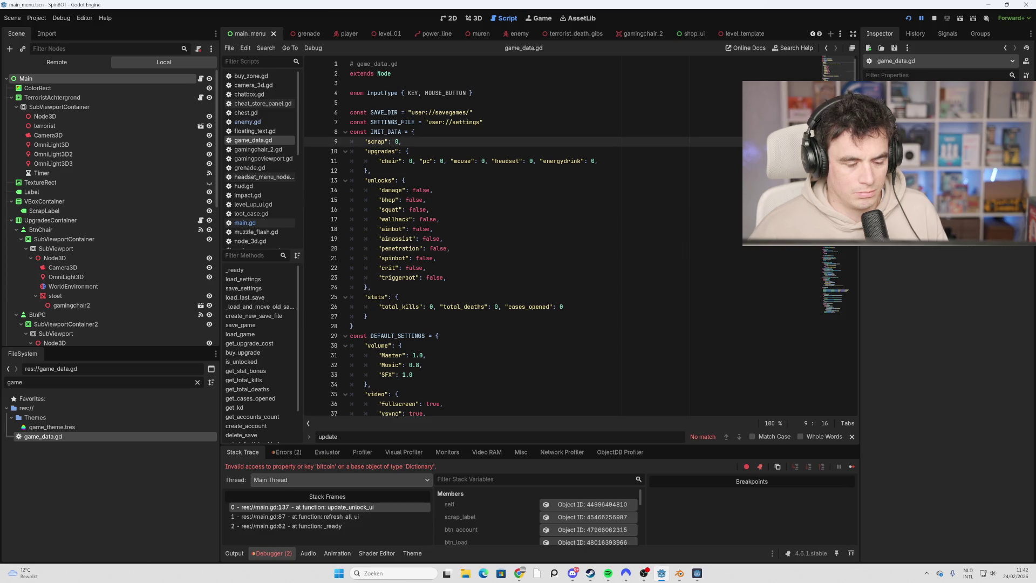
pyautogui.press('F5')
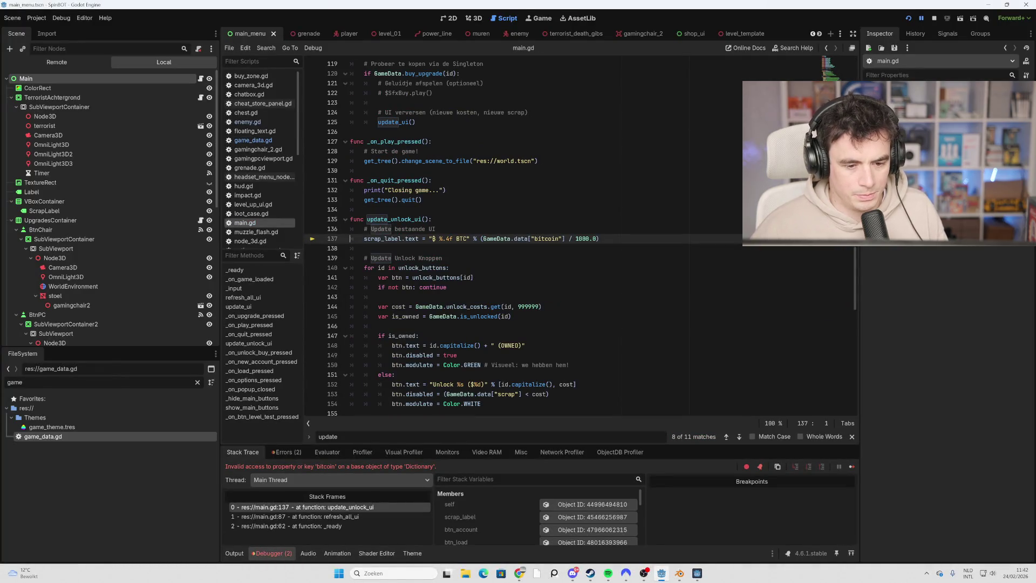
# - Change bitcoin to scrap on main.gd line 137 and relaunch the game
pyautogui.hotkey('shift', 'Left')
pyautogui.hotkey('shift', 'Left')
pyautogui.hotkey('shift', 'Left')
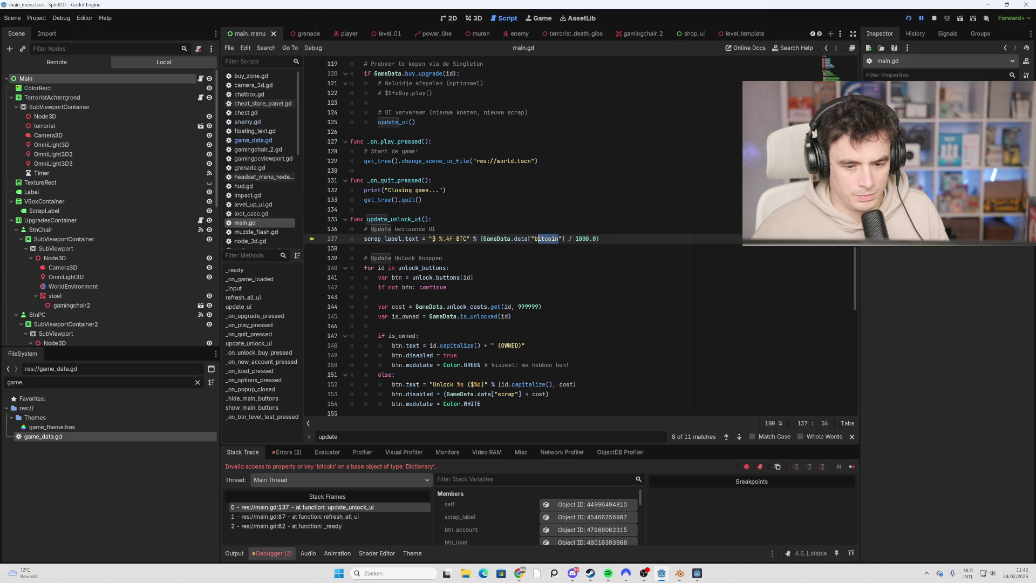
pyautogui.write('scrap')
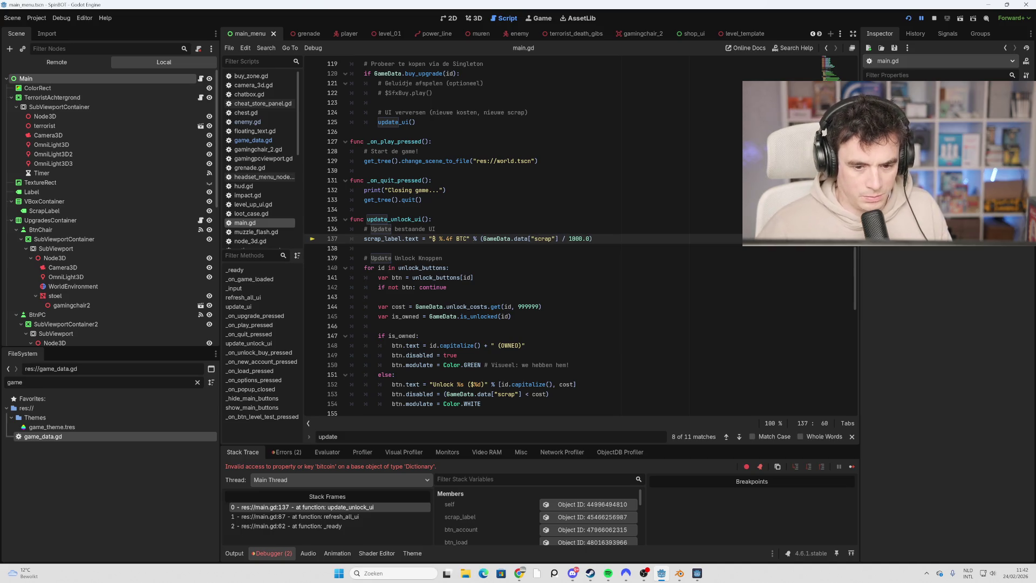
pyautogui.click(510, 317)
pyautogui.press('F5')
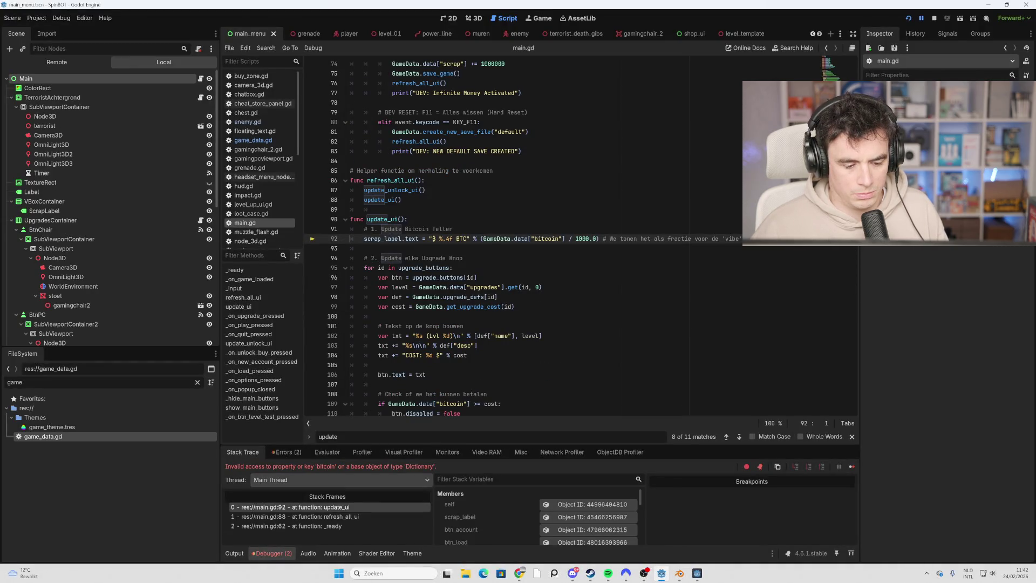
# - Change bitcoin to scrap on line 92 and relaunch to find the next error
pyautogui.moveTo(561, 238); pyautogui.dragTo(537, 239)
pyautogui.write('scrap')
pyautogui.click(463, 326)
pyautogui.press('F5')
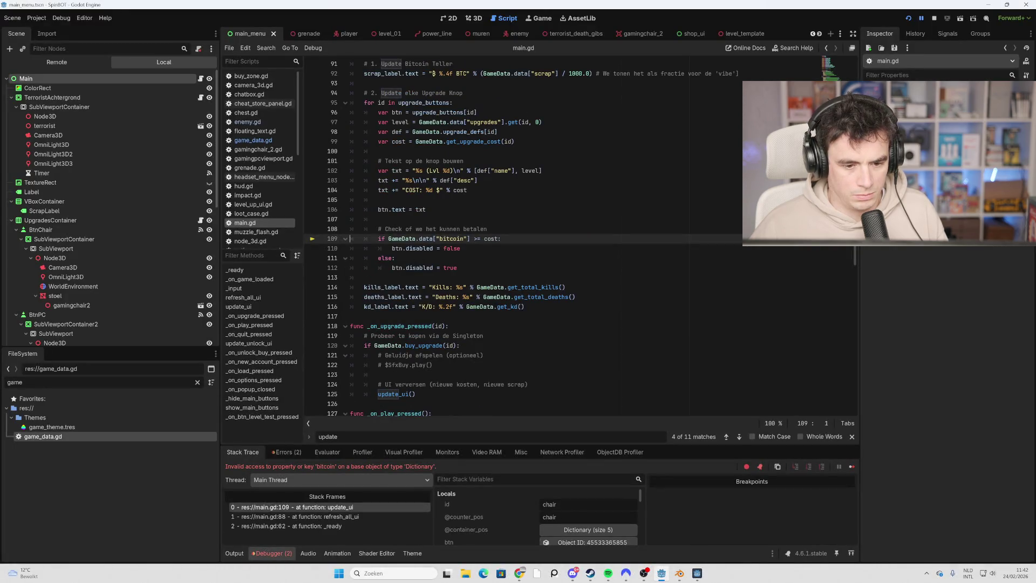
# - Change bitcoin to scrap on line 109, stop the debugger, and relaunch the game
pyautogui.doubleClick(459, 238)
pyautogui.write('scrapn')
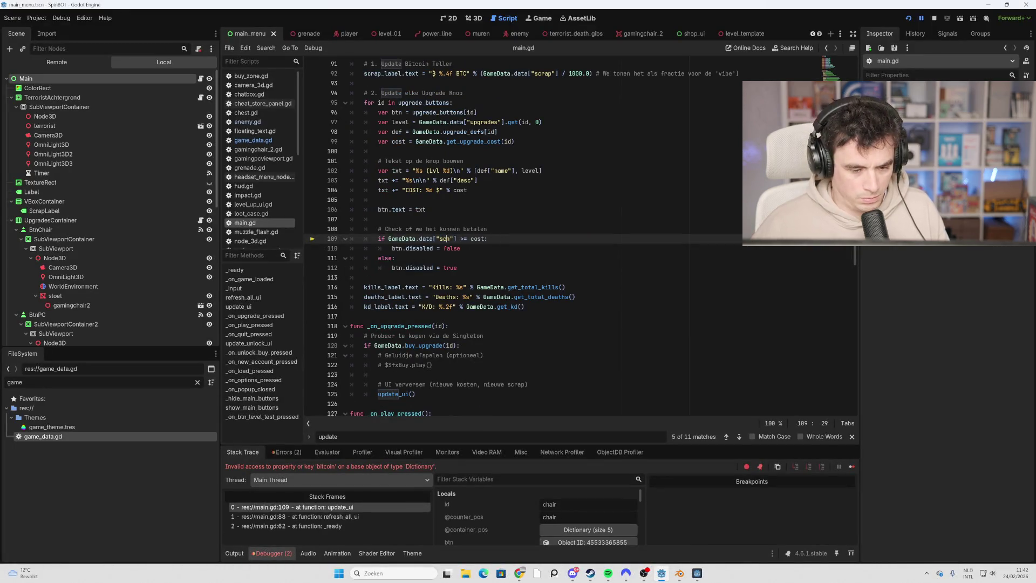
pyautogui.press('BackSpace')
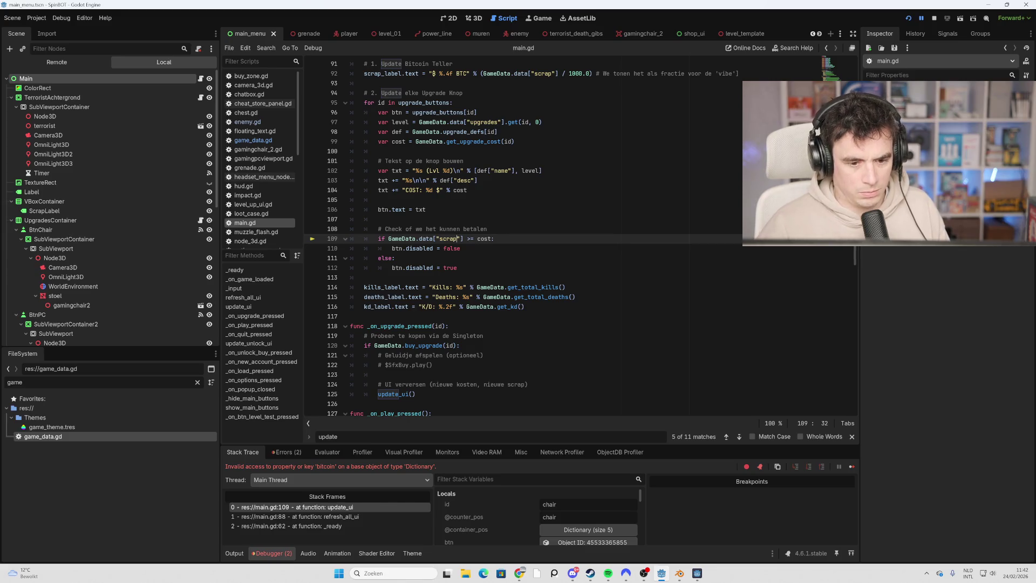
pyautogui.click(525, 306)
pyautogui.press('F8')
pyautogui.press('F5')
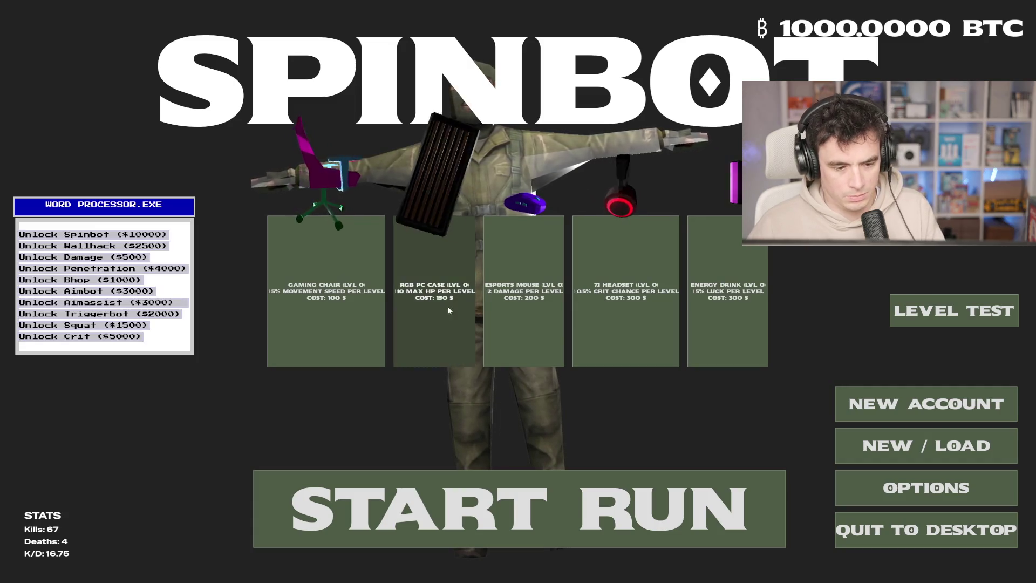
# - Try buying the Gaming Chair upgrade, then change line 212's bitcoin to scrap
pyautogui.click(448, 307)
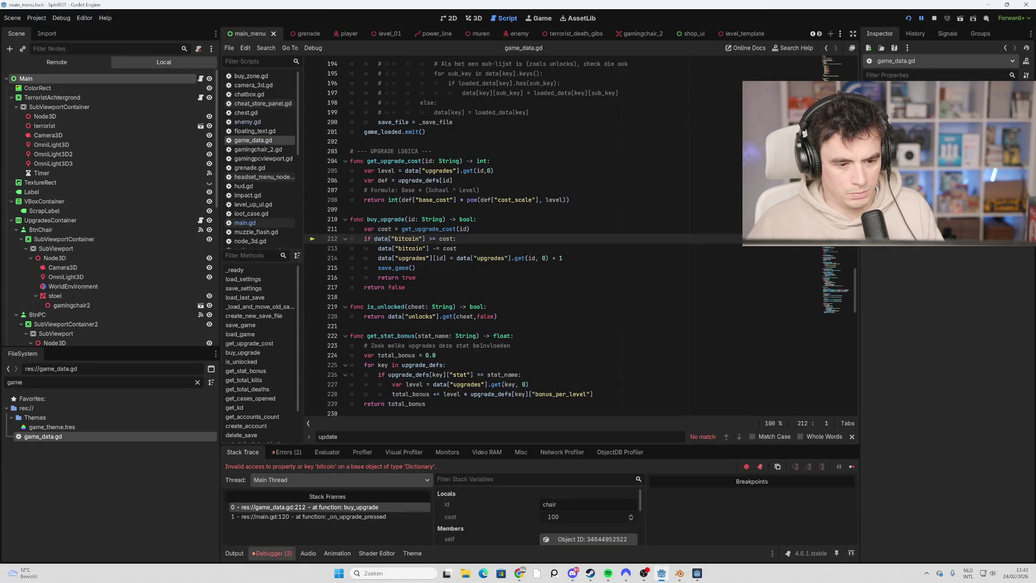
pyautogui.doubleClick(405, 239)
pyautogui.write('scrap')
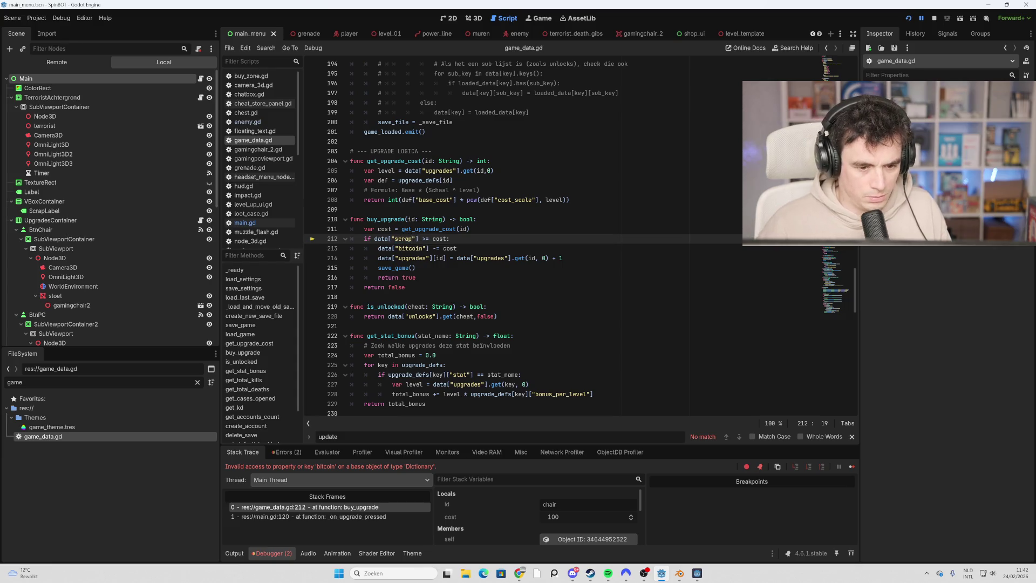
pyautogui.press('Down')
# - Change line 213's bitcoin to scrap, save game_data.gd, and relaunch the game
pyautogui.doubleClick(411, 248)
pyautogui.write('scrap')
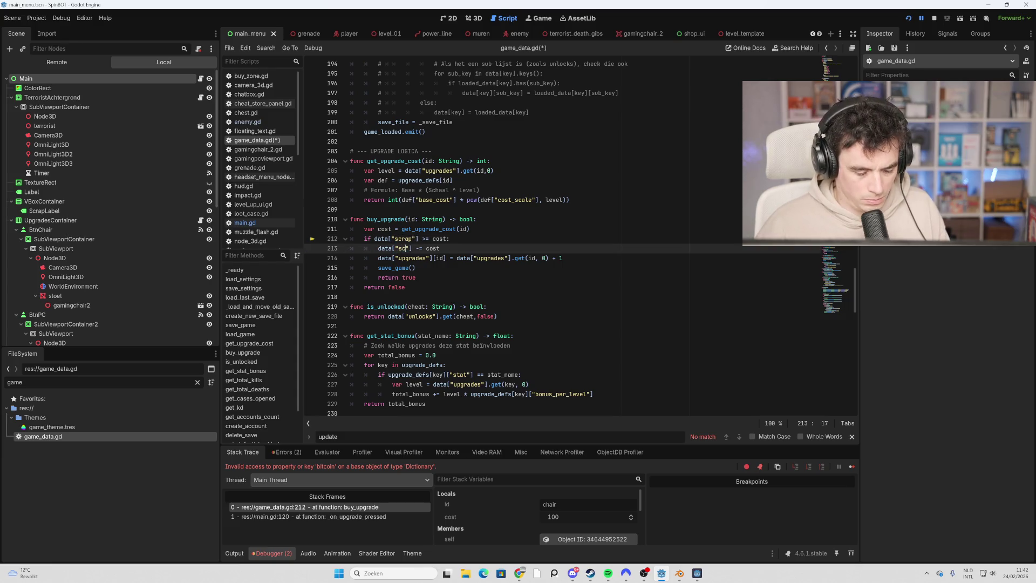
pyautogui.hotkey('ctrl', 's')
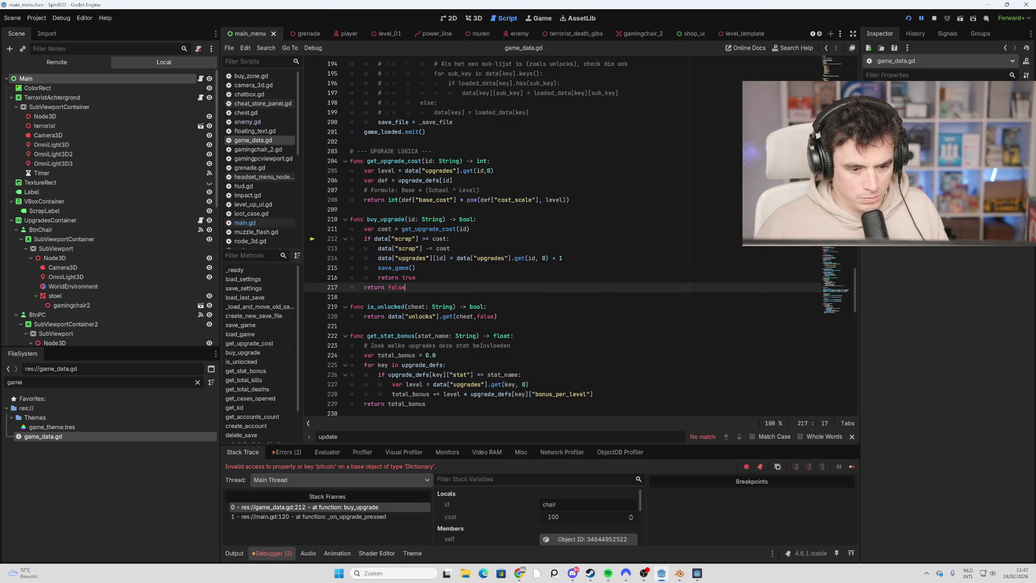
pyautogui.press('F5')
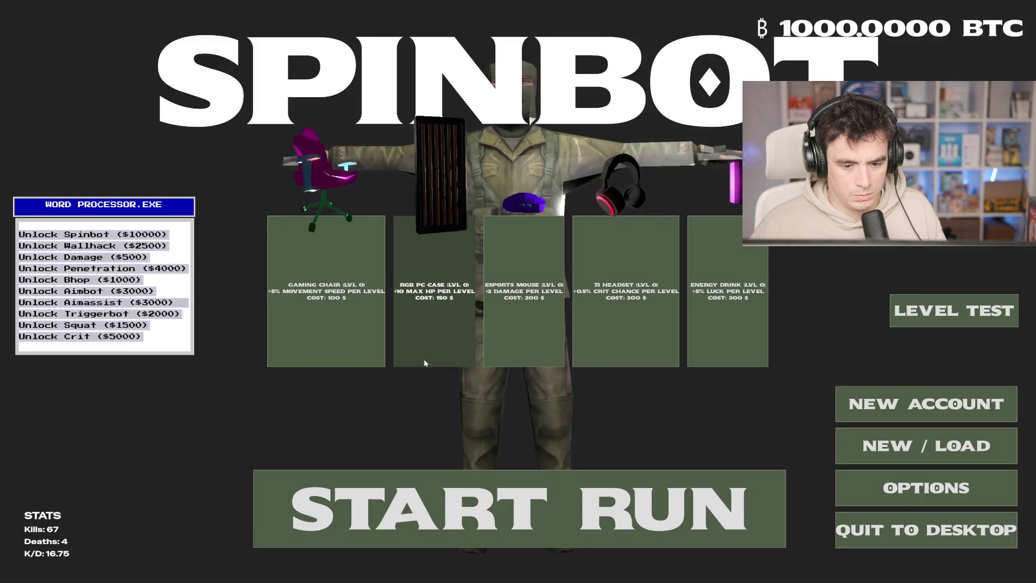
# - Buy Gaming Chair, Esports Mouse and 7.1 Headset upgrades, then wipe progress with a new default save
pyautogui.click(331, 327)
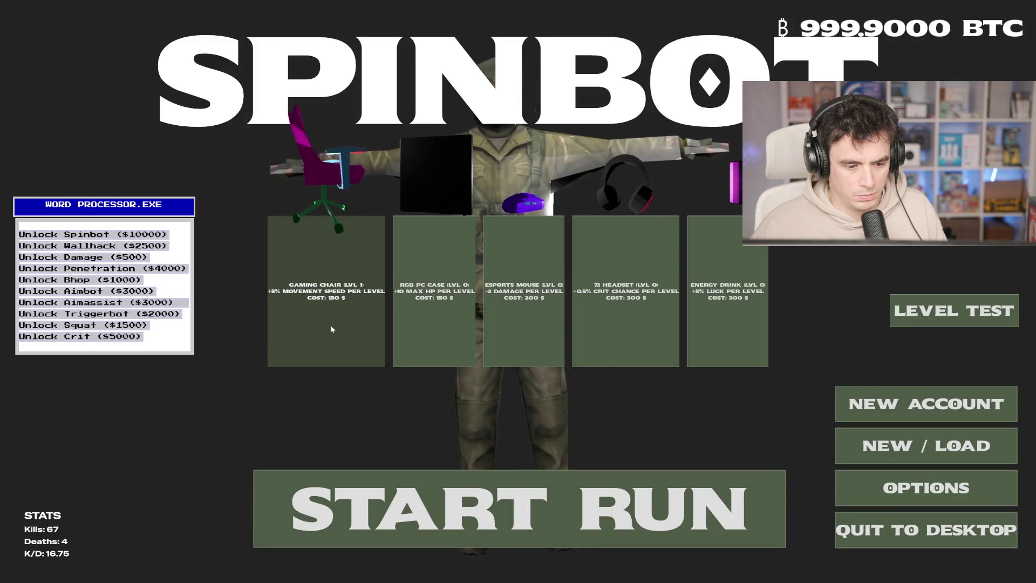
pyautogui.click(491, 322)
pyautogui.click(603, 310)
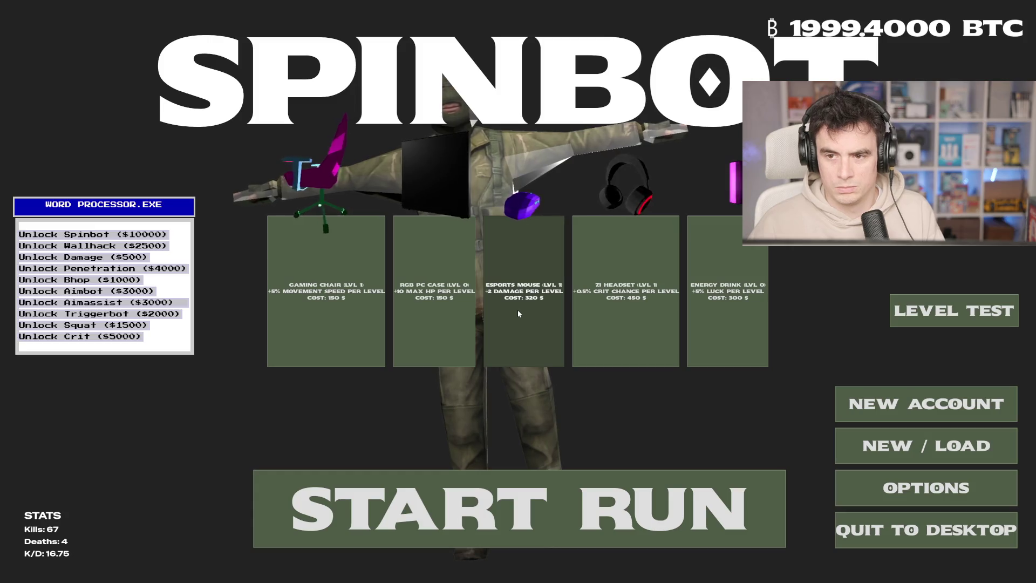
pyautogui.press('r')
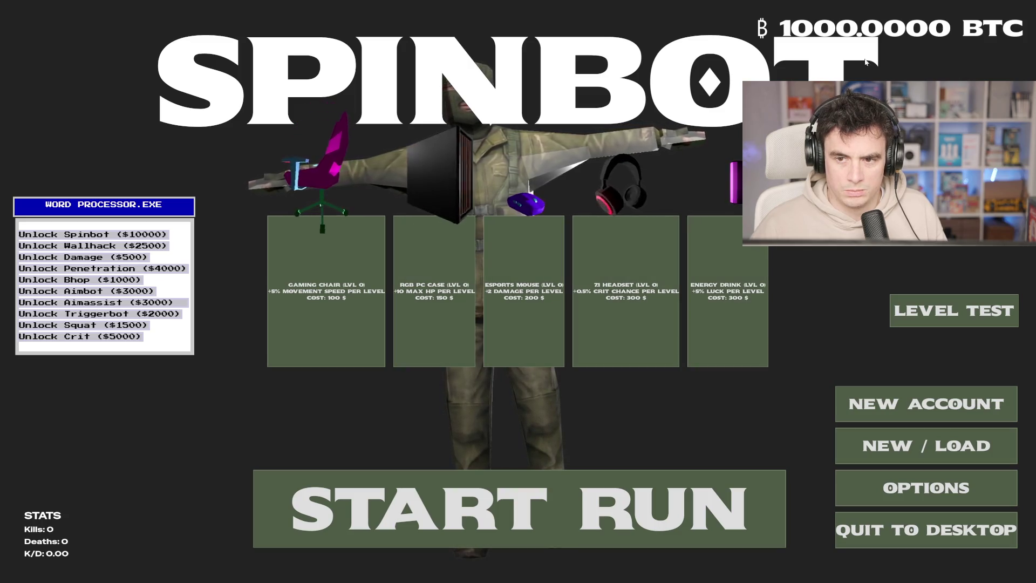
# - Buy two Gaming Chair upgrades, stop the playtest with F8, and return to line 221 of game_data.gd
pyautogui.click(332, 336)
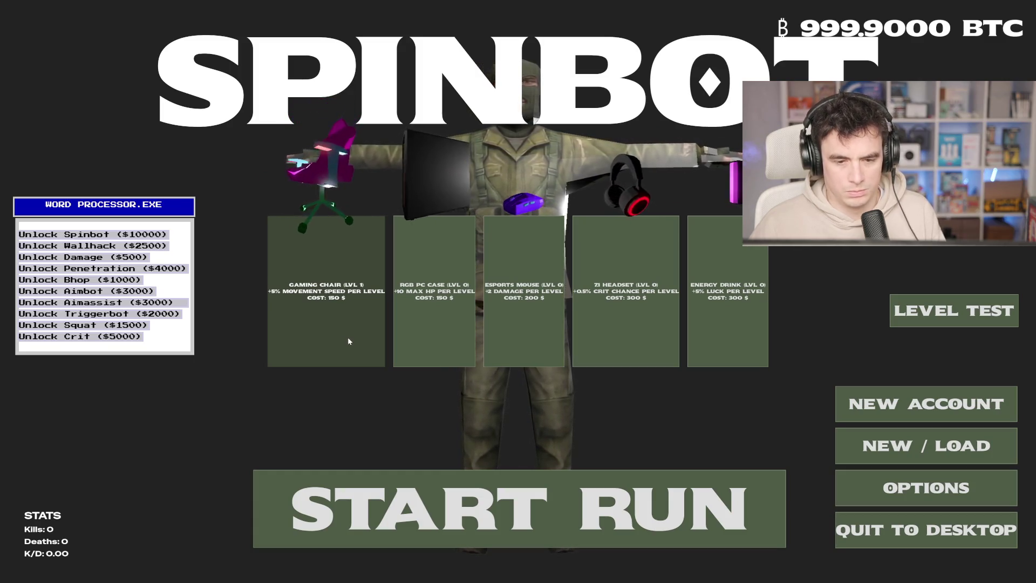
pyautogui.click(348, 341)
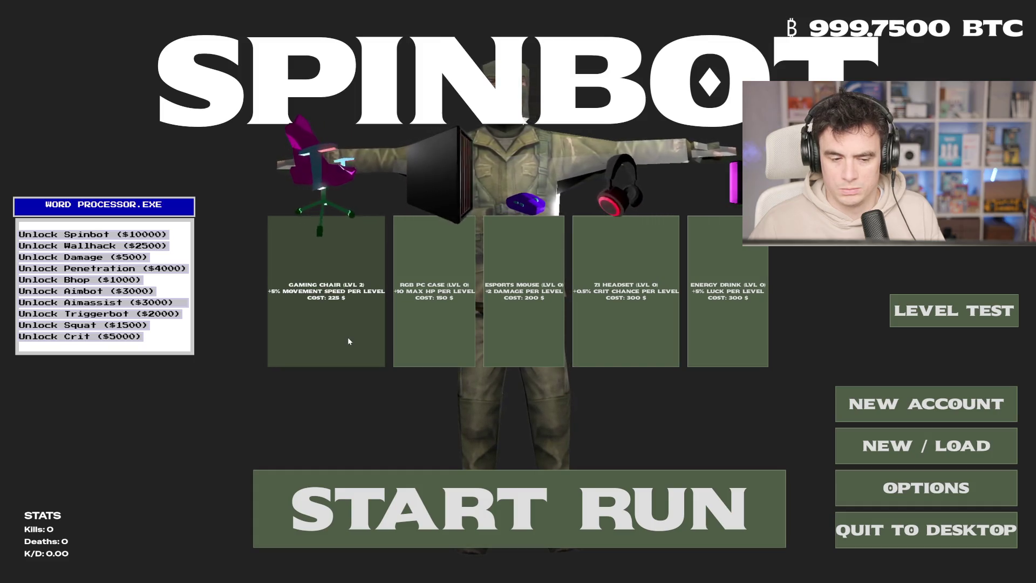
pyautogui.press('F8')
pyautogui.click(351, 326)
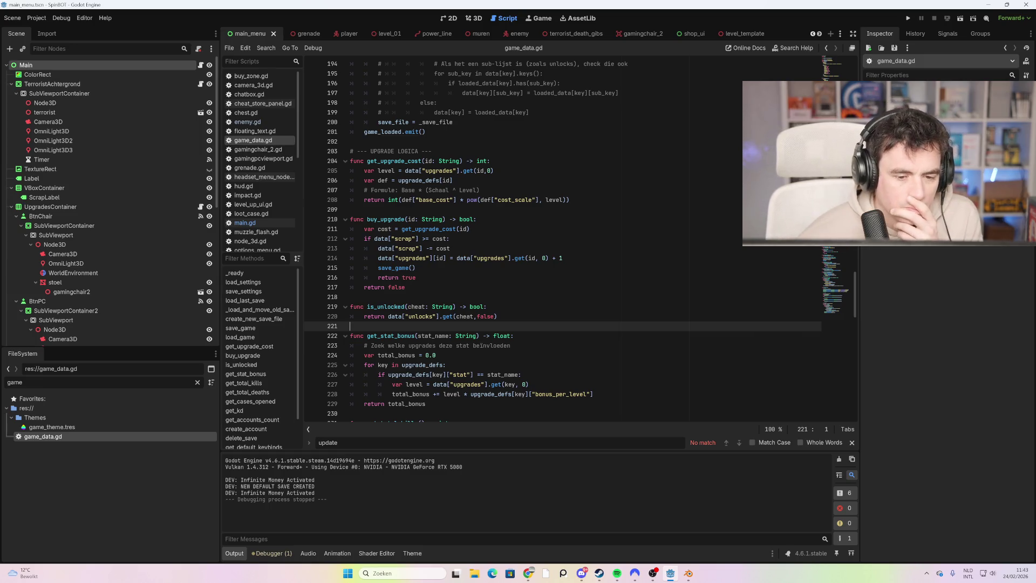
# - Show the muren wall-pieces scene in the 3D view and filter FileSystem with 'lev'
pyautogui.scroll(4, 561, 239)
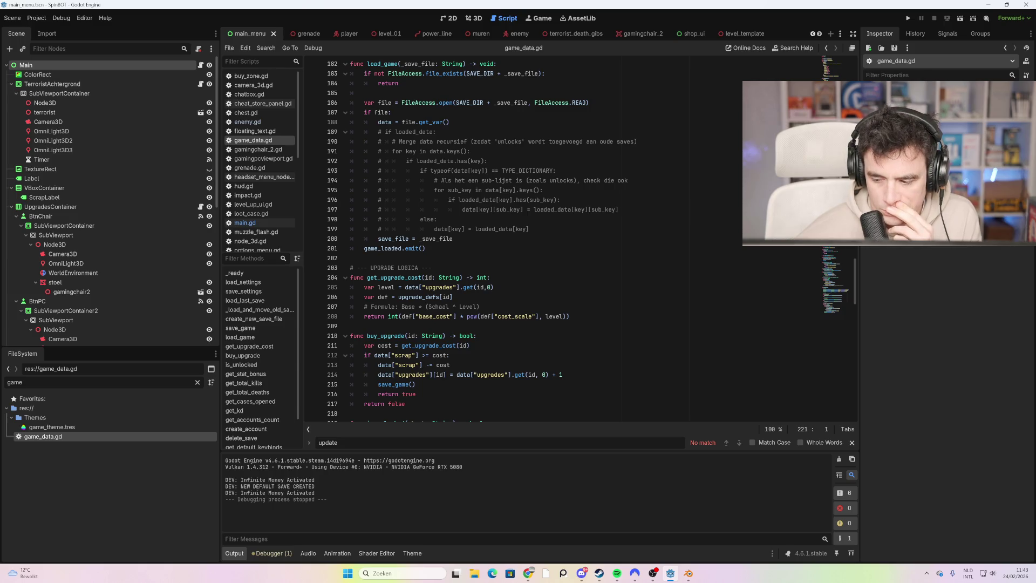
pyautogui.scroll(16, 561, 240)
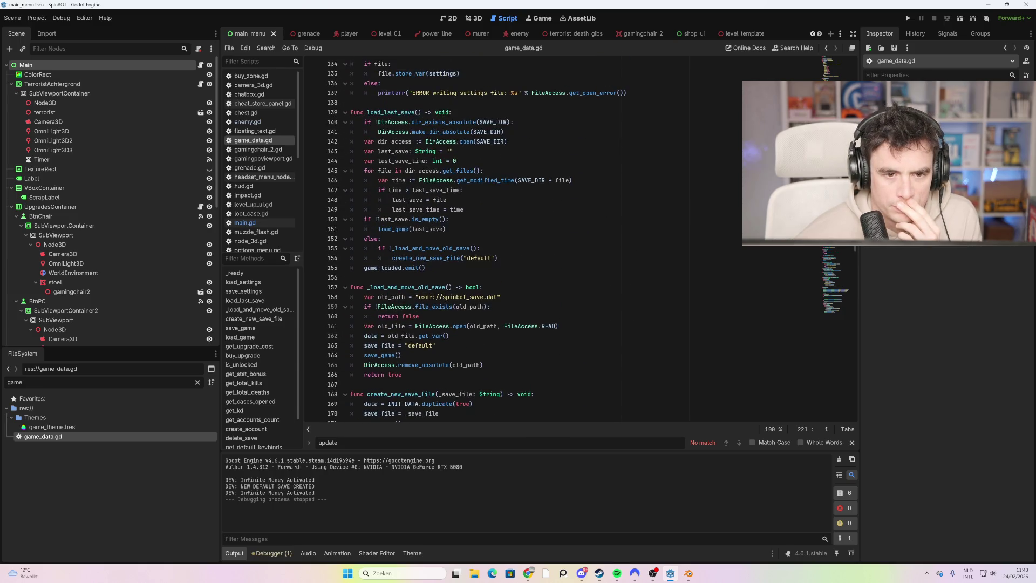
pyautogui.click(480, 36)
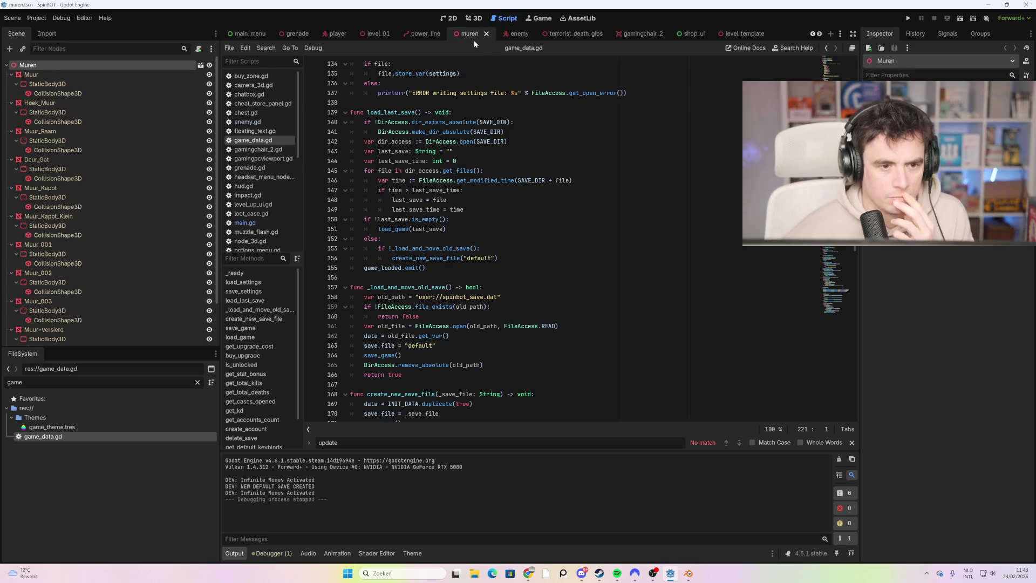
pyautogui.click(474, 18)
pyautogui.scroll(-5, 562, 296)
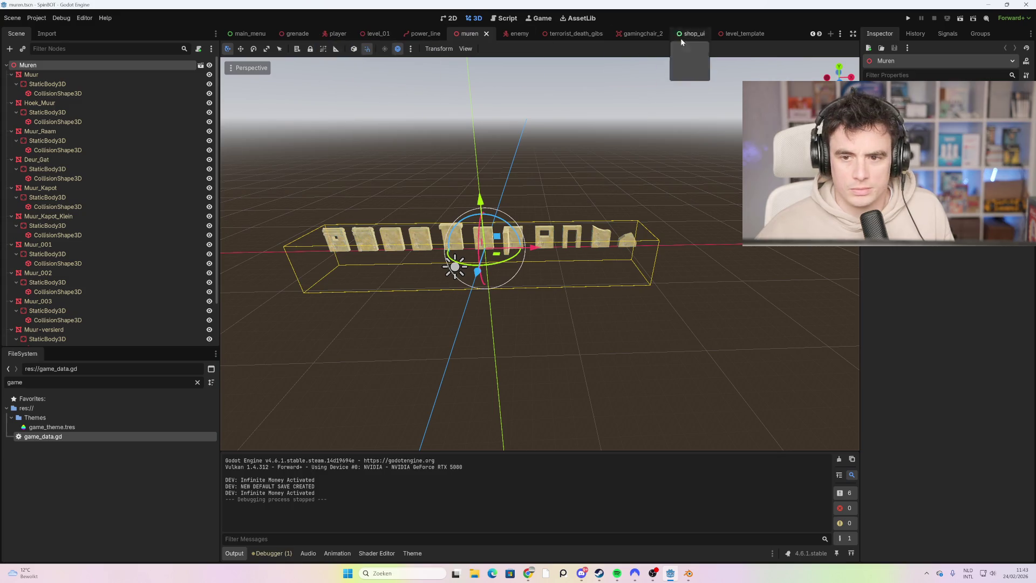
pyautogui.click(813, 34)
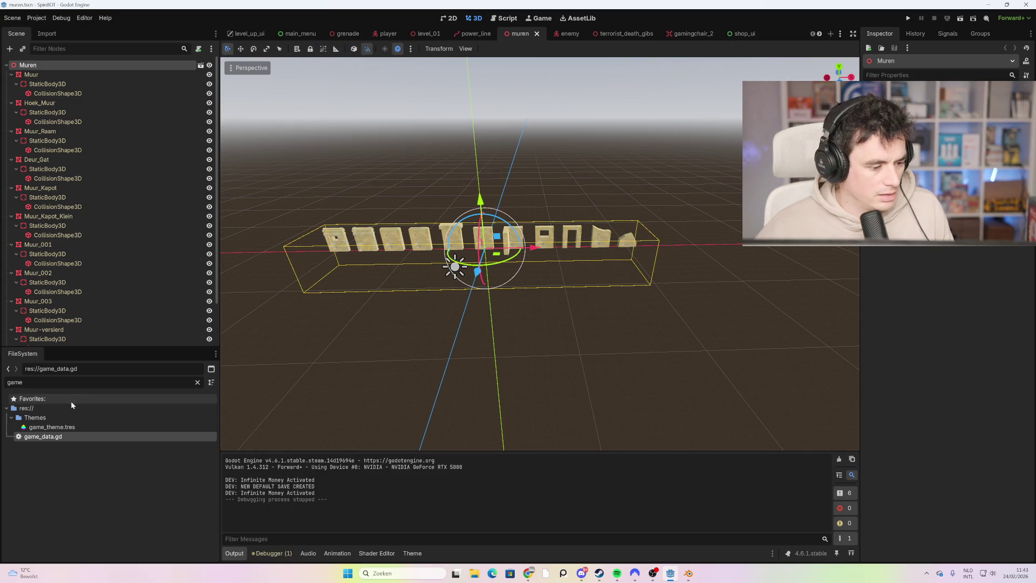
pyautogui.write('lev')
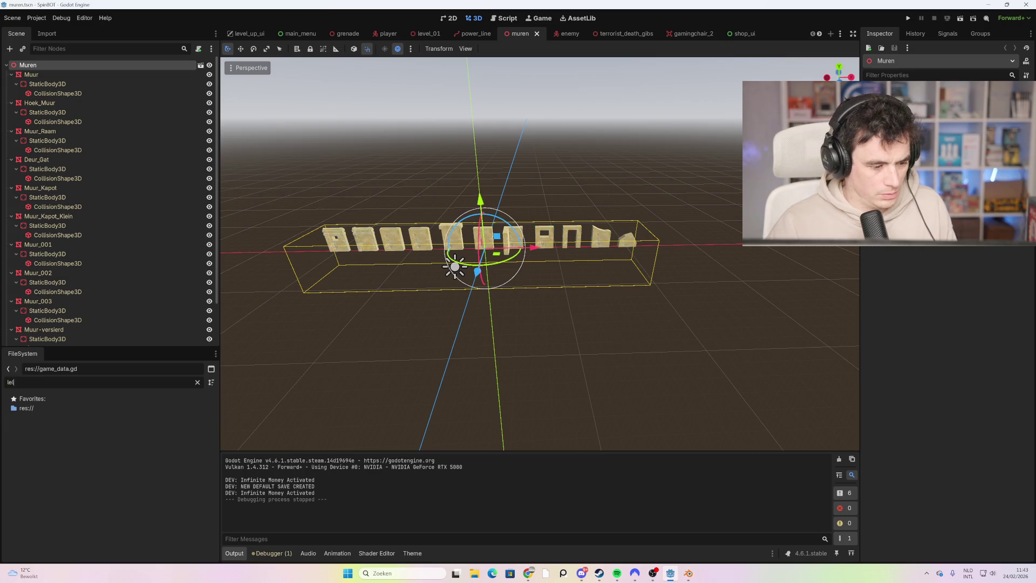
# - Open level_01.tscn and move BuitenMuur2's collision shape -1.225 along Z
pyautogui.doubleClick(67, 416)
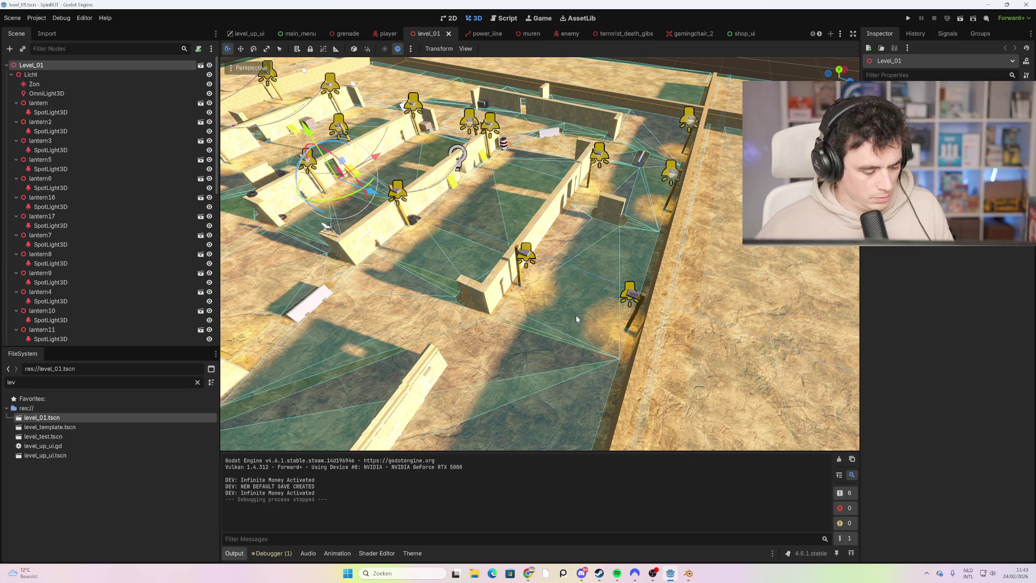
pyautogui.scroll(-10, 598, 313)
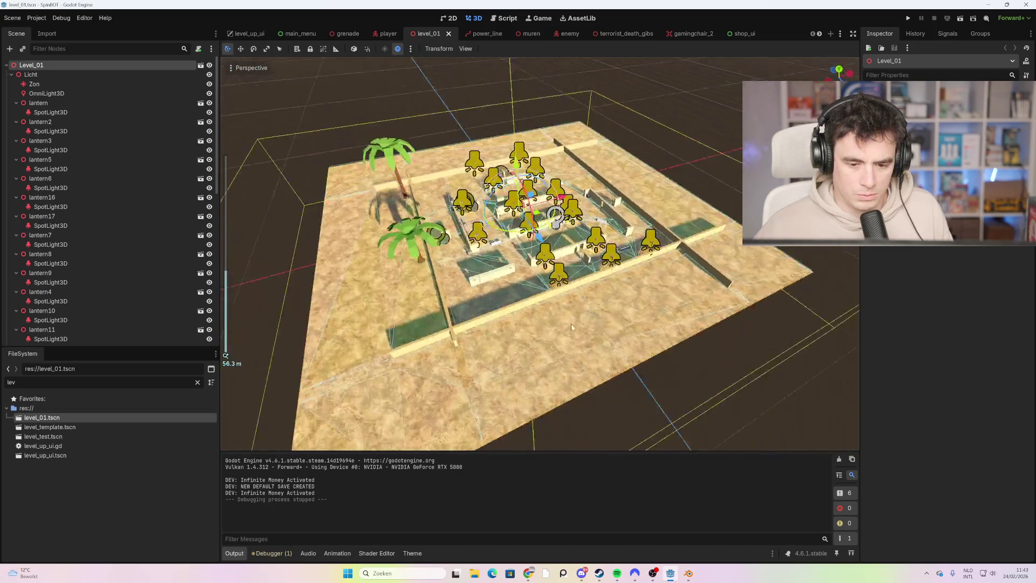
pyautogui.click(509, 338)
pyautogui.scroll(5, 593, 270)
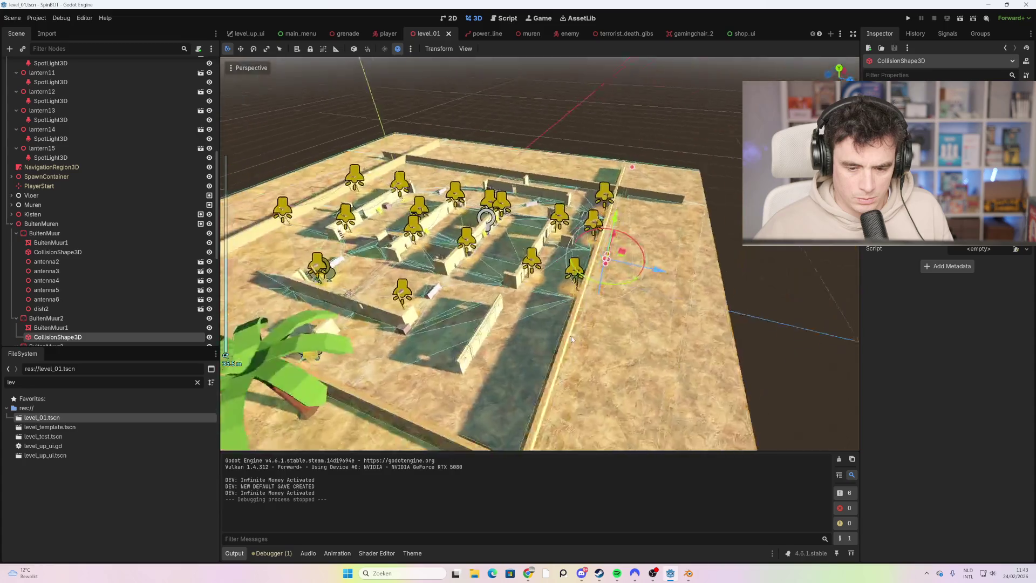
pyautogui.moveTo(665, 266); pyautogui.dragTo(647, 264)
# - Orbit to a low side view and select the decorated wall's collision shape
pyautogui.scroll(3, 544, 300)
pyautogui.moveTo(544, 300)
pyautogui.mouseDown()
pyautogui.moveTo(507, 281)
pyautogui.moveTo(462, 305)
pyautogui.mouseUp()
pyautogui.click(410, 296)
pyautogui.moveTo(376, 307); pyautogui.dragTo(520, 304)
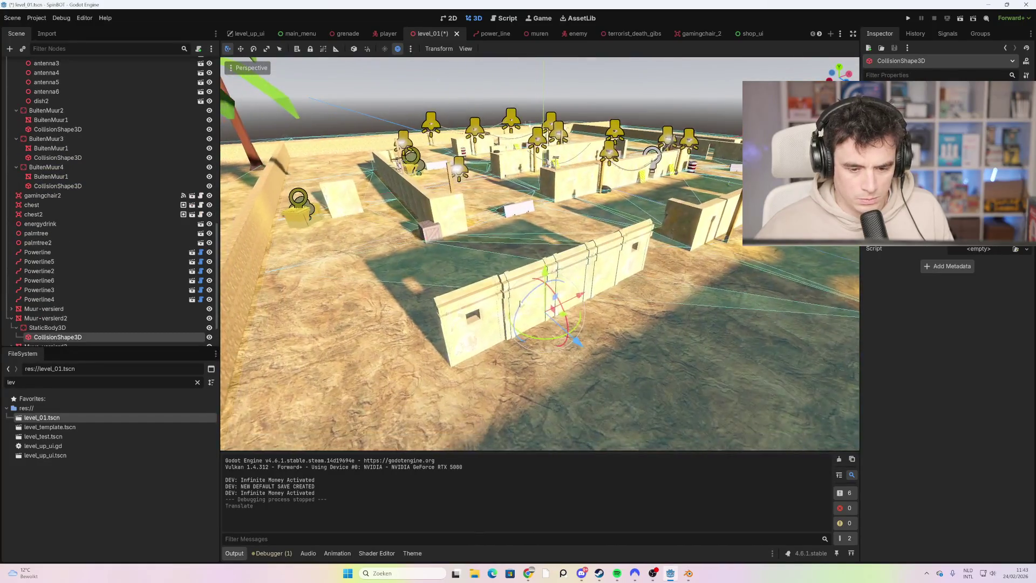
pyautogui.keyDown('shift'); pyautogui.click(512, 300); pyautogui.keyUp('shift')
pyautogui.keyDown('shift'); pyautogui.click(583, 275); pyautogui.keyUp('shift')
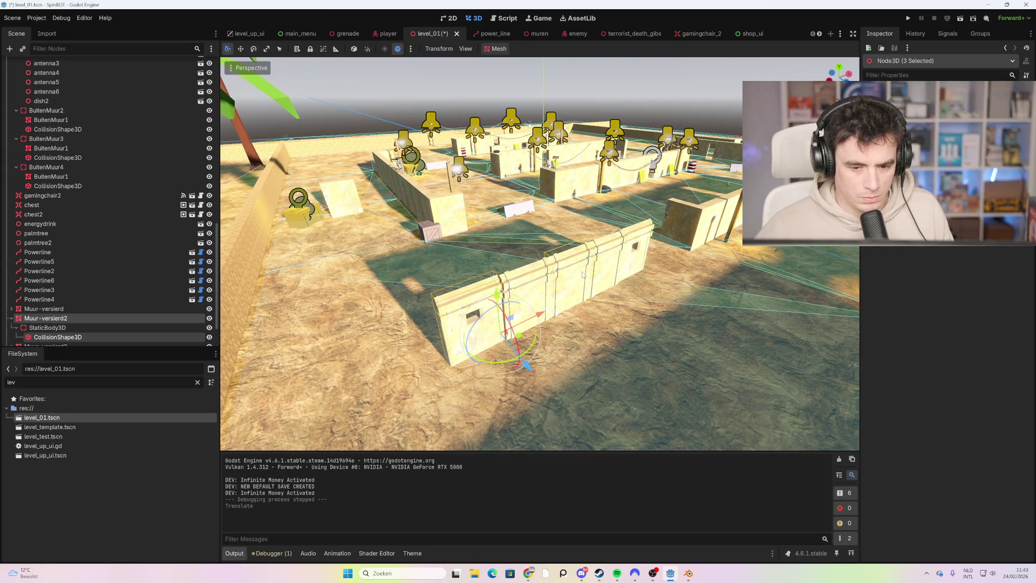
pyautogui.scroll(-1, 159, 278)
pyautogui.keyDown('shift'); pyautogui.click(84, 282); pyautogui.keyUp('shift')
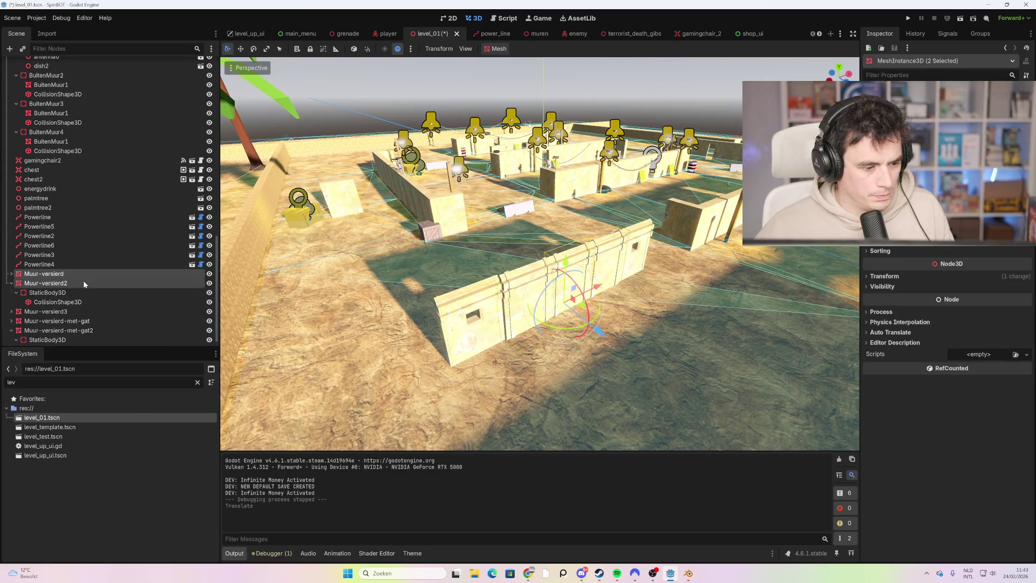
pyautogui.click(79, 303)
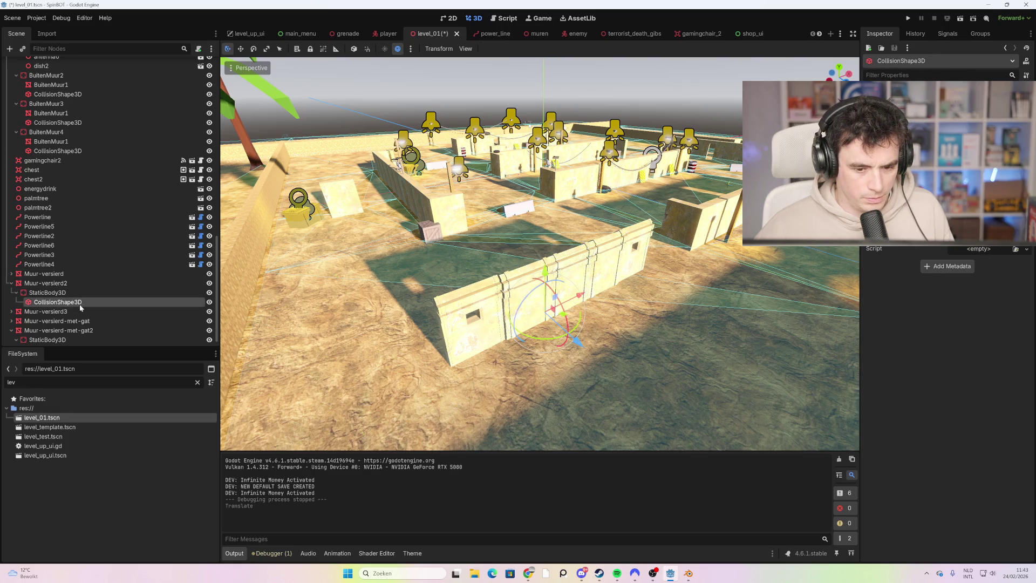
pyautogui.click(72, 292)
pyautogui.click(69, 281)
pyautogui.click(69, 273)
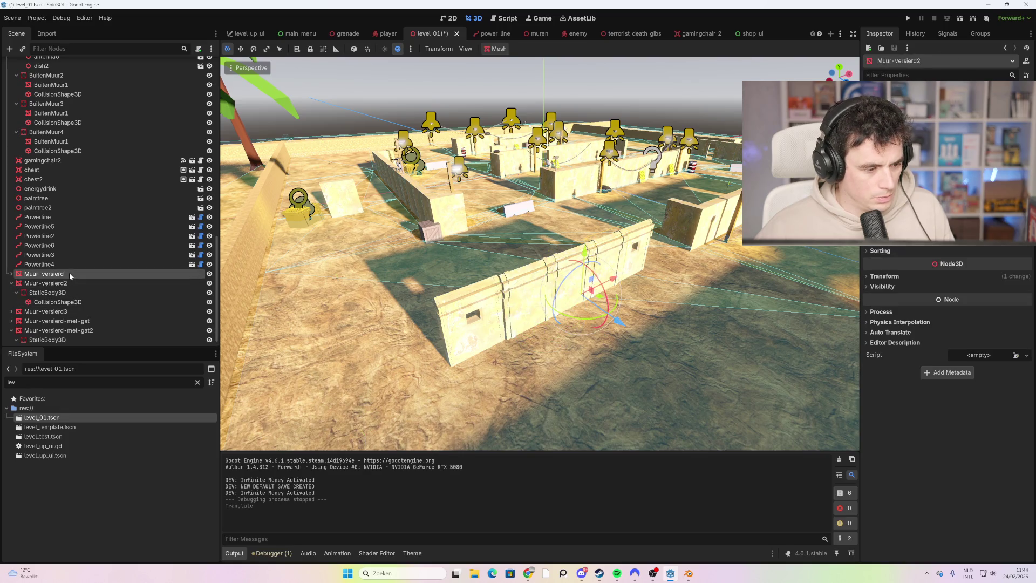
pyautogui.keyDown('shift'); pyautogui.click(77, 330); pyautogui.keyUp('shift')
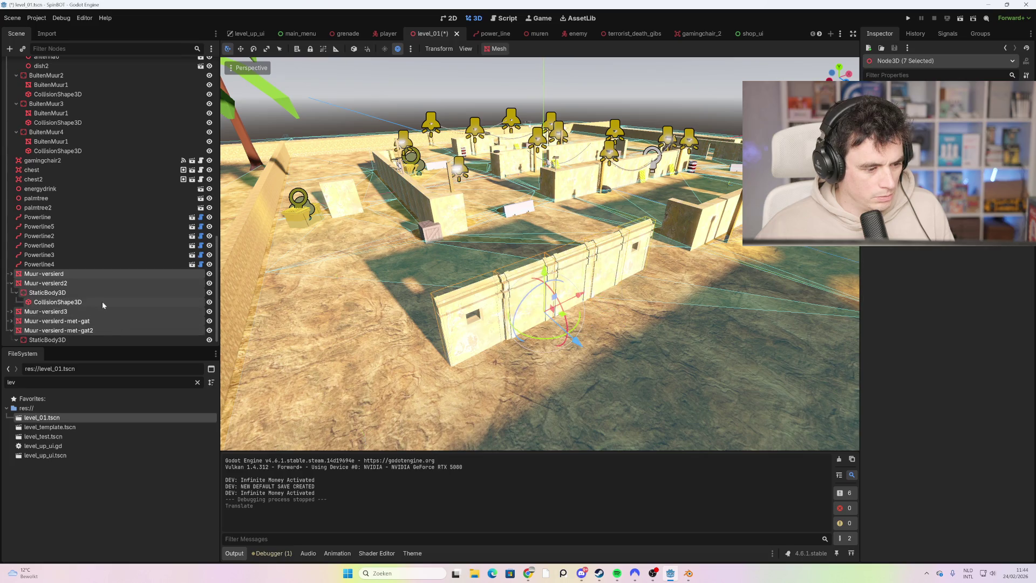
pyautogui.doubleClick(70, 274)
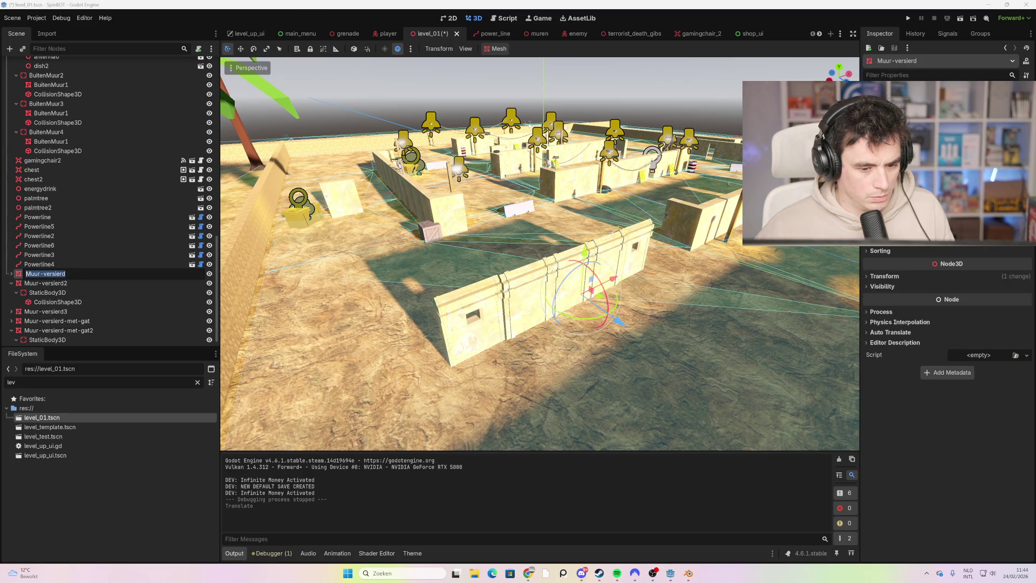
pyautogui.keyDown('shift'); pyautogui.click(72, 330); pyautogui.keyUp('shift')
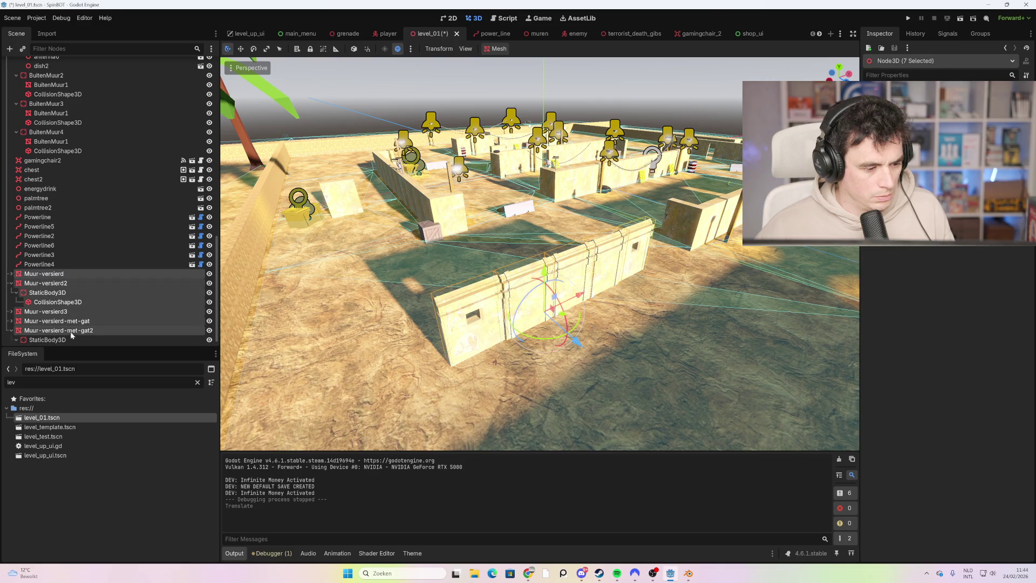
pyautogui.scroll(-1, 72, 336)
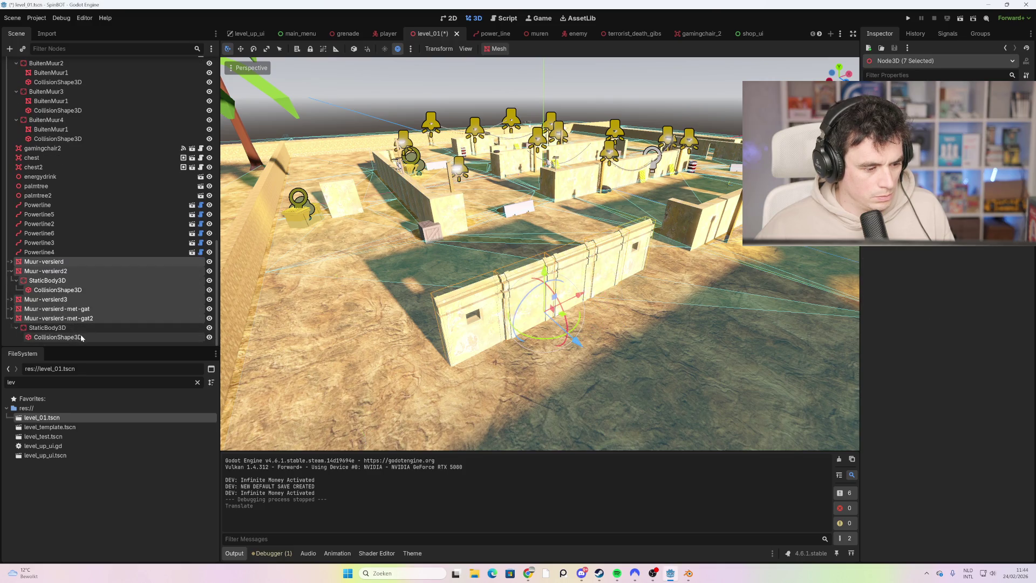
pyautogui.keyDown('shift'); pyautogui.click(81, 337); pyautogui.keyUp('shift')
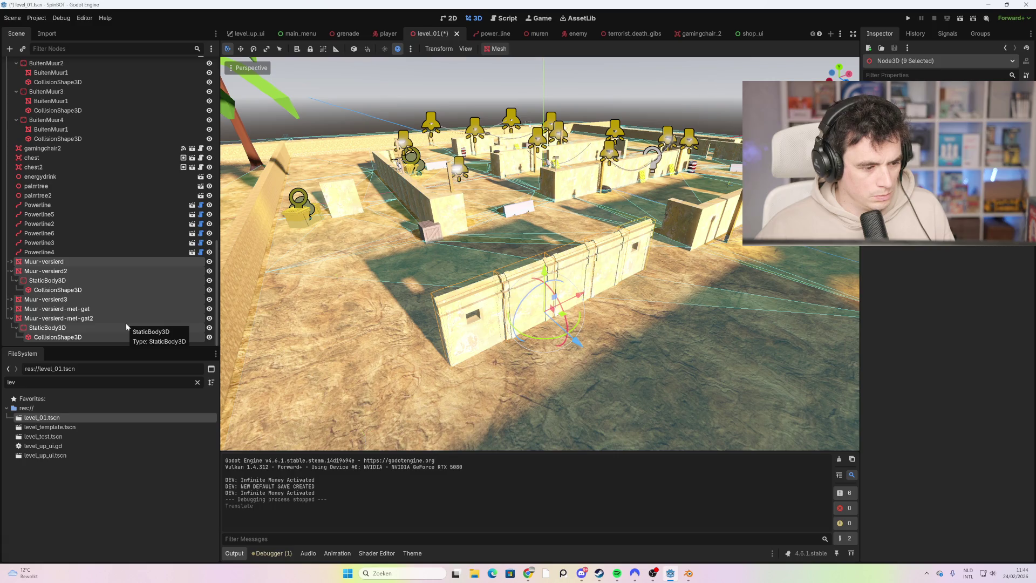
pyautogui.press('Delete')
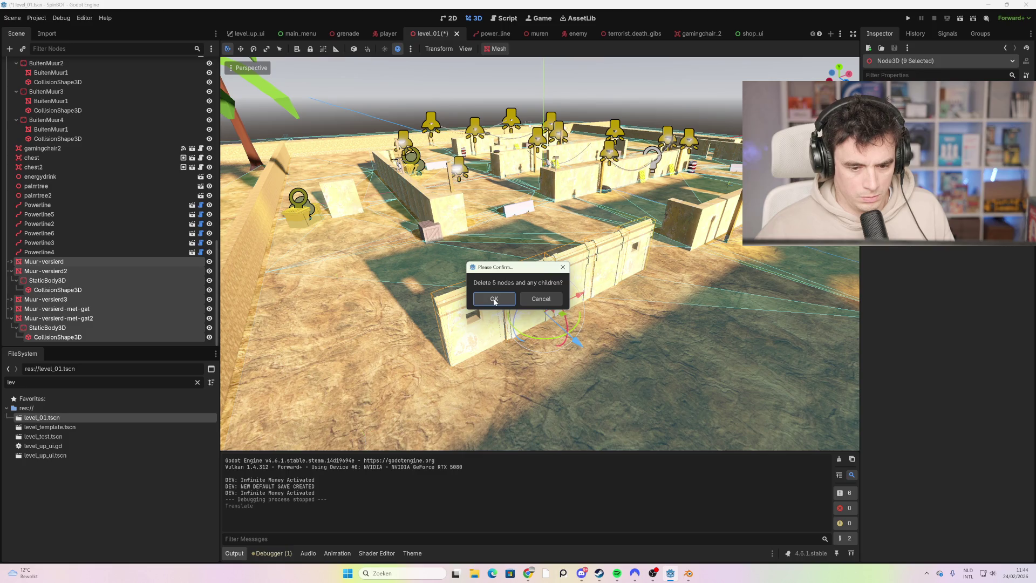
pyautogui.click(531, 301)
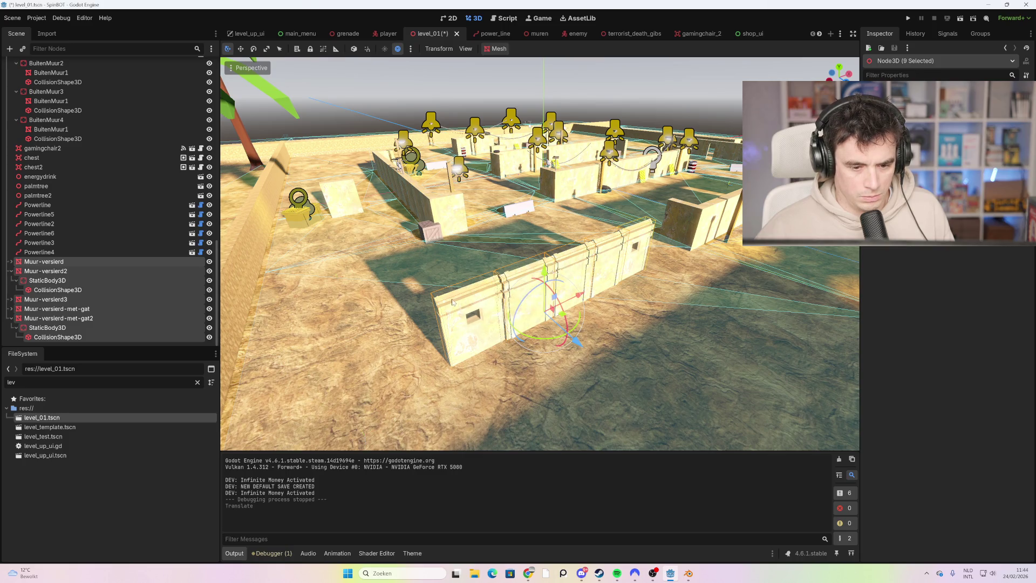
pyautogui.click(24, 263)
# - Expand Muur-versierd and Muur-versierd3 and frame the decorated wall's collision shape in the view
pyautogui.click(11, 262)
pyautogui.click(58, 280)
pyautogui.press('f')
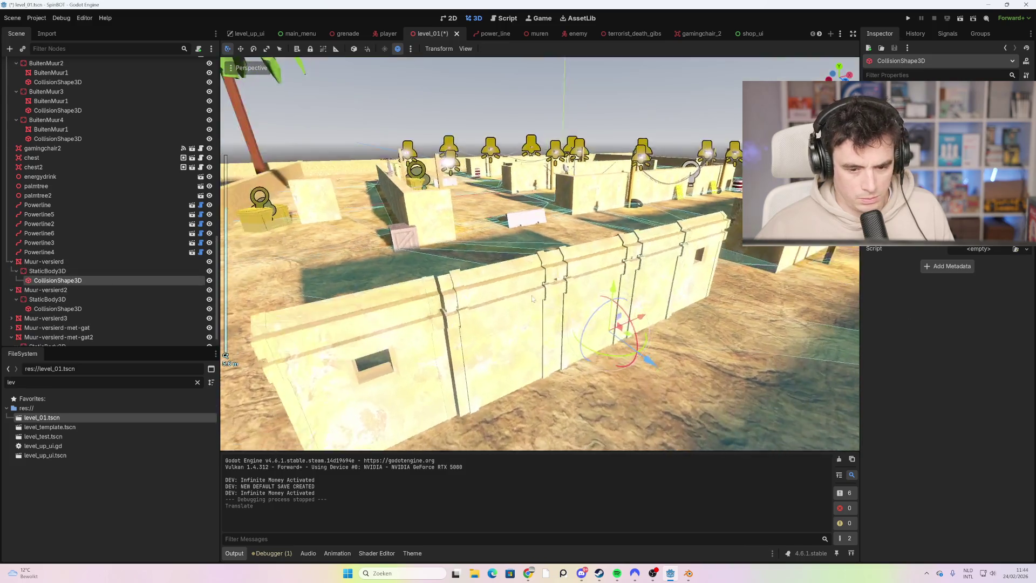
pyautogui.click(446, 251)
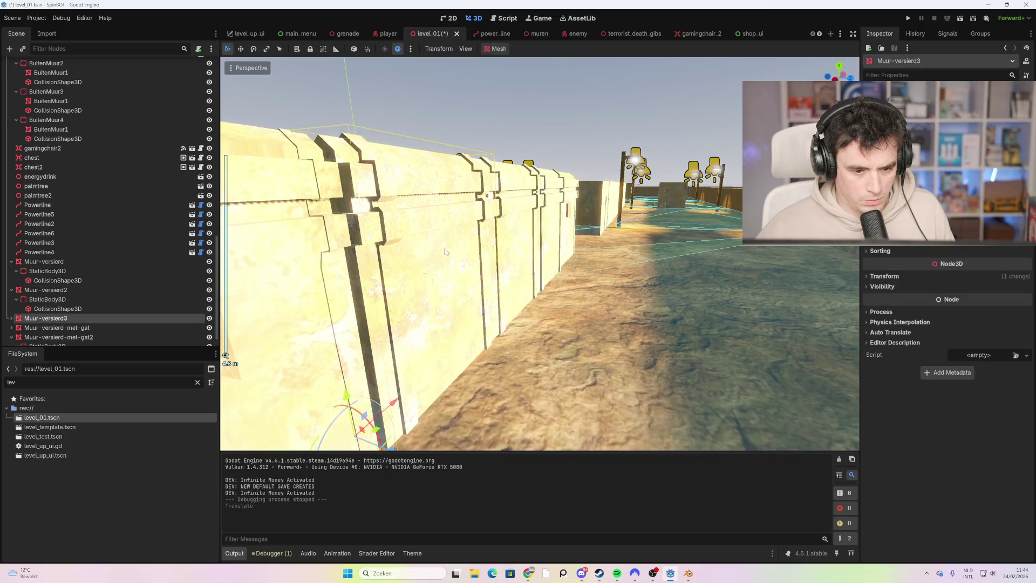
pyautogui.click(11, 319)
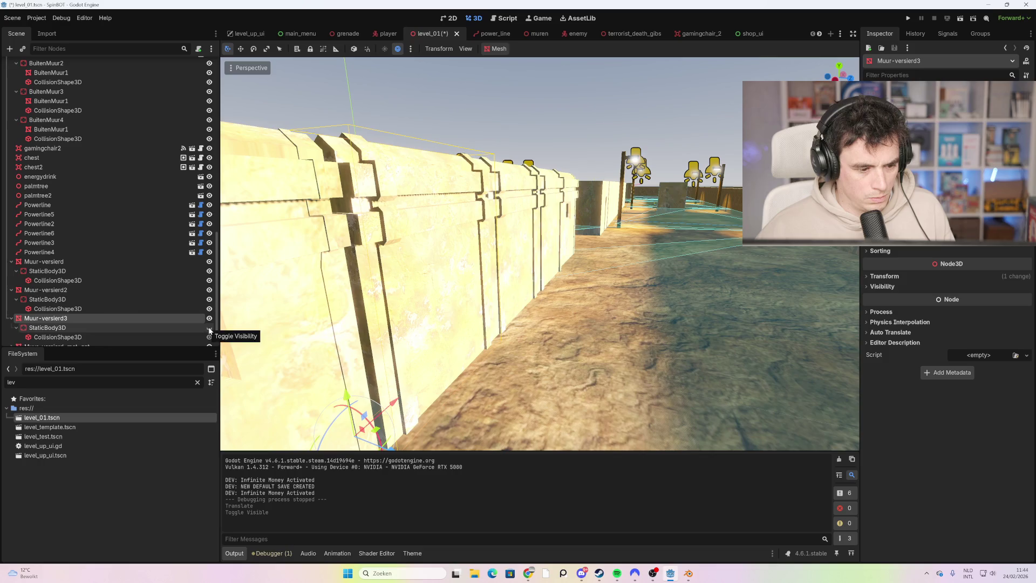
pyautogui.scroll(-5, 437, 314)
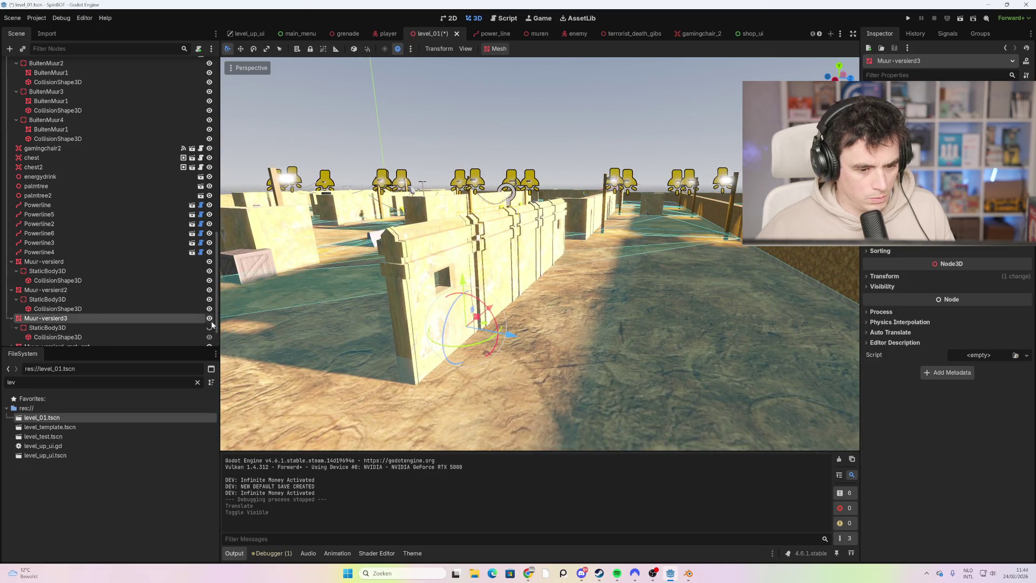
pyautogui.scroll(-2, 439, 257)
pyautogui.scroll(-2, 119, 296)
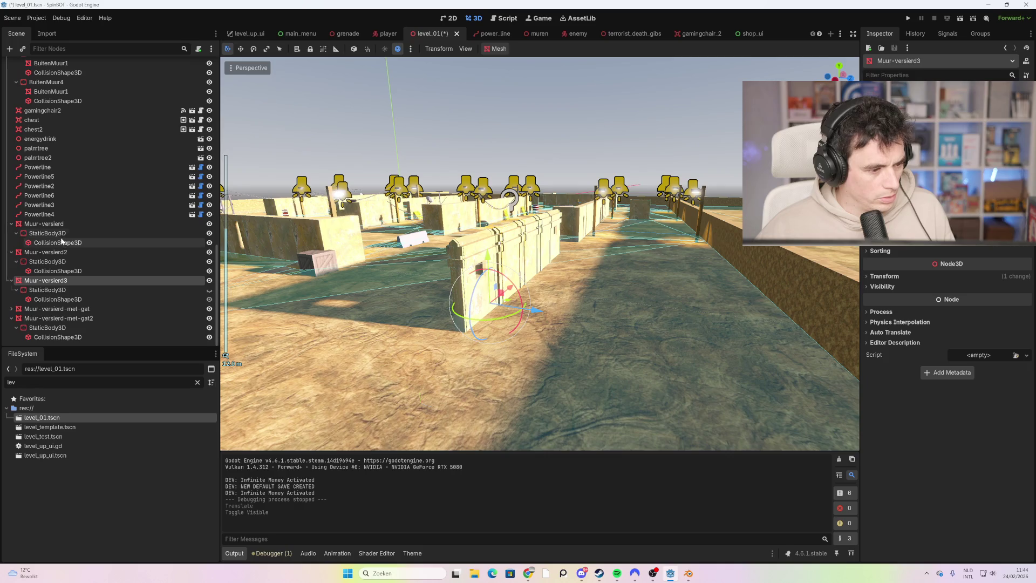
# - Select Muur-versierd through Muur-versierd-met-gat2 and delete all five decorated wall pieces
pyautogui.click(61, 233)
pyautogui.click(58, 232)
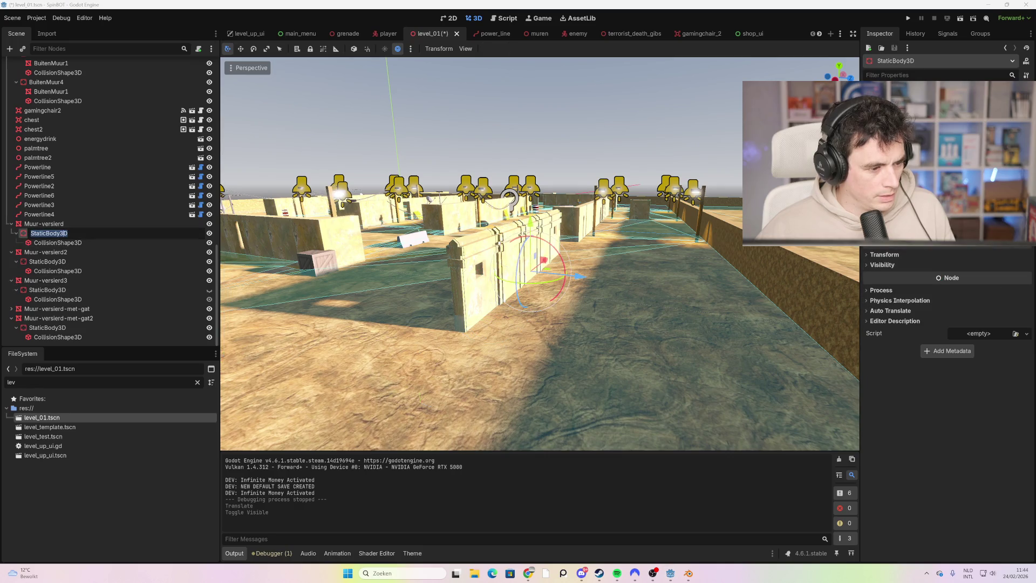
pyautogui.press('Escape')
pyautogui.click(44, 223)
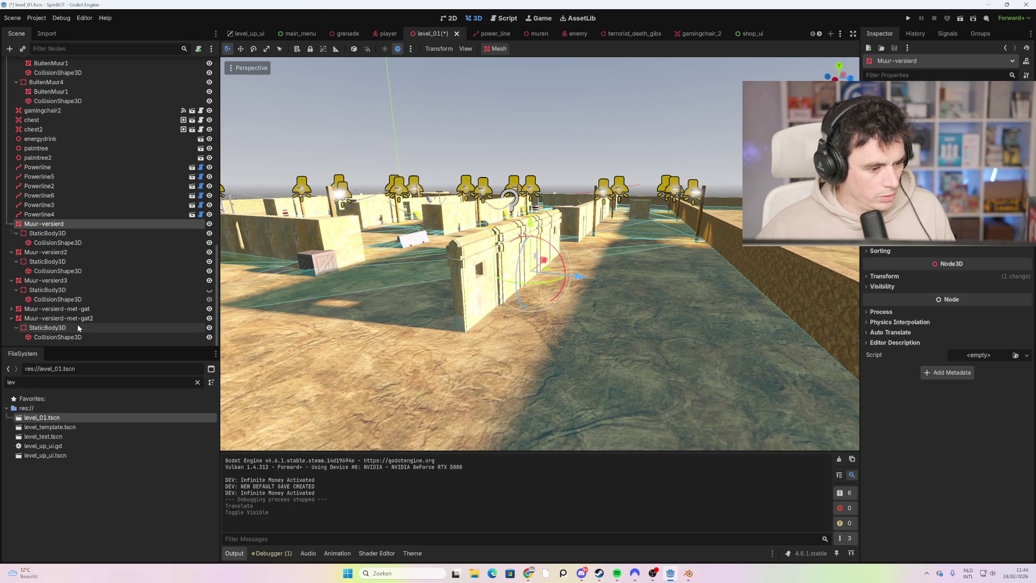
pyautogui.keyDown('shift'); pyautogui.click(83, 321); pyautogui.keyUp('shift')
pyautogui.press('Delete')
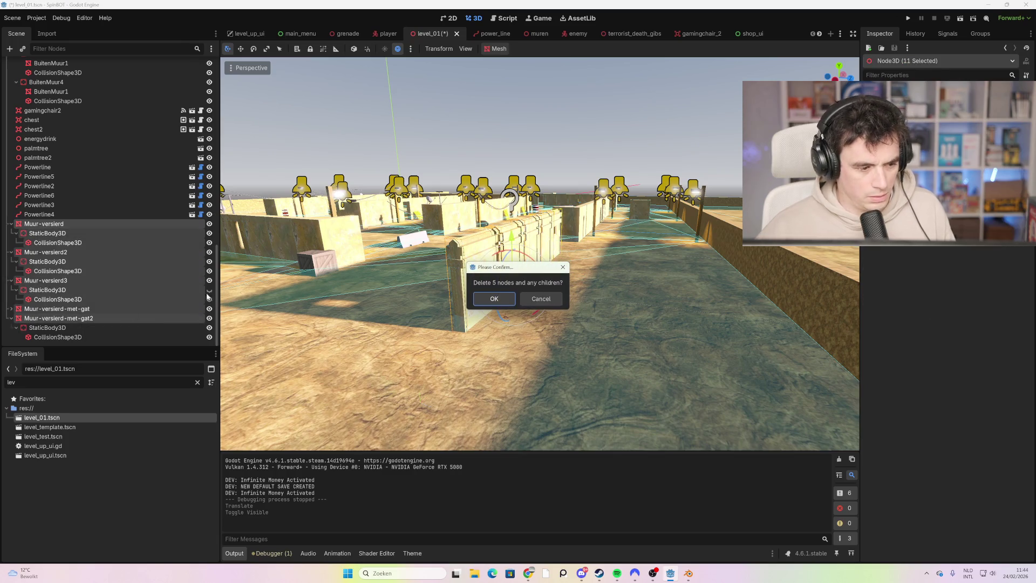
pyautogui.click(493, 299)
pyautogui.scroll(-5, 489, 278)
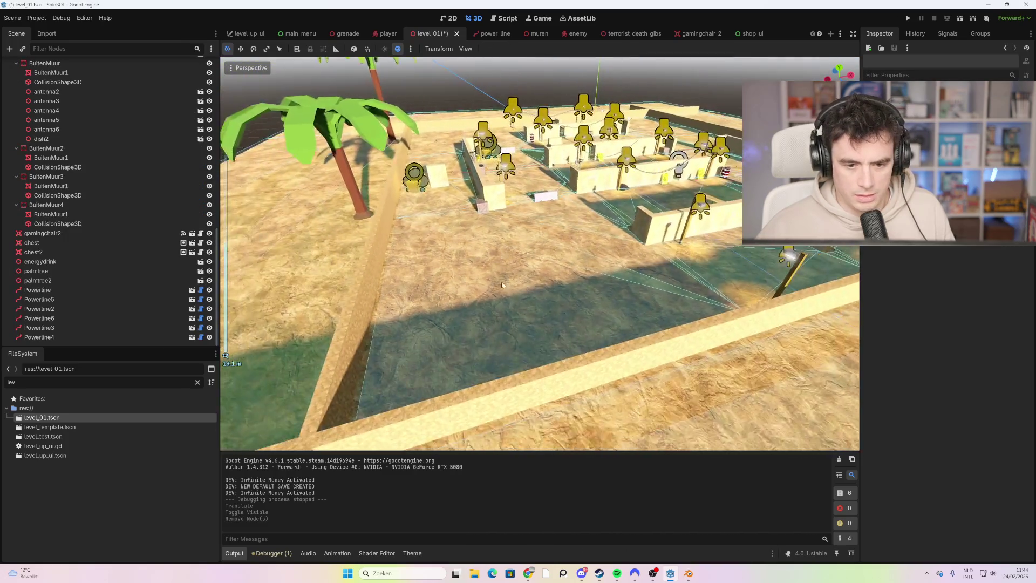
pyautogui.press('w')
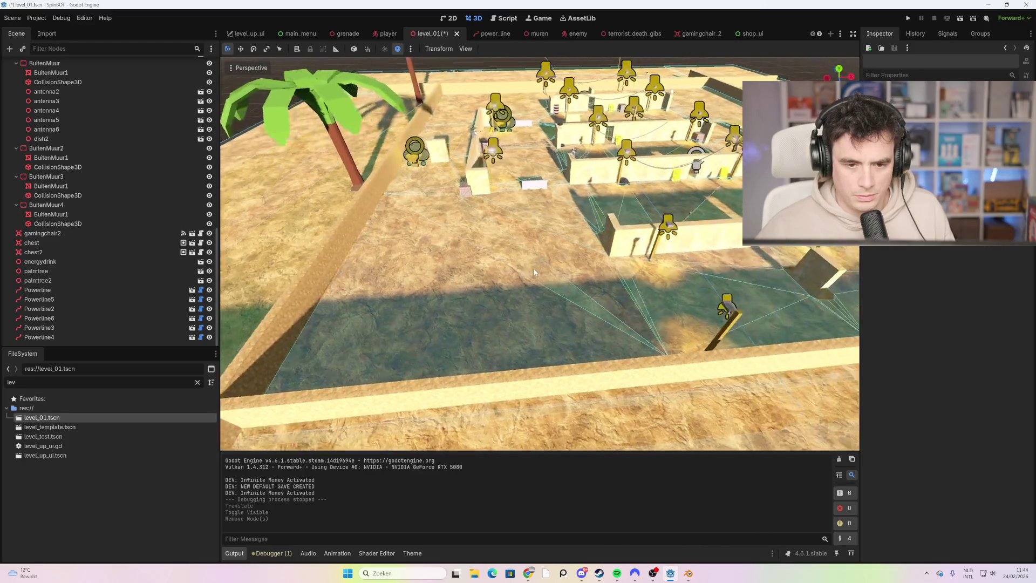
pyautogui.press('w')
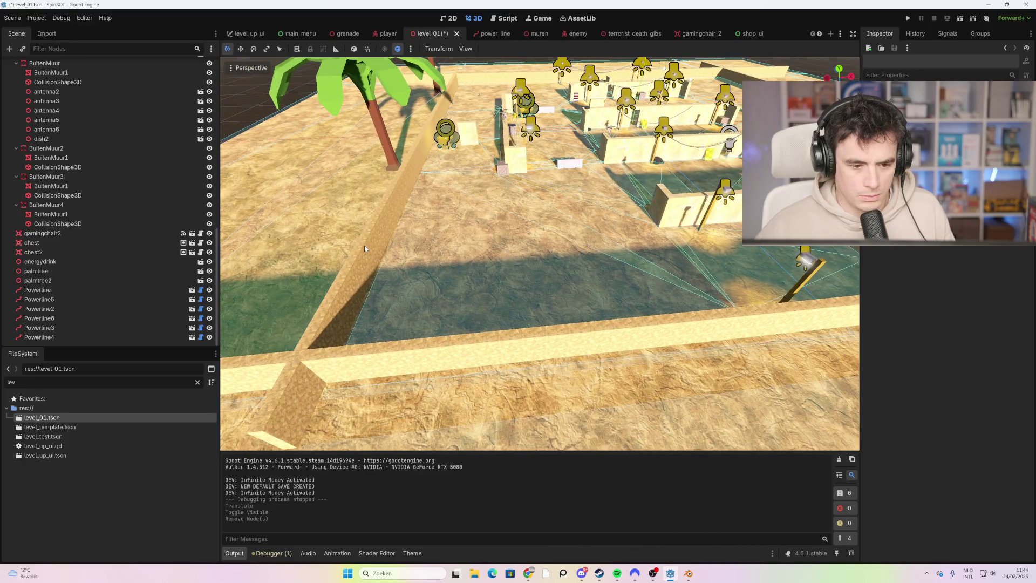
pyautogui.click(364, 245)
pyautogui.scroll(-5, 364, 245)
pyautogui.scroll(4, 432, 238)
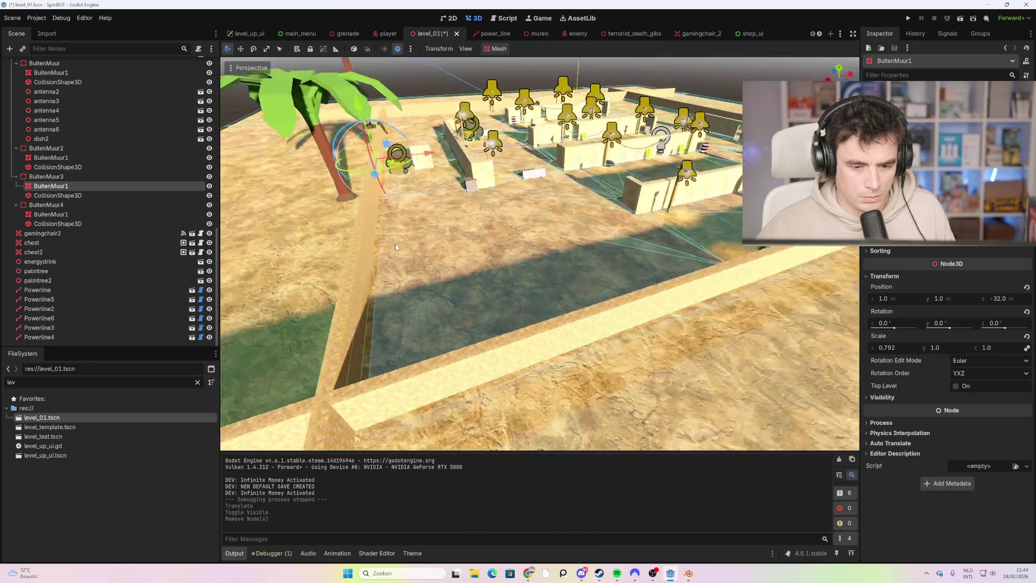
pyautogui.press('w')
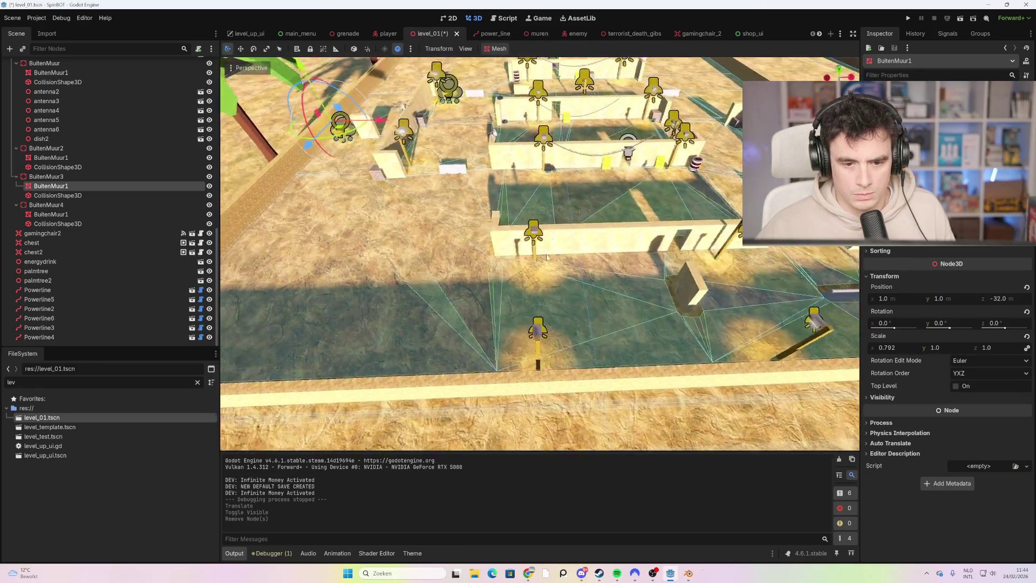
pyautogui.press('w')
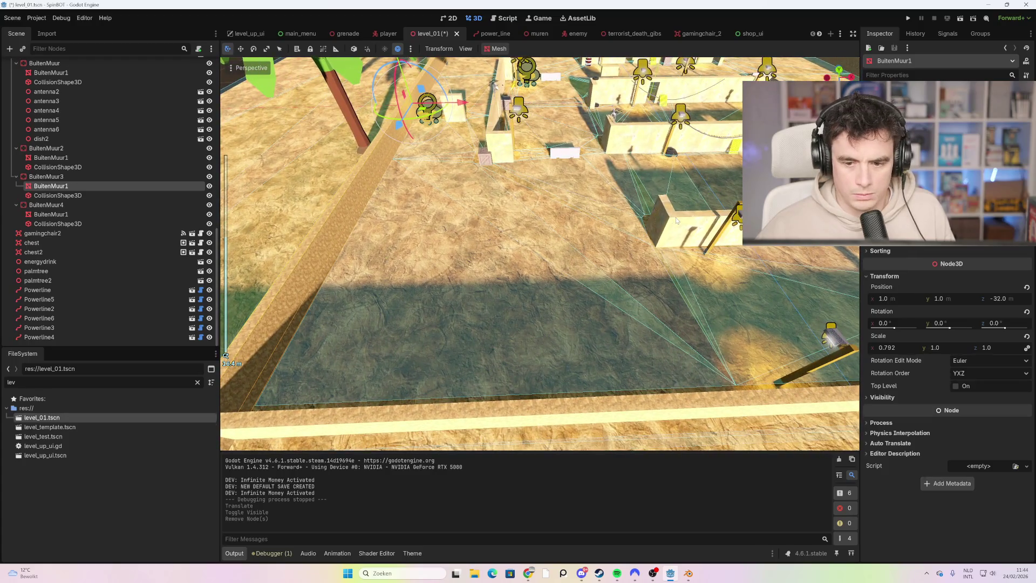
pyautogui.click(669, 237)
pyautogui.click(737, 216)
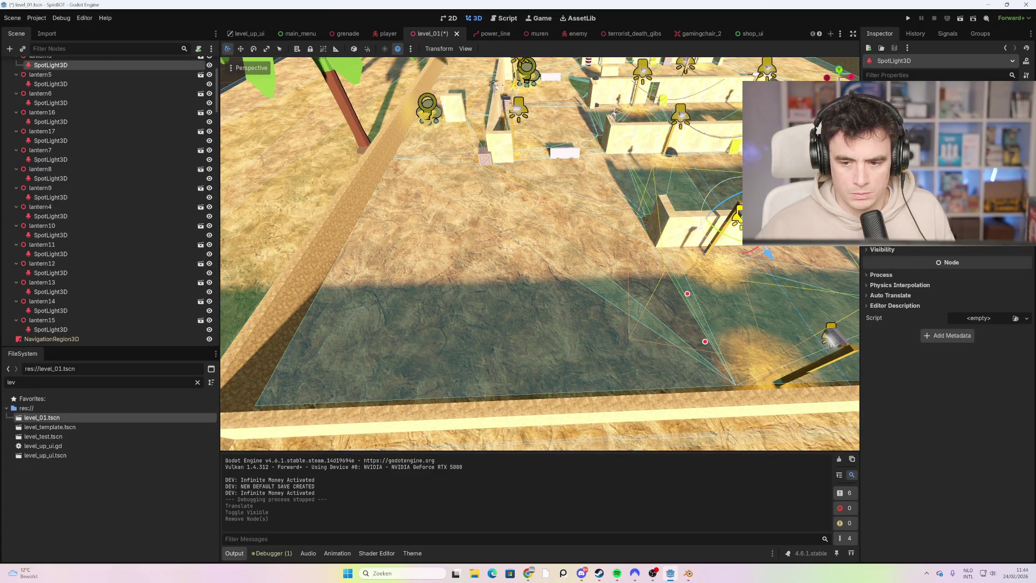
pyautogui.click(681, 218)
pyautogui.moveTo(642, 200); pyautogui.dragTo(617, 199)
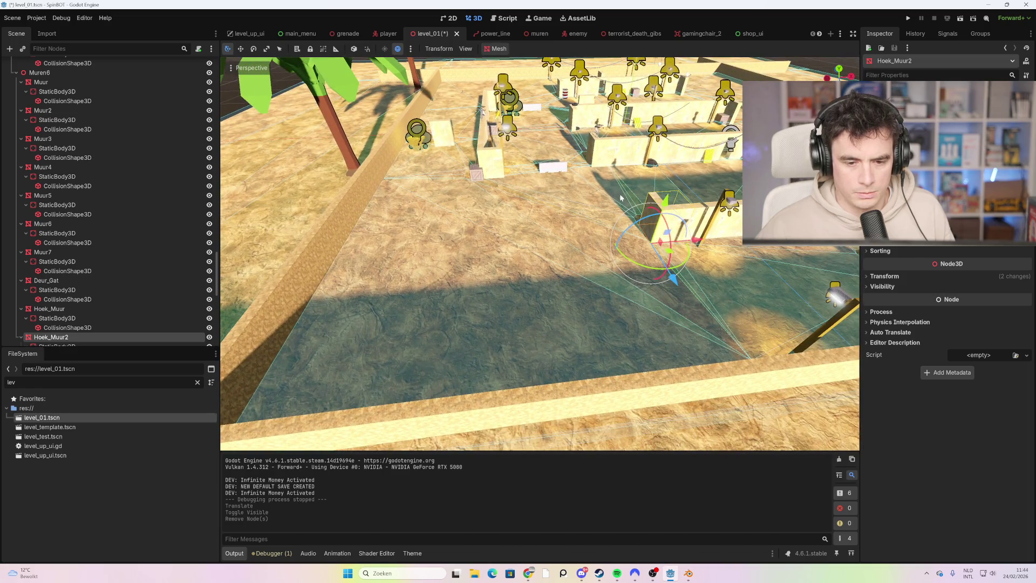
# - Select the Hoek_Muur2 corner wall node, keeping its name unchanged
pyautogui.scroll(-3, 137, 291)
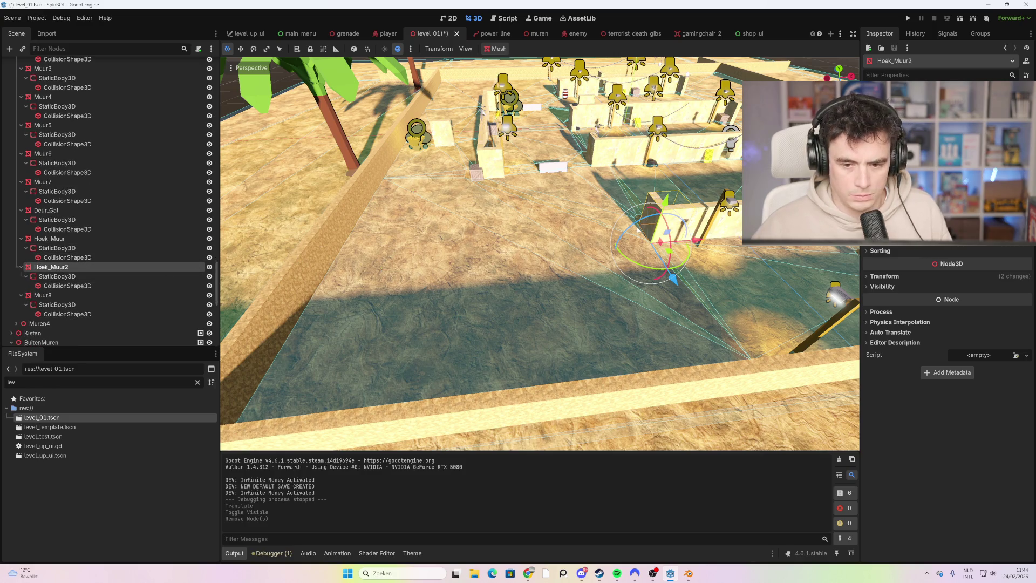
pyautogui.keyDown('shift'); pyautogui.click(135, 285); pyautogui.keyUp('shift')
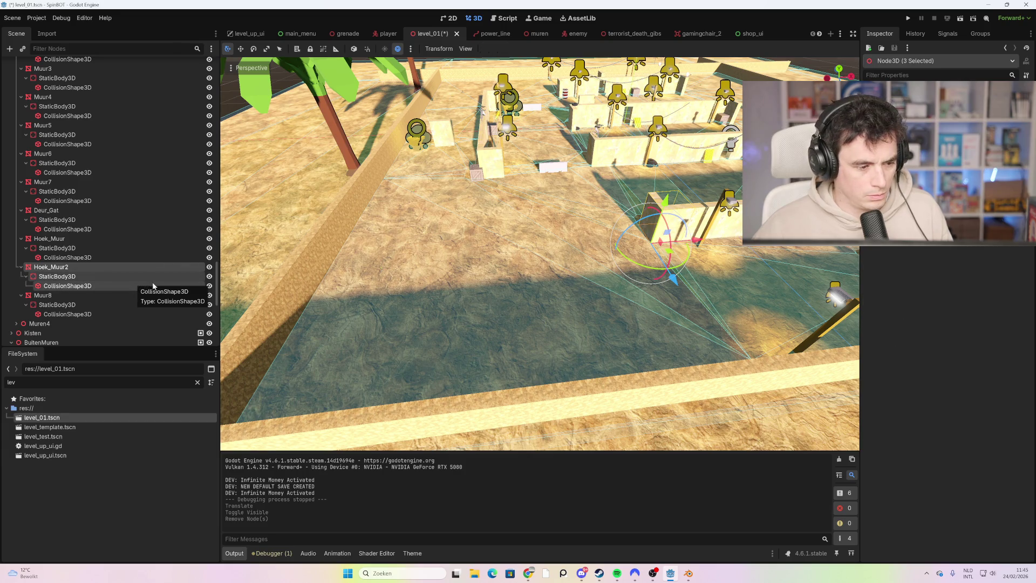
pyautogui.click(97, 267)
pyautogui.press('F2')
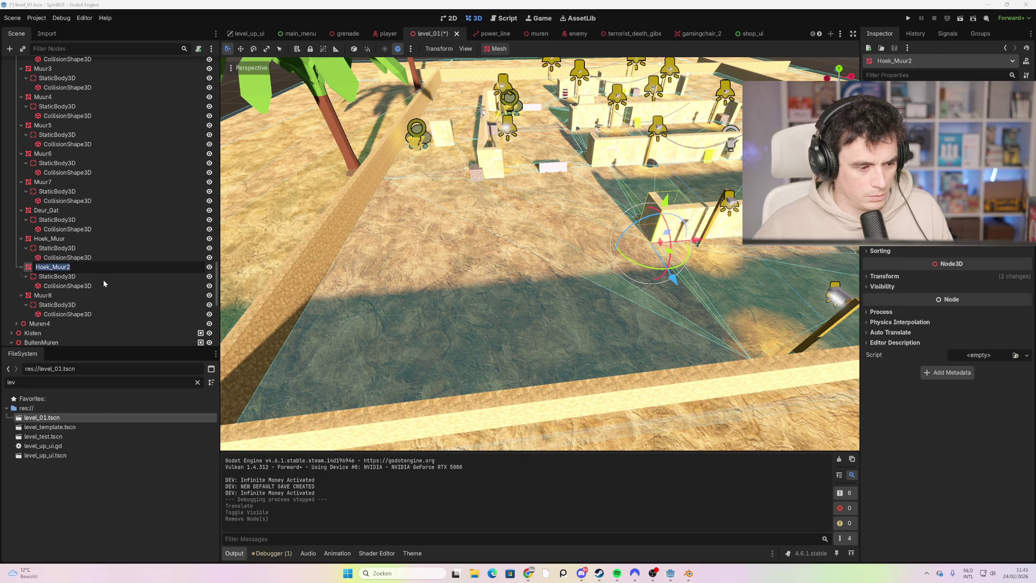
pyautogui.press('Return')
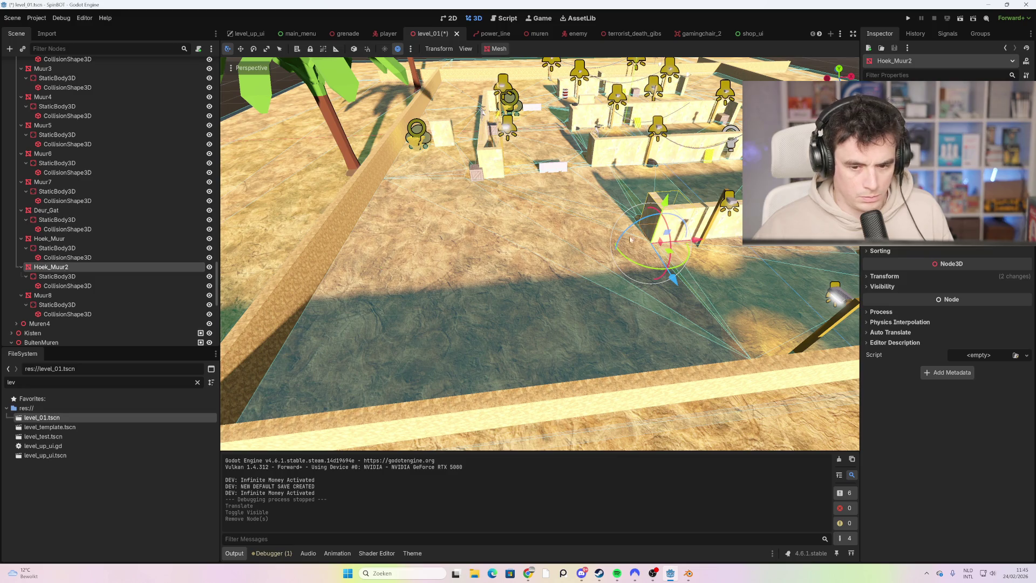
# - Duplicate Hoek_Muur2 as Hoek_Muur3, slide it along X and delete its CollisionShape3D
pyautogui.hotkey('ctrl', 'd')
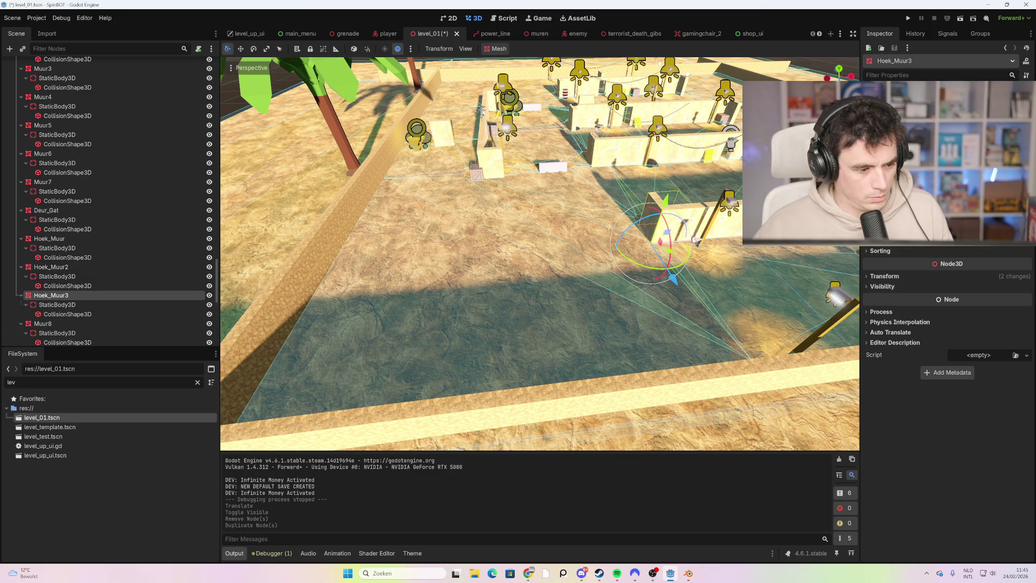
pyautogui.moveTo(698, 241)
pyautogui.mouseDown()
pyautogui.moveTo(466, 248)
pyautogui.moveTo(499, 268)
pyautogui.mouseUp()
pyautogui.click(116, 306)
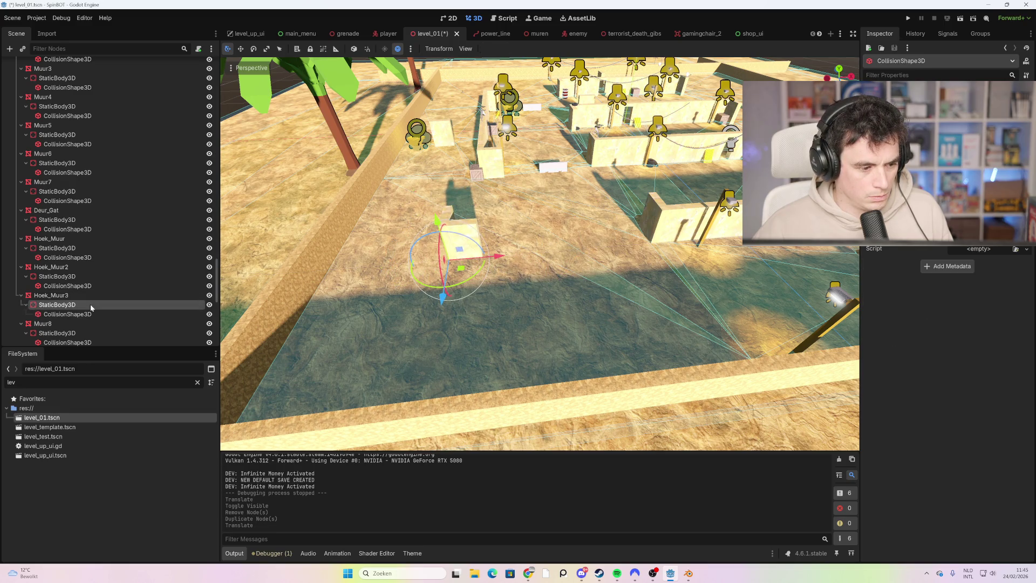
pyautogui.click(86, 294)
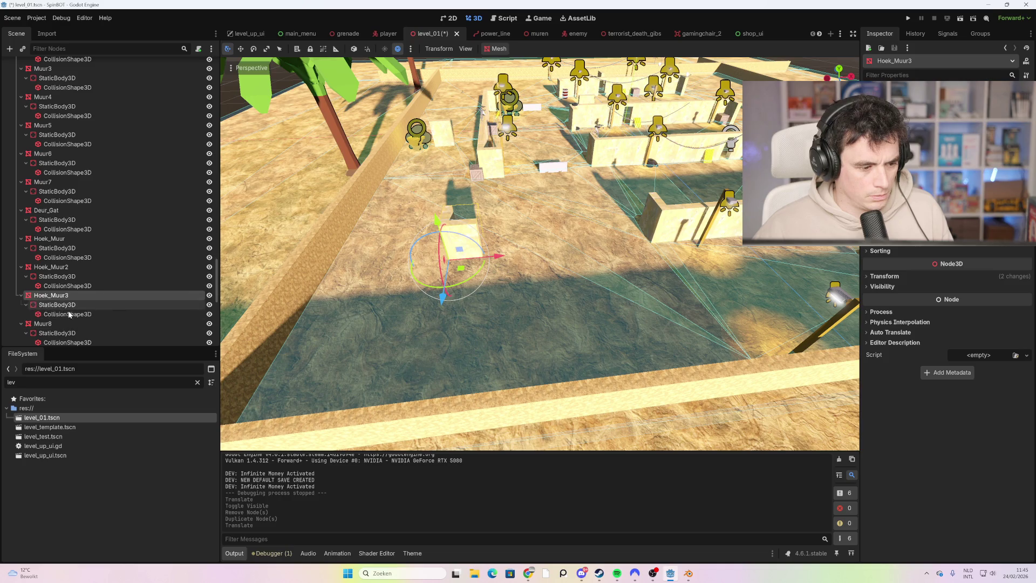
pyautogui.click(73, 317)
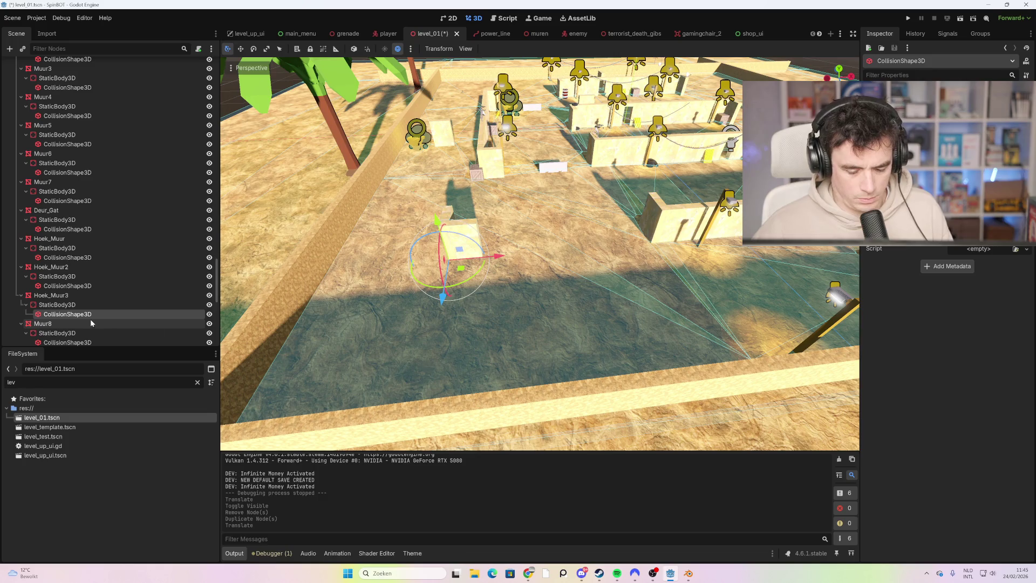
pyautogui.press('Delete')
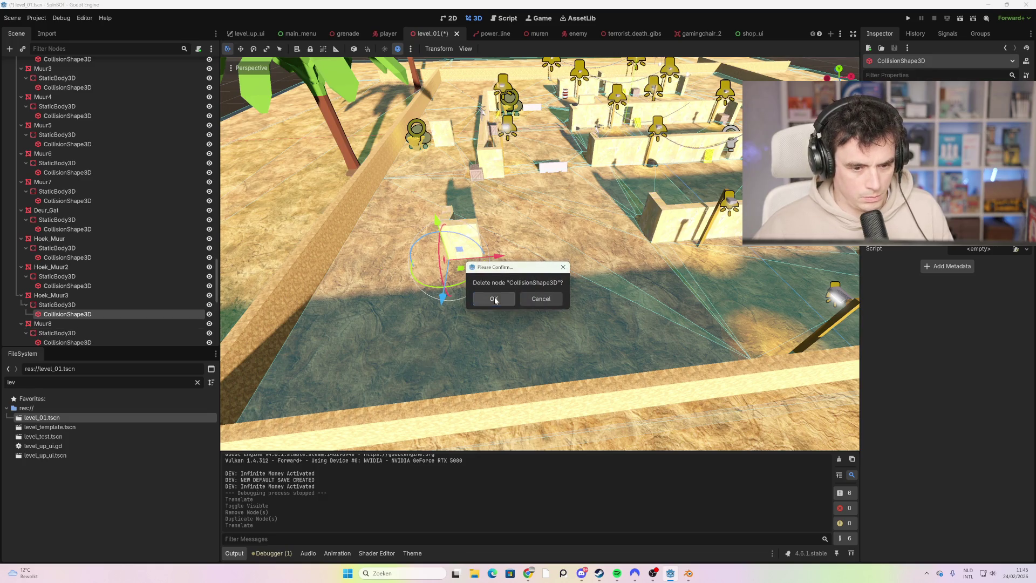
pyautogui.click(494, 299)
pyautogui.click(104, 296)
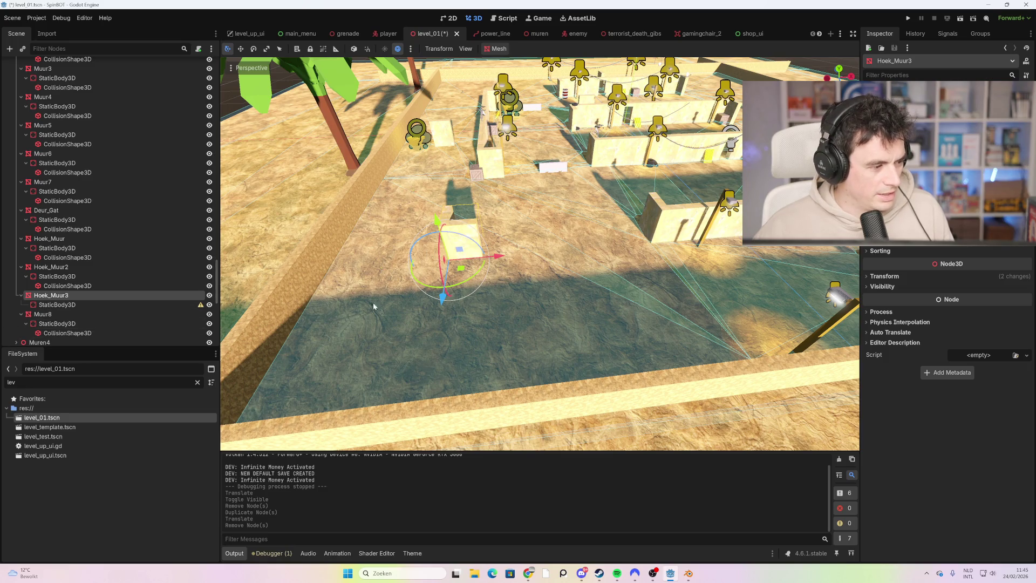
pyautogui.moveTo(505, 261); pyautogui.dragTo(530, 258)
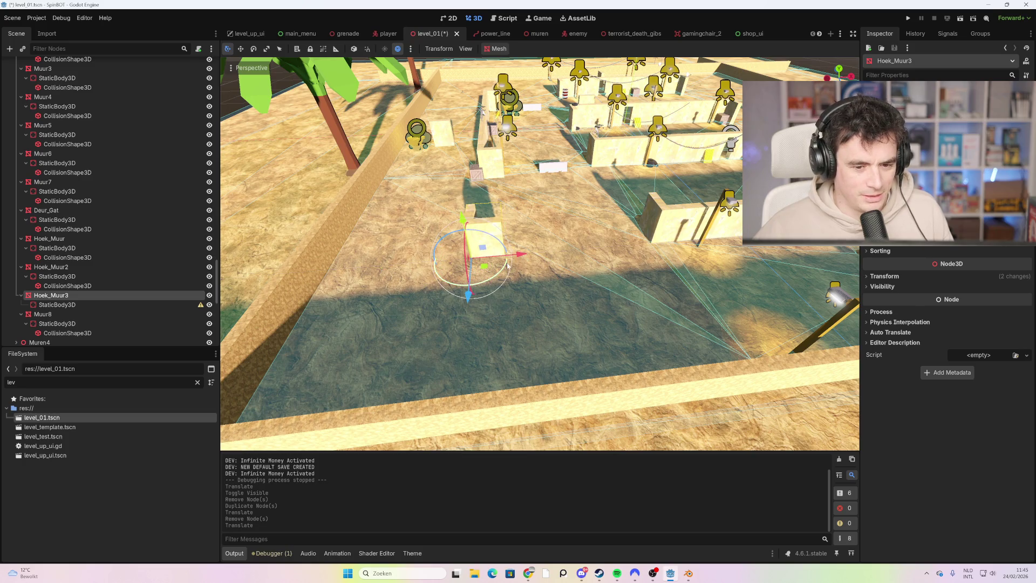
# - Duplicate Hoek_Muur3 as Hoek_Muur4, move it about 2.3 m along X and rotate it about 87° on Y
pyautogui.scroll(3, 567, 207)
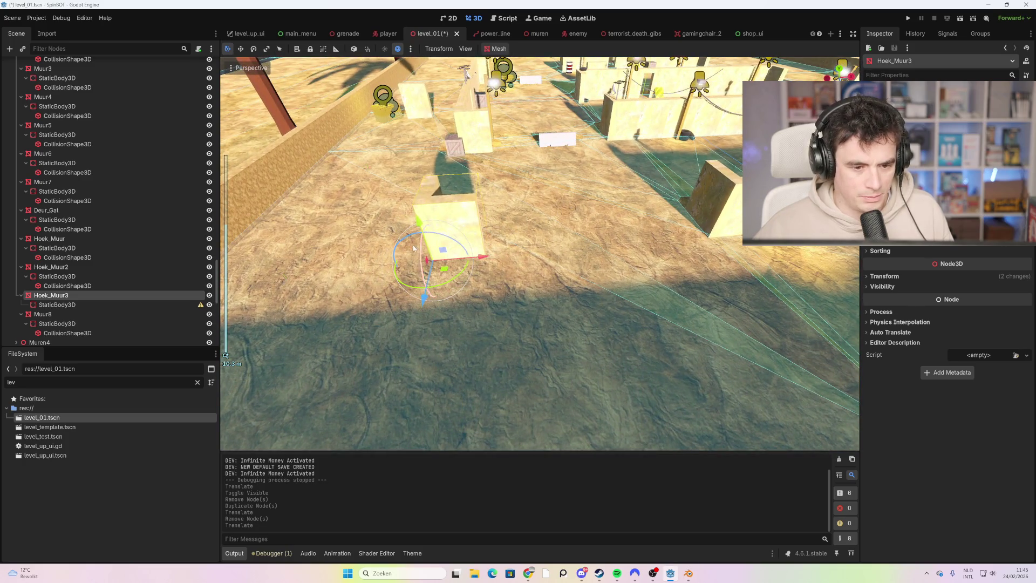
pyautogui.click(119, 306)
pyautogui.click(104, 296)
pyautogui.click(101, 305)
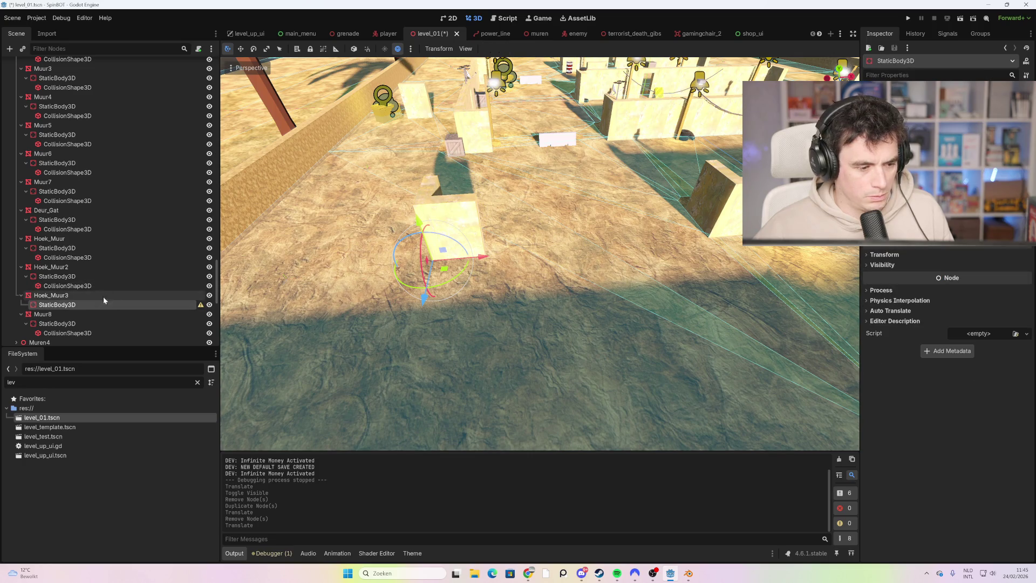
pyautogui.click(103, 296)
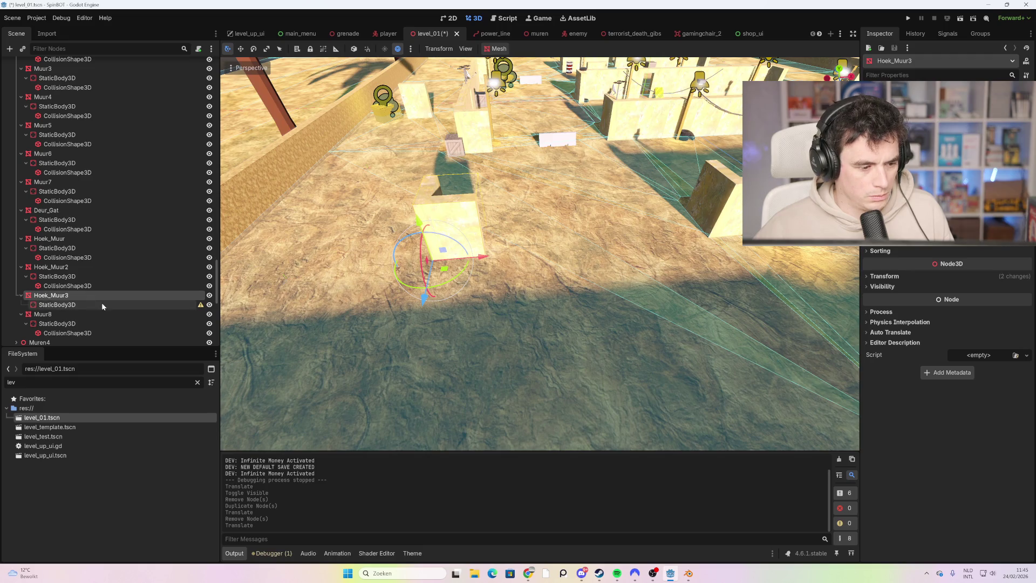
pyautogui.hotkey('ctrl', 'd')
pyautogui.moveTo(479, 255)
pyautogui.mouseDown()
pyautogui.moveTo(541, 262)
pyautogui.moveTo(515, 259)
pyautogui.moveTo(534, 255)
pyautogui.mouseUp()
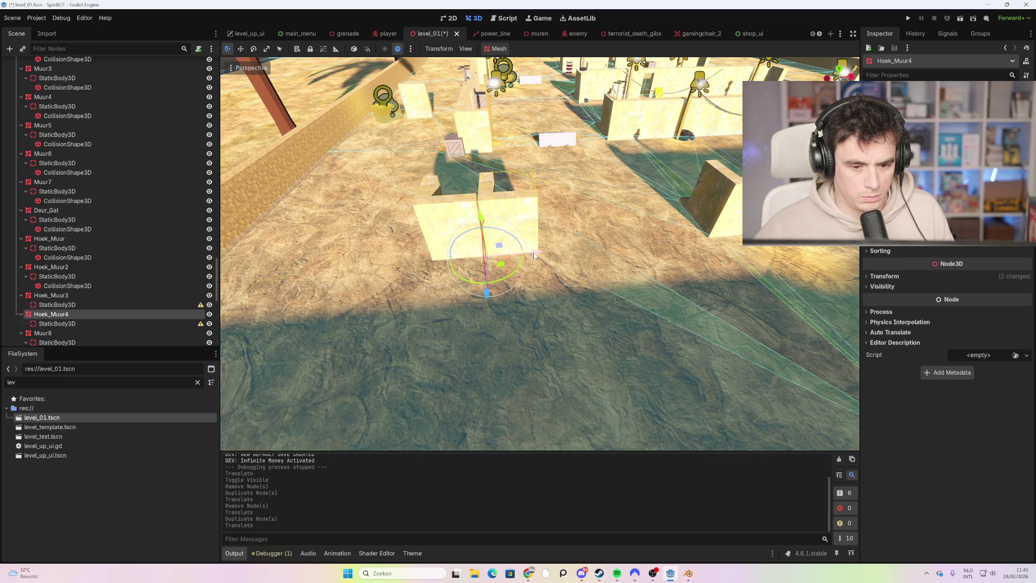
pyautogui.moveTo(467, 280)
pyautogui.mouseDown()
pyautogui.moveTo(516, 283)
pyautogui.moveTo(579, 254)
pyautogui.moveTo(576, 236)
pyautogui.moveTo(410, 294)
pyautogui.moveTo(560, 308)
pyautogui.moveTo(548, 294)
pyautogui.mouseUp()
pyautogui.click(518, 306)
# - Duplicate Hoek_Muur3 as Hoek_Muur5 and move it up and back toward closing the square
pyautogui.click(470, 207)
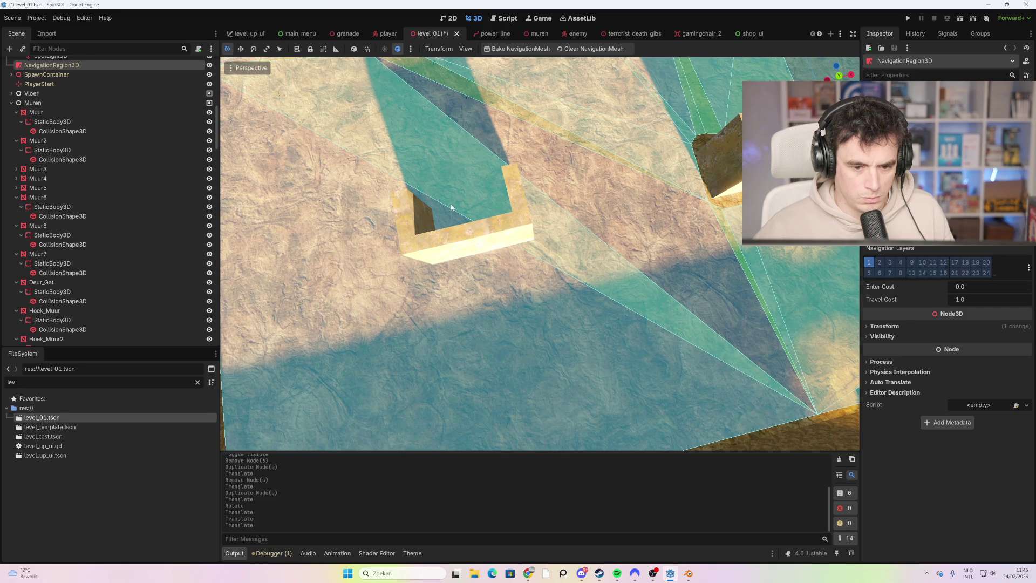
pyautogui.moveTo(474, 185); pyautogui.dragTo(545, 146)
pyautogui.moveTo(447, 146)
pyautogui.mouseDown()
pyautogui.moveTo(652, 185)
pyautogui.moveTo(568, 209)
pyautogui.moveTo(547, 231)
pyautogui.mouseUp()
pyautogui.moveTo(406, 171); pyautogui.dragTo(484, 199)
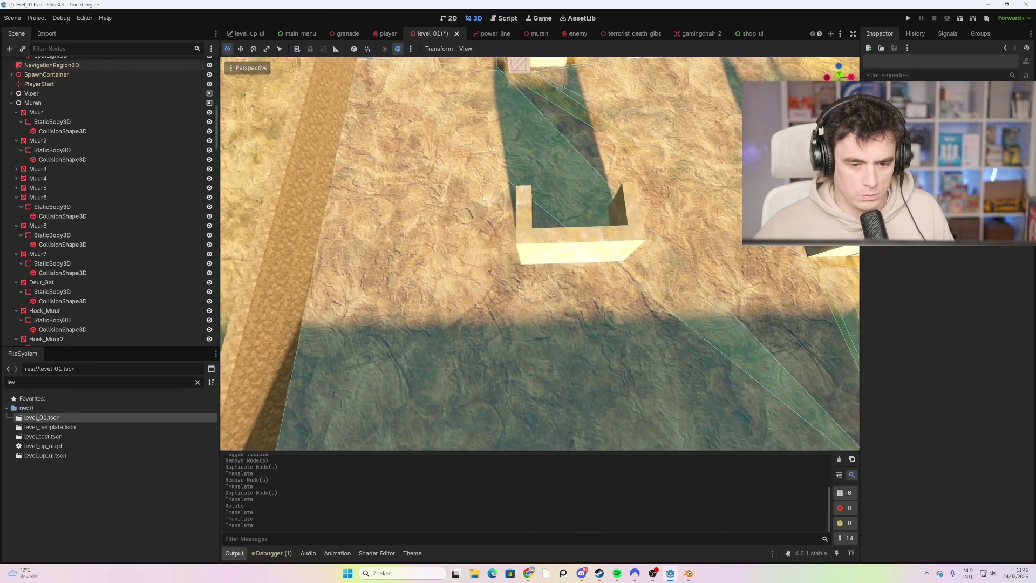
pyautogui.click(527, 214)
pyautogui.scroll(-3, 570, 229)
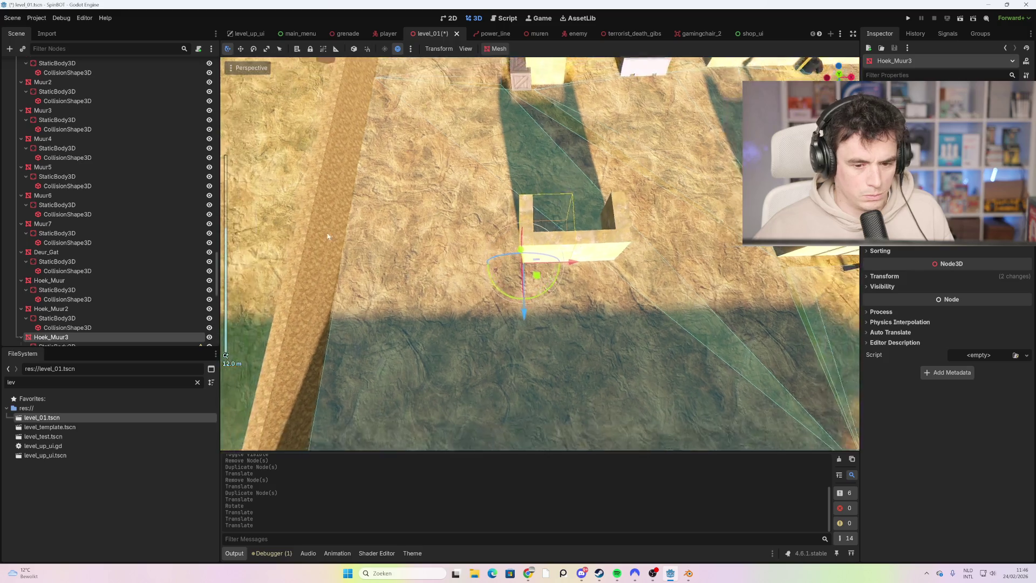
pyautogui.hotkey('ctrl', 'd')
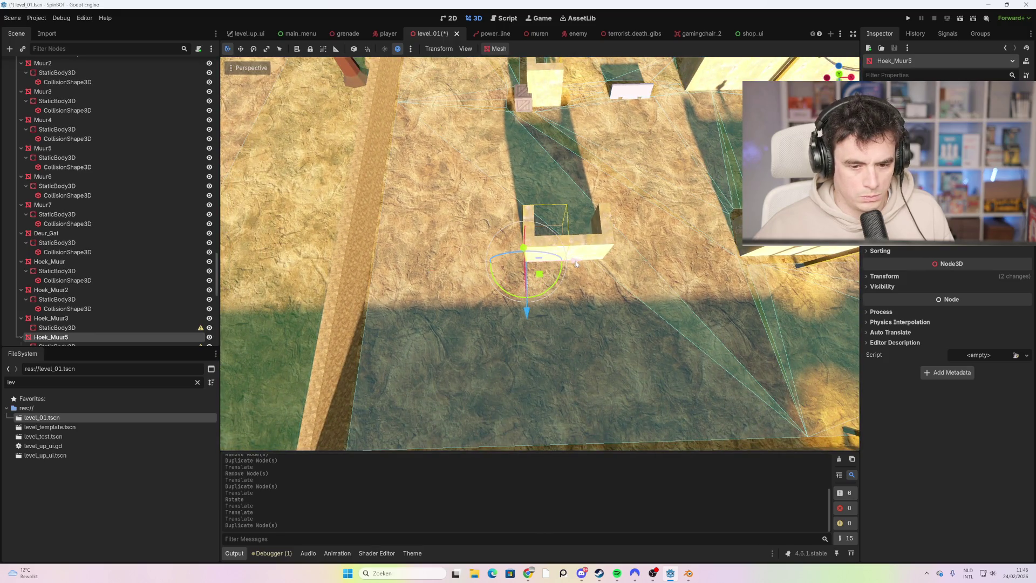
pyautogui.moveTo(540, 274)
pyautogui.mouseDown()
pyautogui.moveTo(551, 235)
pyautogui.moveTo(506, 264)
pyautogui.moveTo(516, 253)
pyautogui.mouseUp()
# - In Top view, slide Hoek_Muur5 about -2 m along Z
pyautogui.scroll(3, 681, 184)
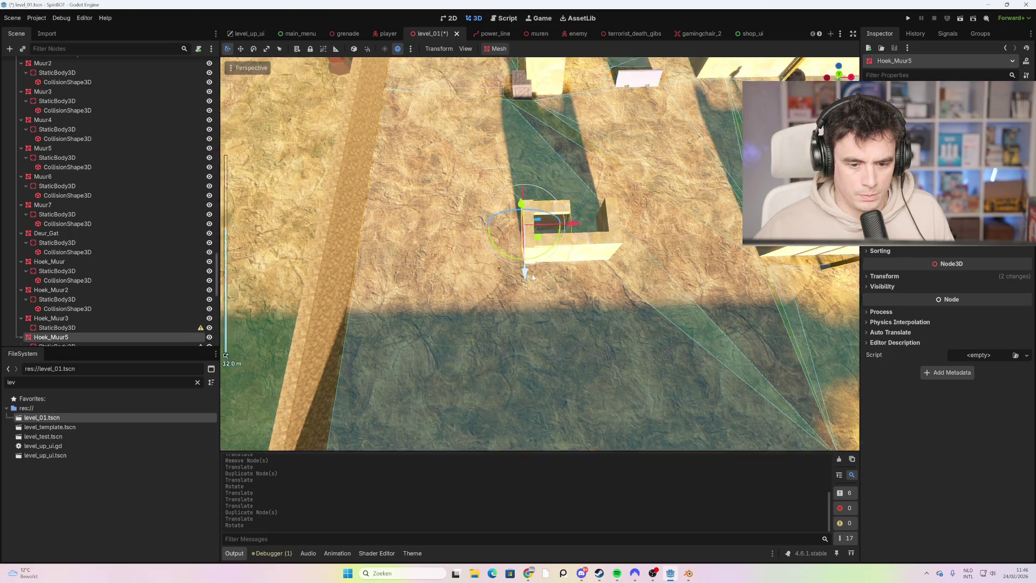
pyautogui.click(839, 69)
pyautogui.moveTo(519, 251); pyautogui.dragTo(523, 186)
# - Duplicate Hoek_Muur5 as Hoek_Muur6, move it right along X and rotate it
pyautogui.scroll(5, 523, 187)
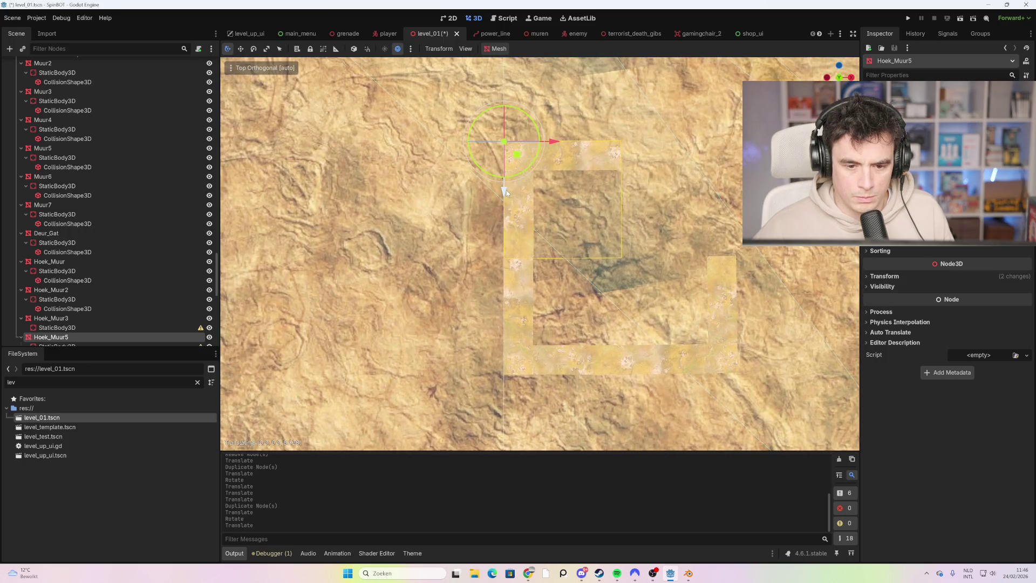
pyautogui.click(671, 226)
pyautogui.click(521, 226)
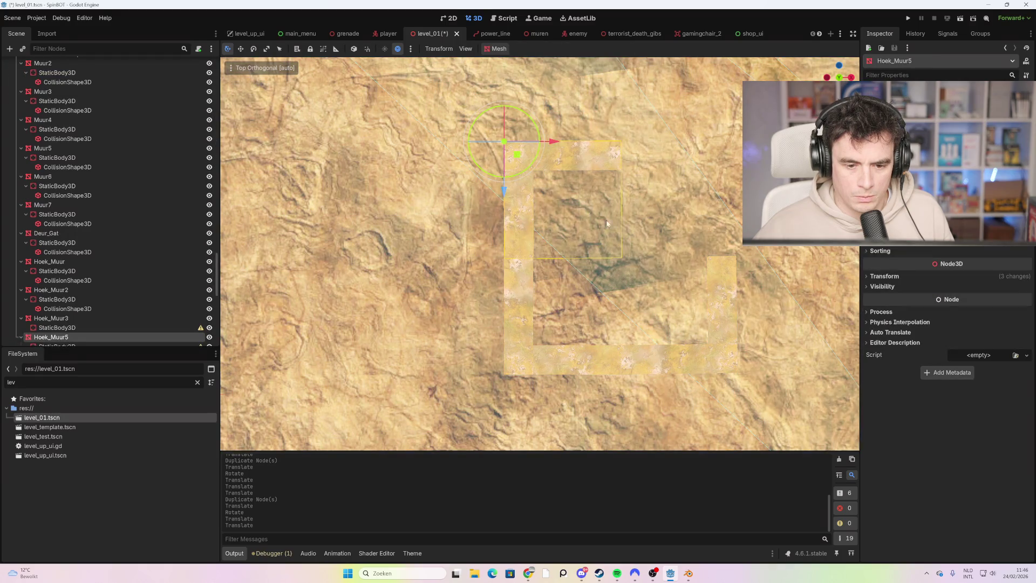
pyautogui.moveTo(551, 141); pyautogui.dragTo(551, 142)
pyautogui.hotkey('ctrl', 'd')
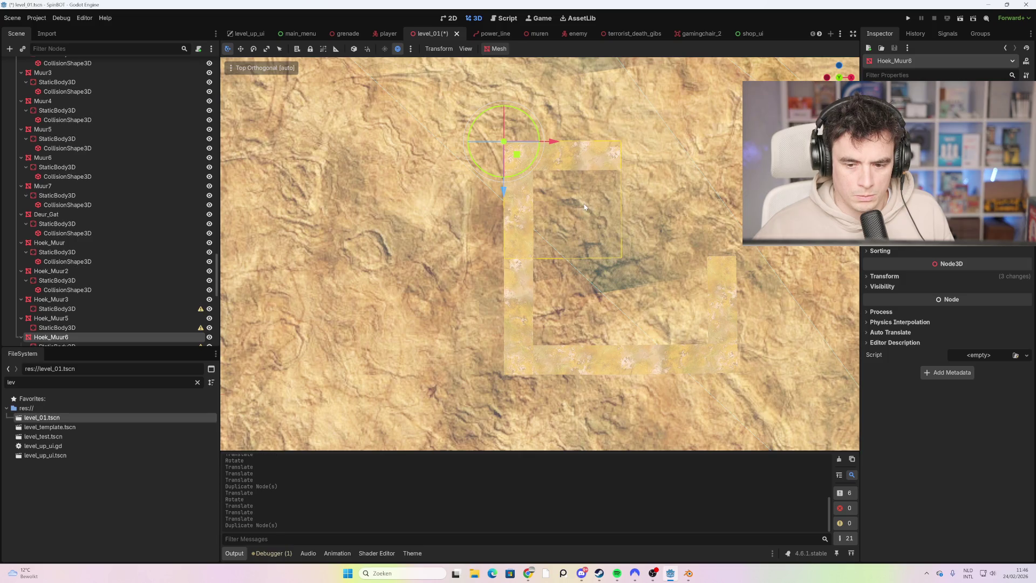
pyautogui.moveTo(554, 142); pyautogui.dragTo(669, 154)
pyautogui.press('r')
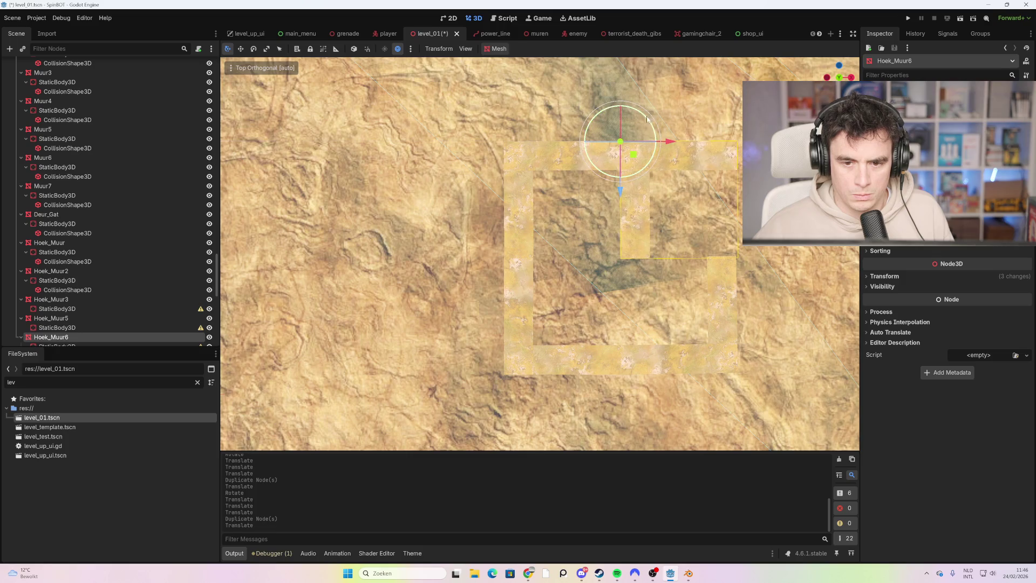
pyautogui.click(651, 173)
# - Fine-tune Hoek_Muur6's position along Z and X and its rotation to close the square
pyautogui.press('g')
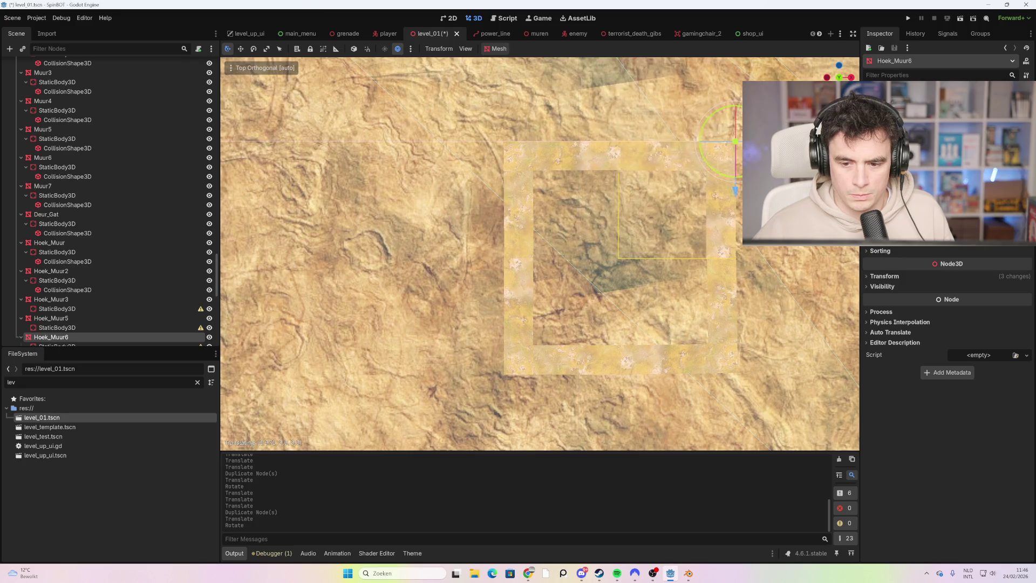
pyautogui.press('Return')
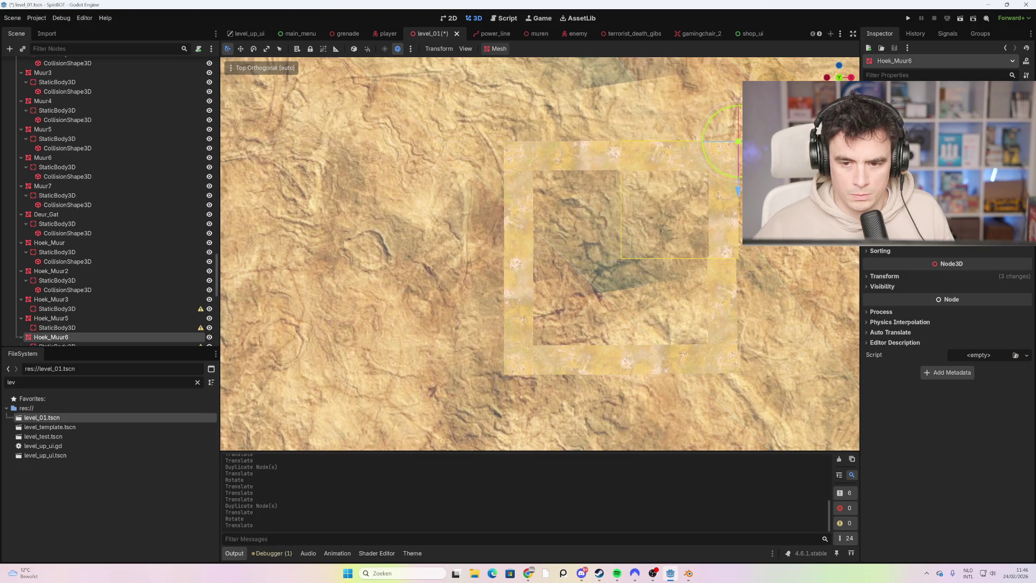
pyautogui.press('r')
pyautogui.press('Return')
pyautogui.press('g')
pyautogui.press('Return')
pyautogui.press('g')
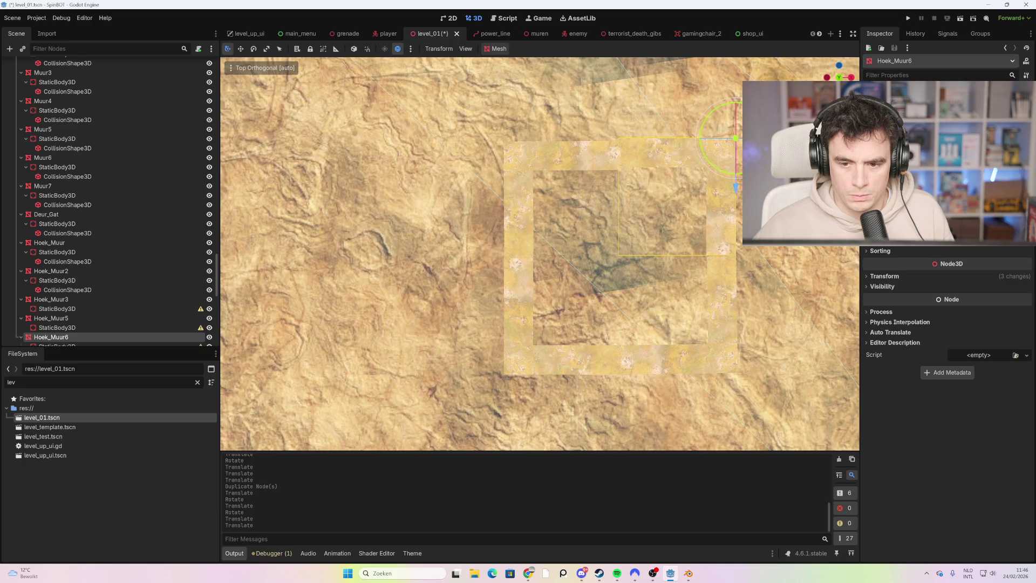
# - Orbit to a low perspective of the square block and select the palm tree
pyautogui.click(540, 253)
pyautogui.scroll(-5, 539, 253)
pyautogui.moveTo(539, 254)
pyautogui.mouseDown()
pyautogui.moveTo(714, 242)
pyautogui.moveTo(713, 215)
pyautogui.moveTo(460, 156)
pyautogui.mouseUp()
pyautogui.scroll(-3, 713, 215)
pyautogui.click(384, 157)
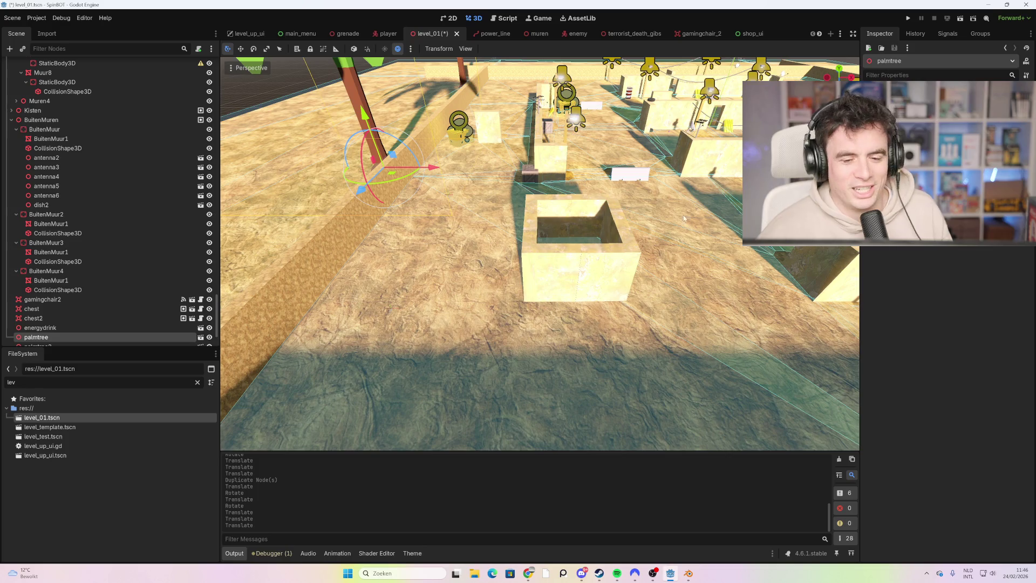
# - Inspect the collision shapes of BuitenMuur4, BuitenMuur3 and a right-side wall
pyautogui.scroll(-3, 132, 305)
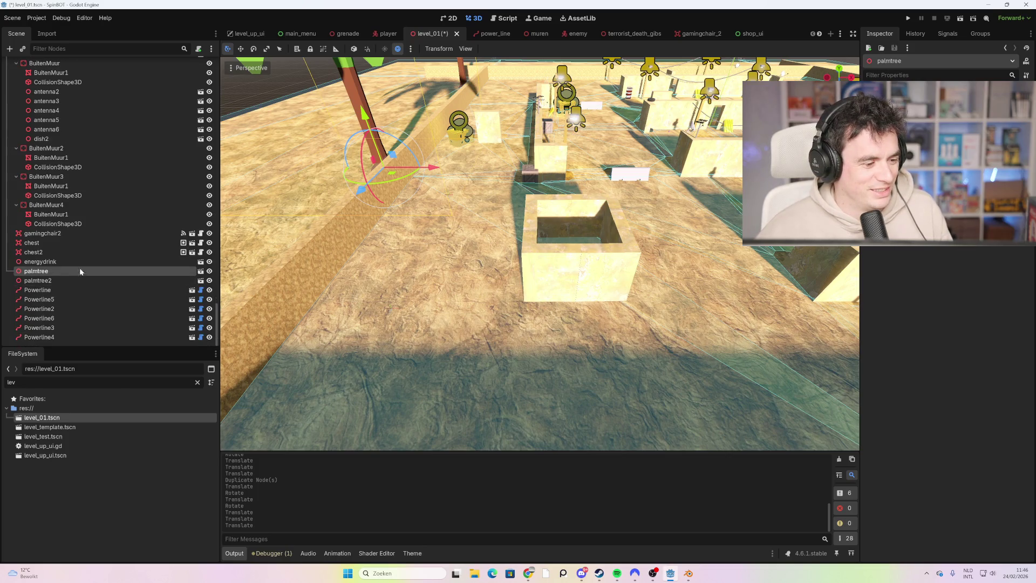
pyautogui.click(75, 223)
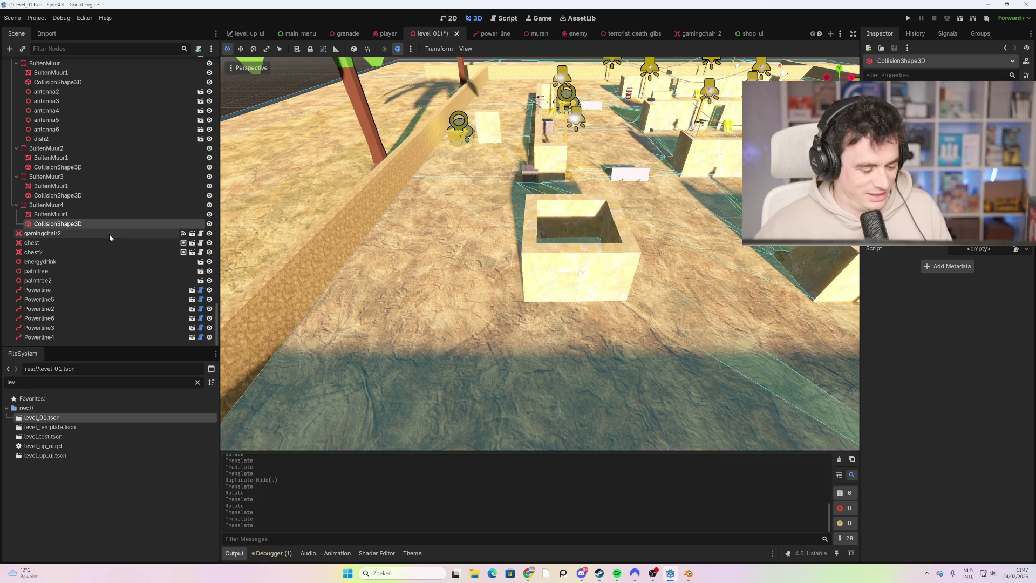
pyautogui.click(76, 186)
pyautogui.click(82, 196)
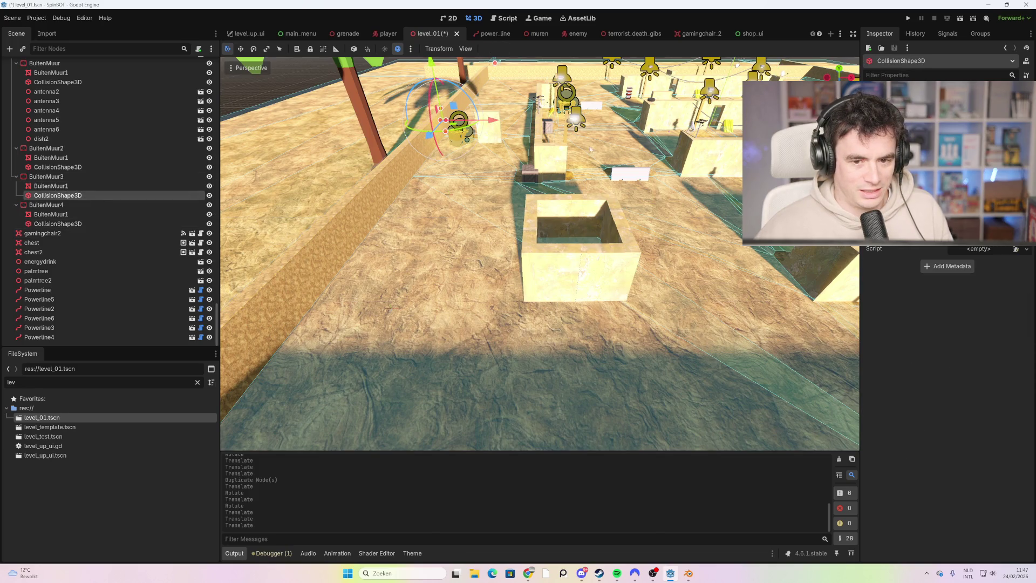
pyautogui.click(722, 156)
pyautogui.scroll(3, 97, 265)
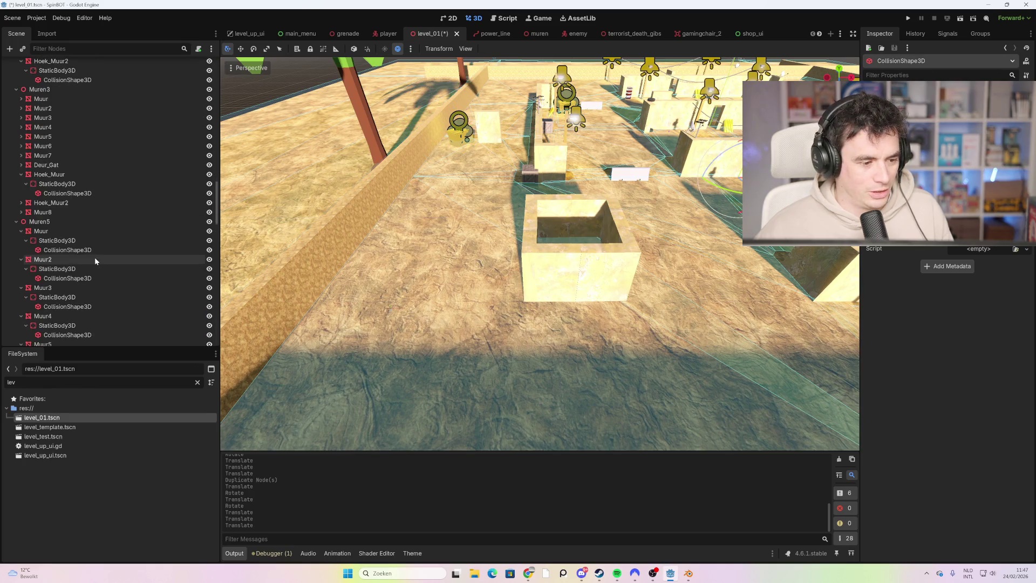
pyautogui.scroll(-1, 729, 197)
pyautogui.scroll(-2, 729, 196)
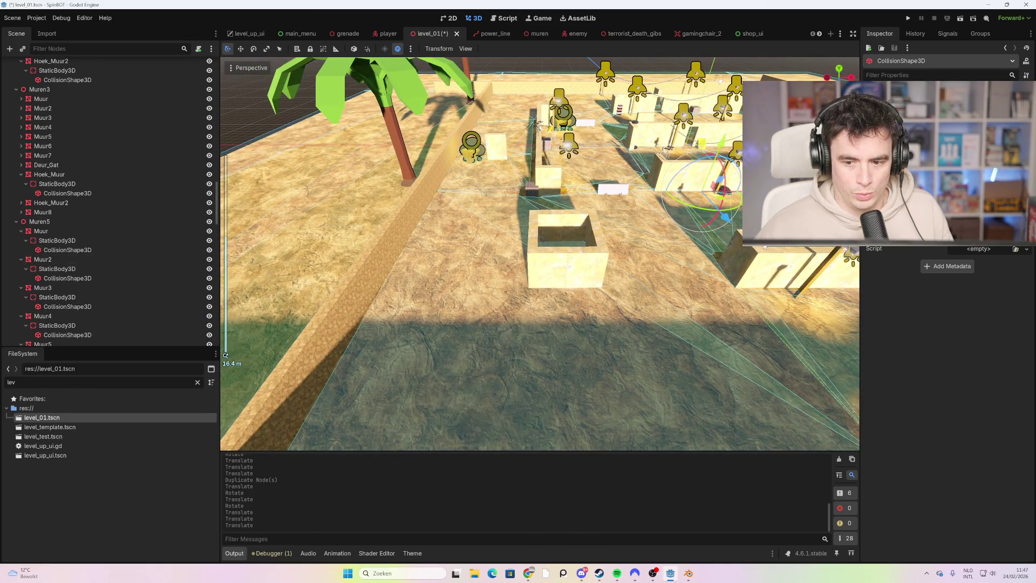
pyautogui.scroll(4, 764, 247)
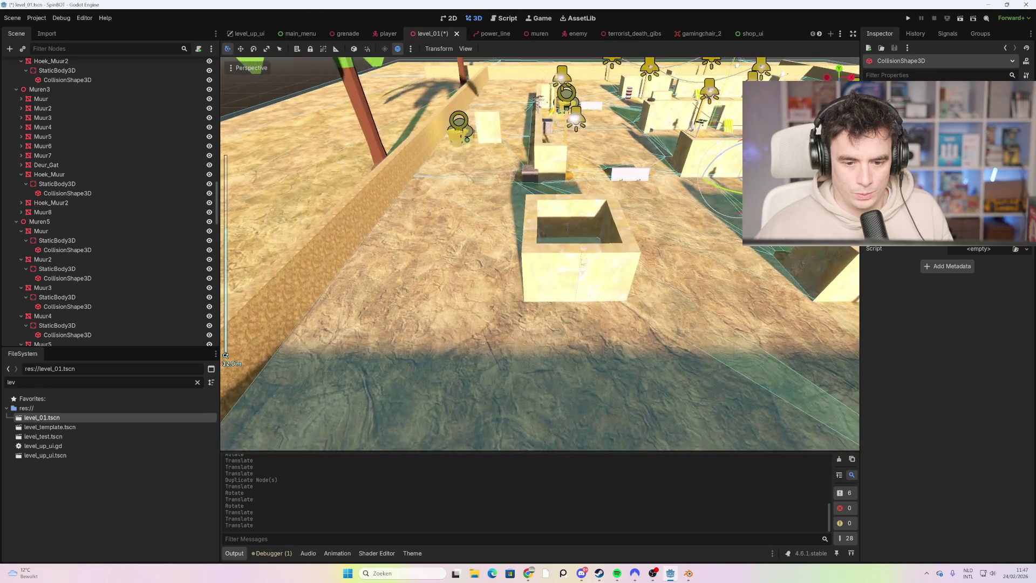
# - Select the square corner-wall block and bring up Hoek_Muur3's node actions
pyautogui.click(558, 267)
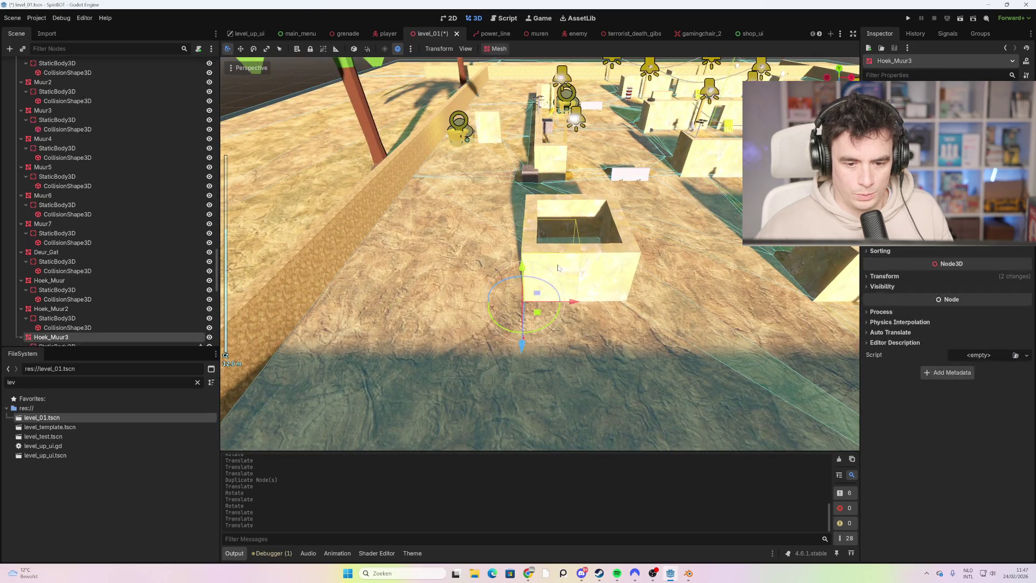
pyautogui.scroll(-3, 81, 280)
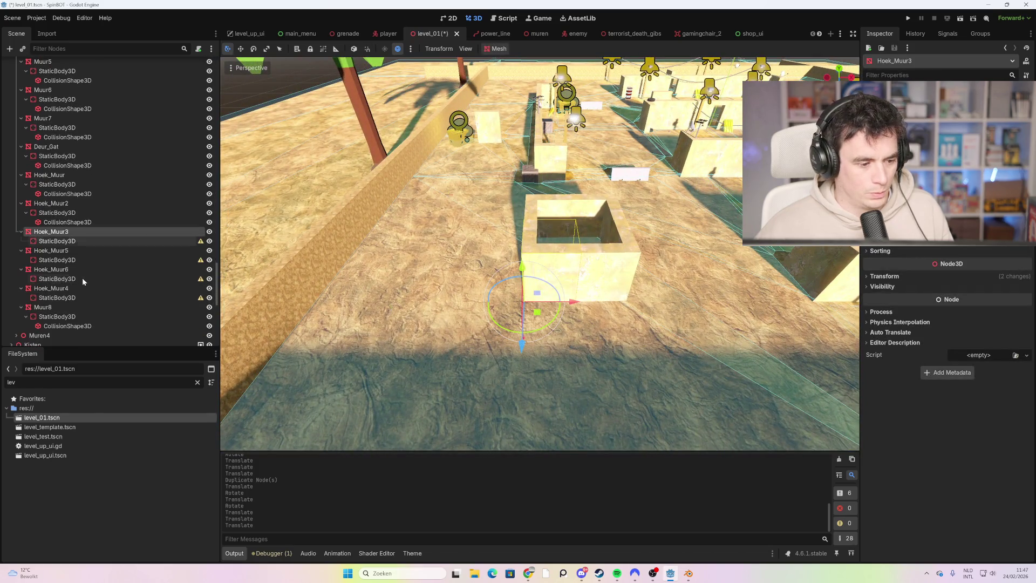
pyautogui.rightClick(65, 233)
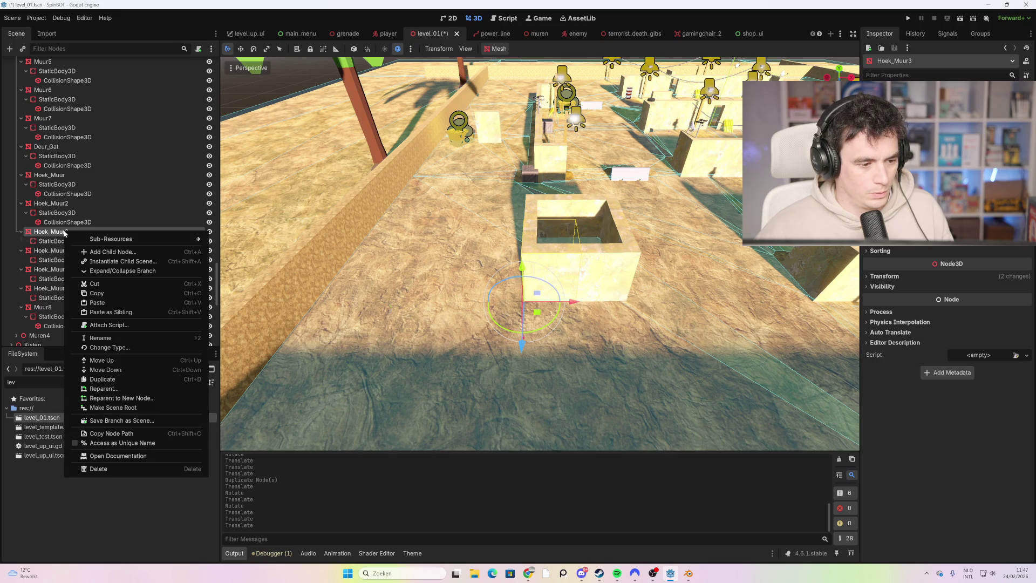
# - Add a CollisionShape3D child to Hoek_Muur3's StaticBody3D, found by searching 'colli'
pyautogui.click(44, 232)
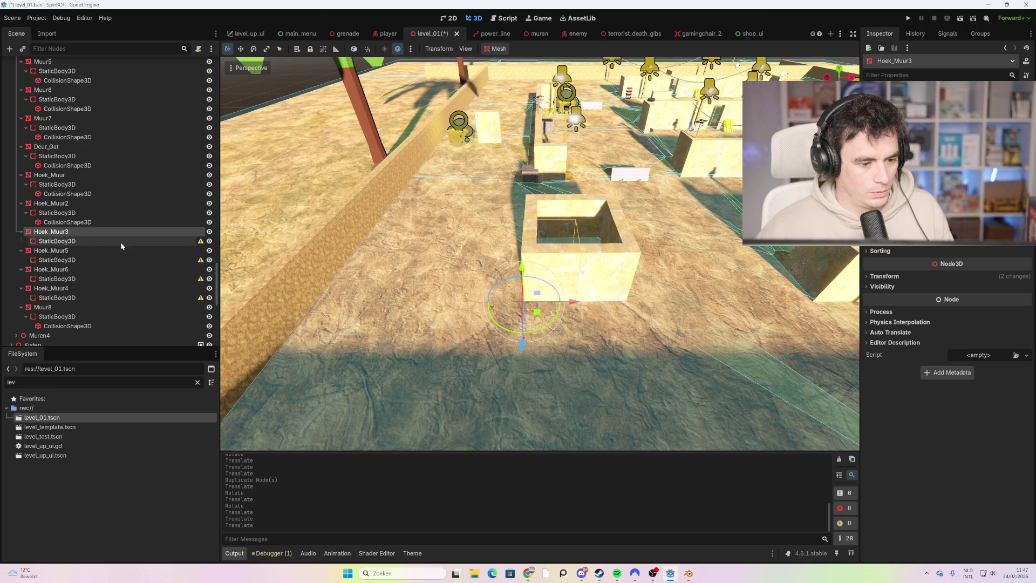
pyautogui.moveTo(200, 244)
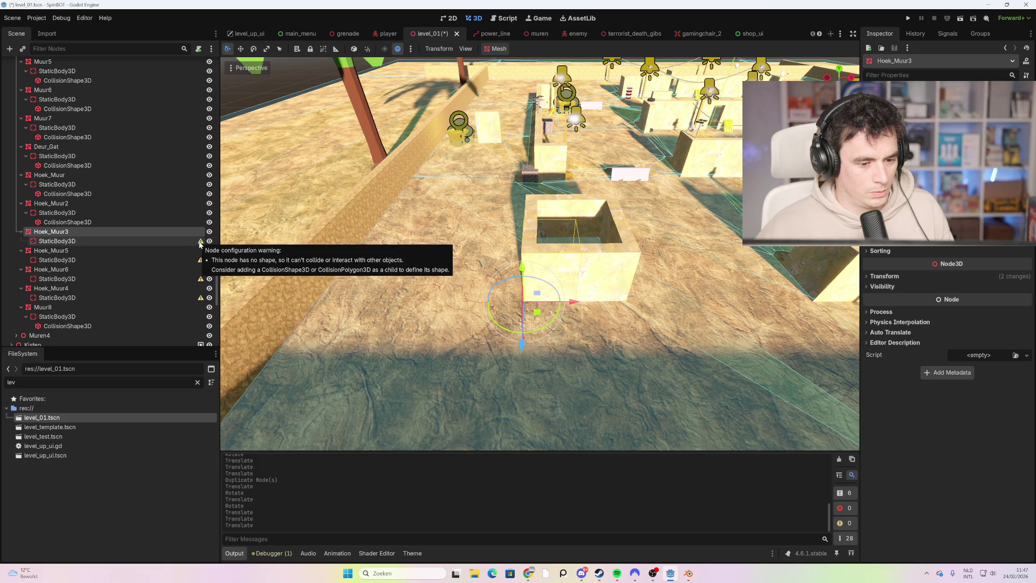
pyautogui.click(86, 240)
pyautogui.rightClick(79, 241)
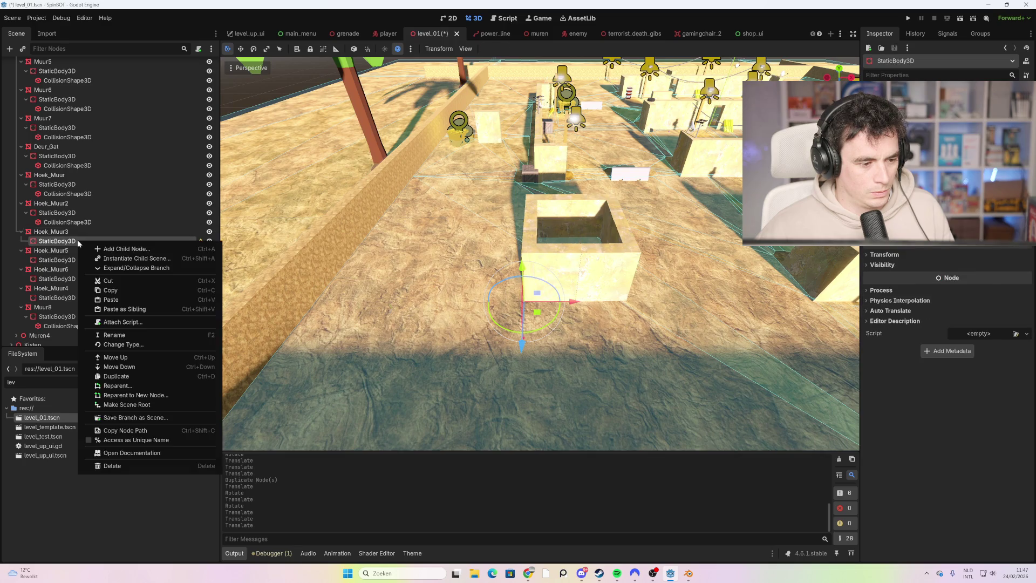
pyautogui.click(119, 249)
pyautogui.write('co')
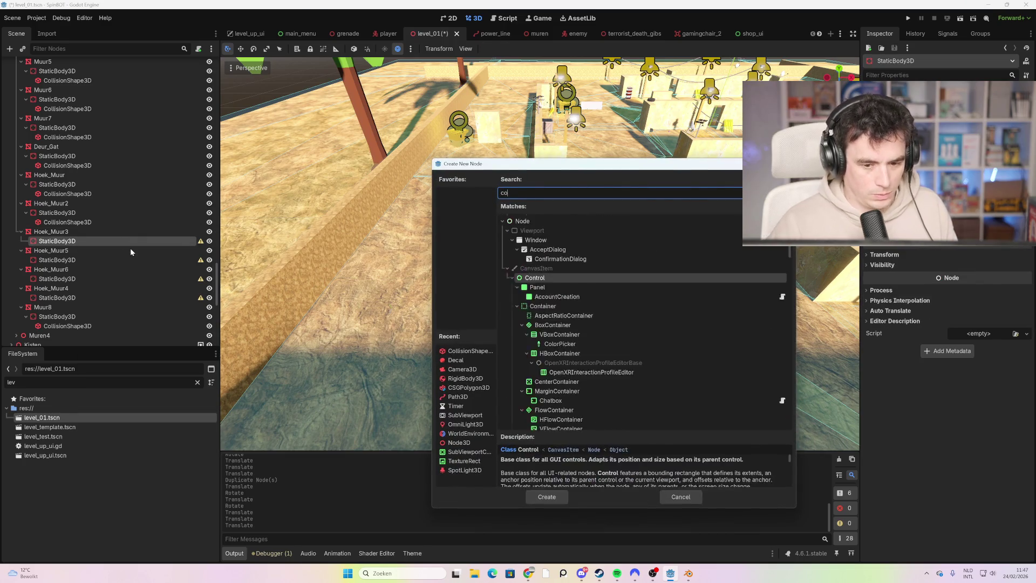
pyautogui.write('lli')
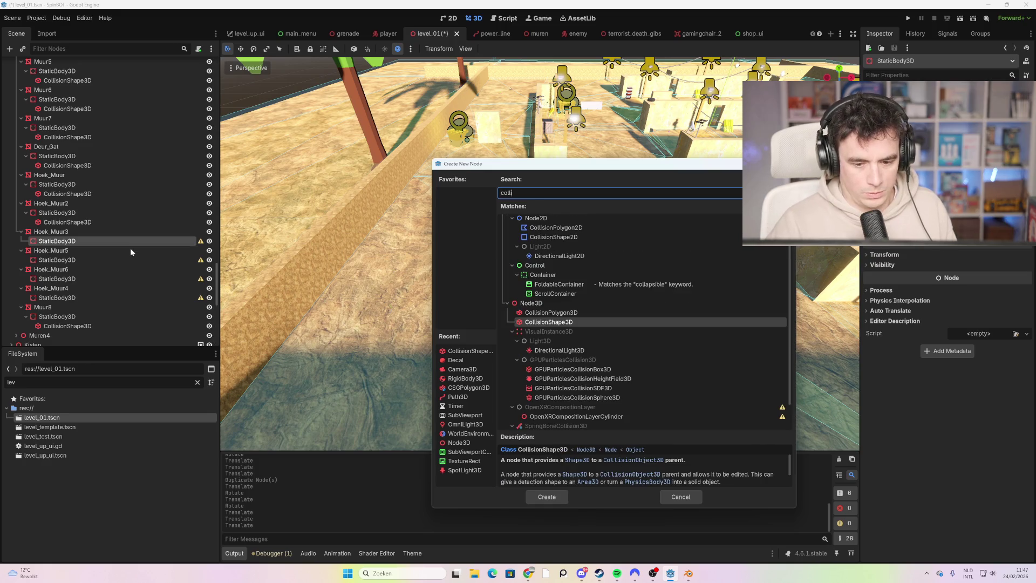
pyautogui.doubleClick(570, 322)
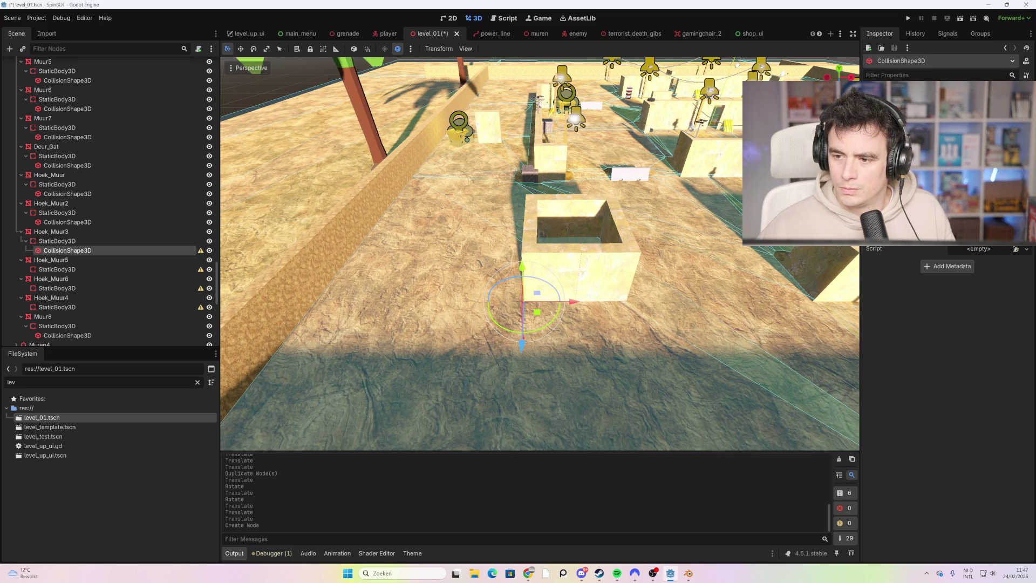
# - Move the new collision shape into the corner block and lower it along Y
pyautogui.moveTo(525, 275)
pyautogui.mouseDown()
pyautogui.moveTo(522, 237)
pyautogui.moveTo(560, 205)
pyautogui.moveTo(577, 220)
pyautogui.moveTo(618, 218)
pyautogui.mouseUp()
pyautogui.moveTo(693, 242); pyautogui.dragTo(502, 189)
pyautogui.moveTo(490, 136)
pyautogui.mouseDown()
pyautogui.moveTo(499, 210)
pyautogui.moveTo(518, 251)
pyautogui.moveTo(476, 254)
pyautogui.moveTo(512, 272)
pyautogui.moveTo(521, 339)
pyautogui.moveTo(566, 348)
pyautogui.moveTo(575, 336)
pyautogui.mouseUp()
# - Resize the box in Top view to fit the wall edges, then check it from a low angle
pyautogui.moveTo(567, 270); pyautogui.dragTo(567, 215)
pyautogui.press('KP_7')
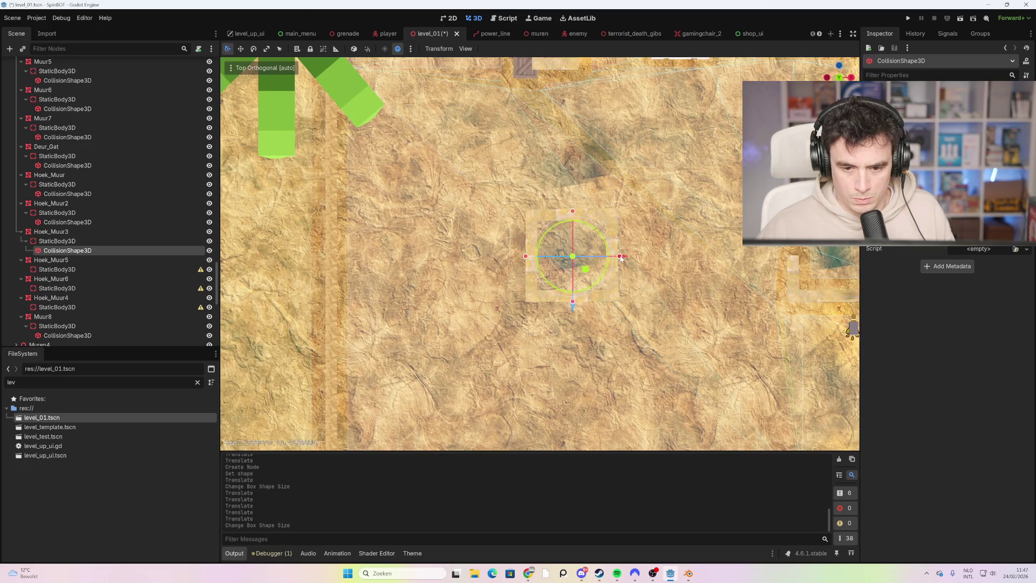
pyautogui.moveTo(572, 212); pyautogui.dragTo(572, 214)
pyautogui.moveTo(525, 256); pyautogui.dragTo(522, 258)
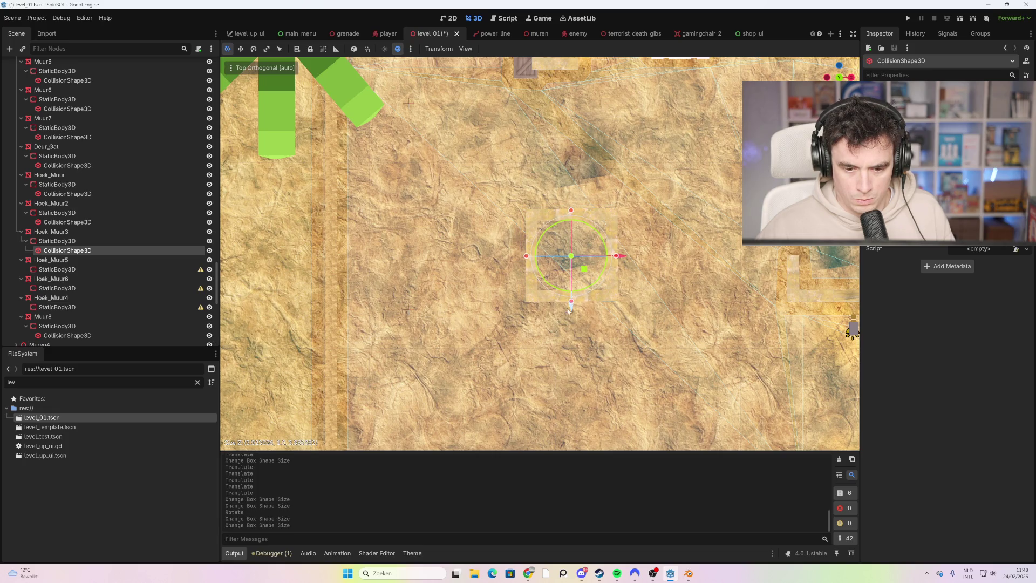
pyautogui.moveTo(572, 304); pyautogui.dragTo(570, 302)
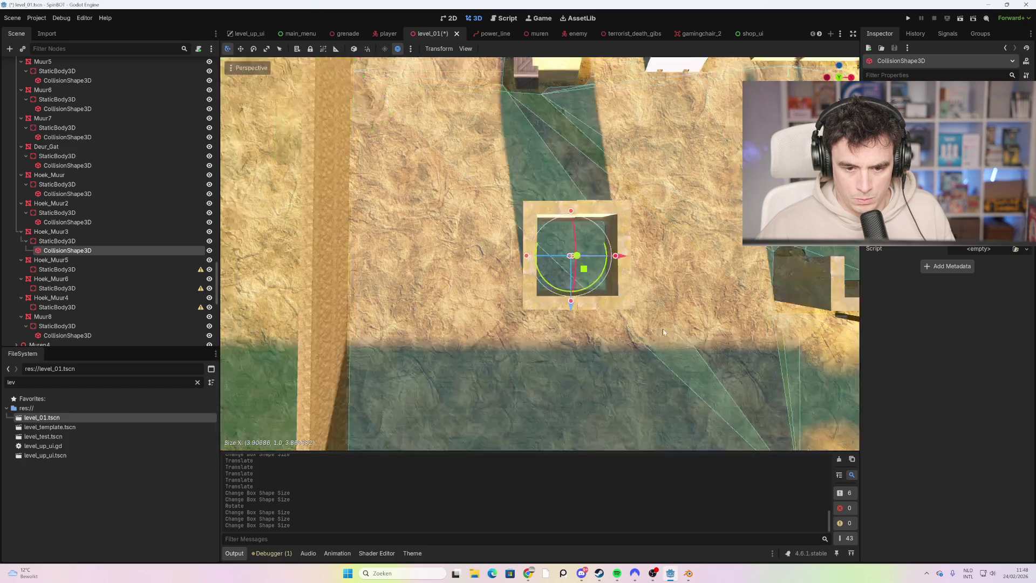
pyautogui.moveTo(647, 284)
pyautogui.mouseDown()
pyautogui.moveTo(572, 239)
pyautogui.moveTo(580, 222)
pyautogui.mouseUp()
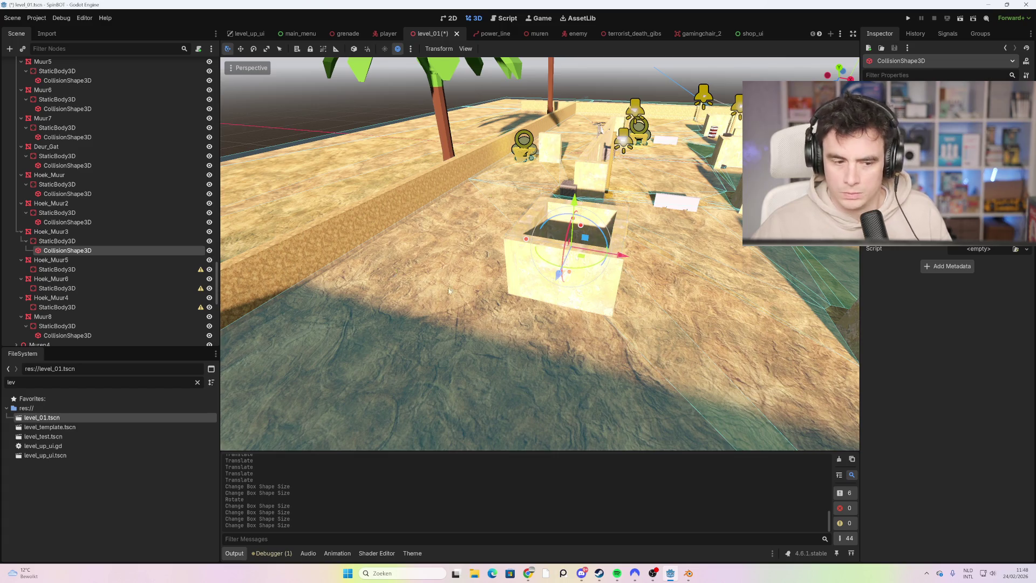
pyautogui.click(90, 242)
pyautogui.click(91, 250)
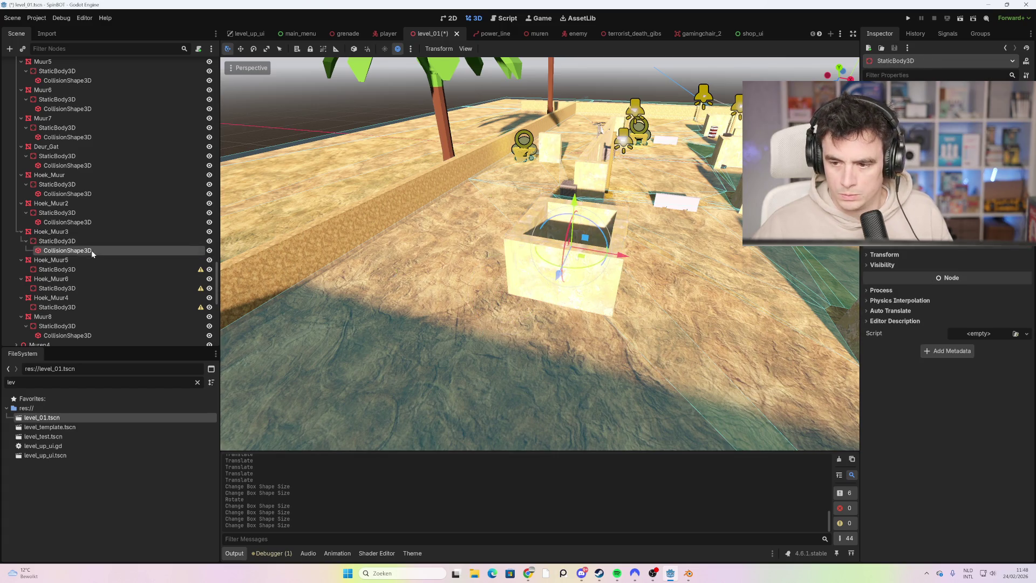
pyautogui.click(85, 241)
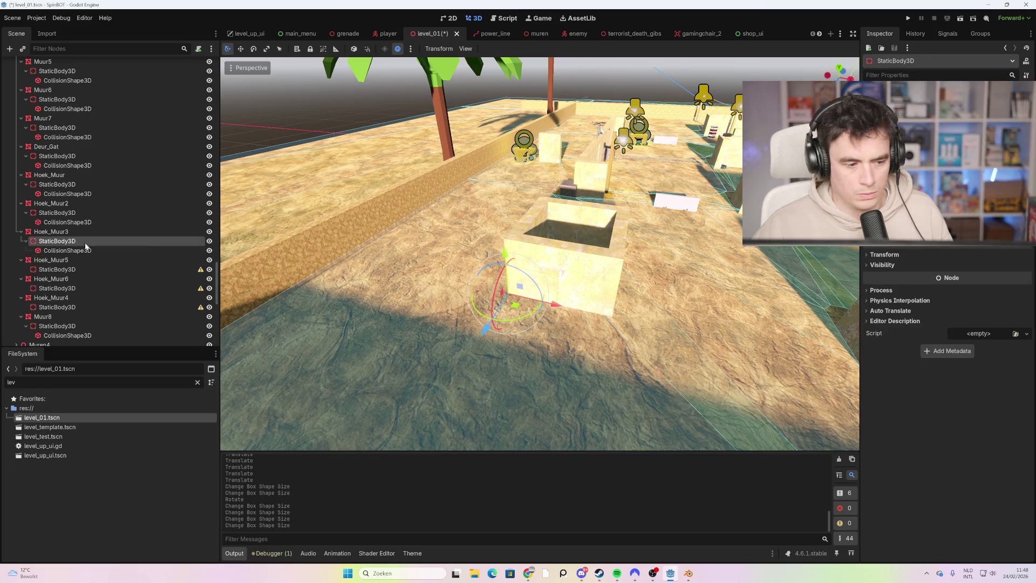
pyautogui.moveTo(80, 251)
pyautogui.mouseDown()
pyautogui.moveTo(73, 236)
pyautogui.moveTo(81, 241)
pyautogui.mouseUp()
pyautogui.click(81, 241)
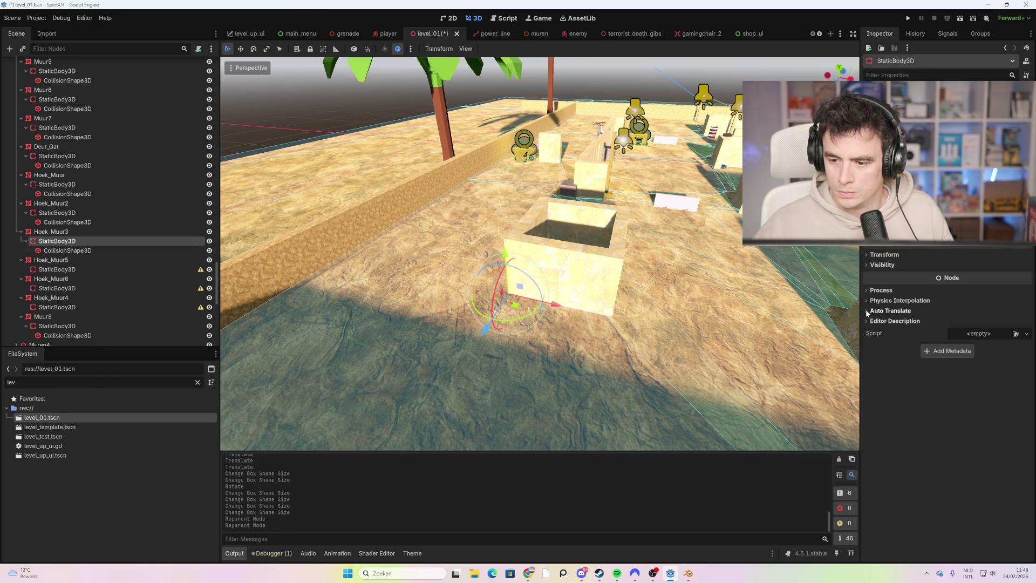
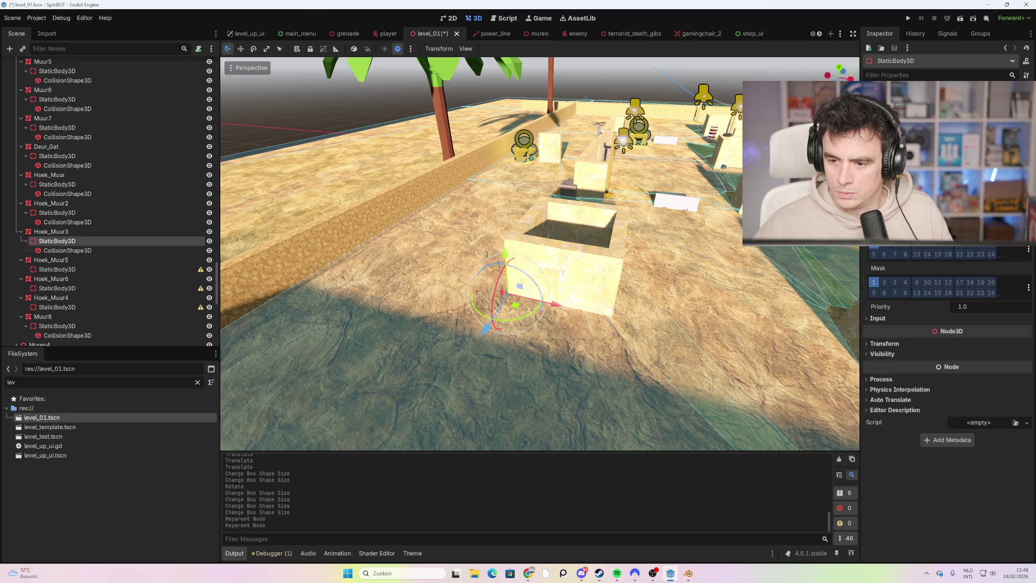
# - Set a collision layer bit on Hoek_Muur3's StaticBody3D and run the project with F5
pyautogui.click(887, 247)
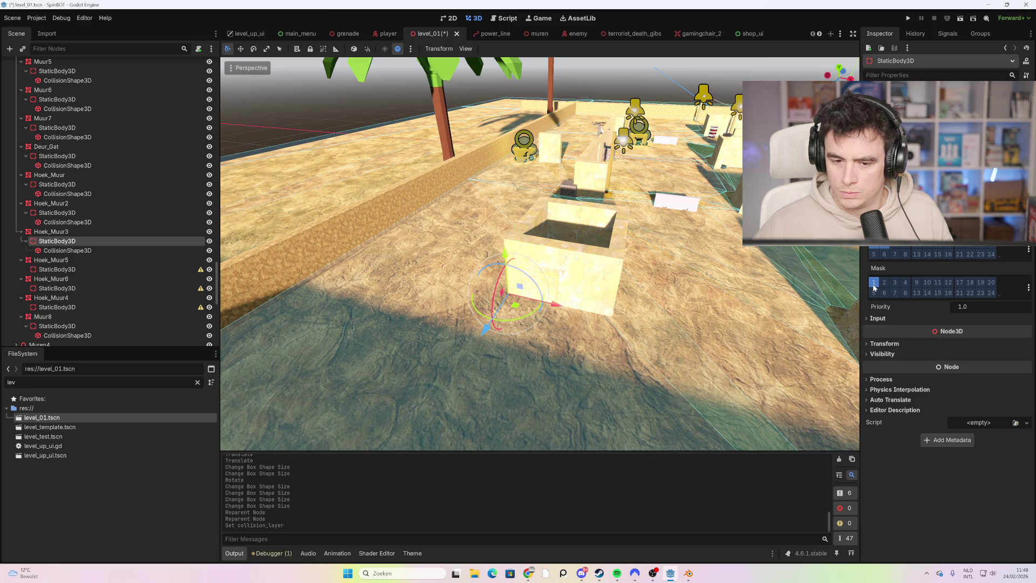
pyautogui.press('F5')
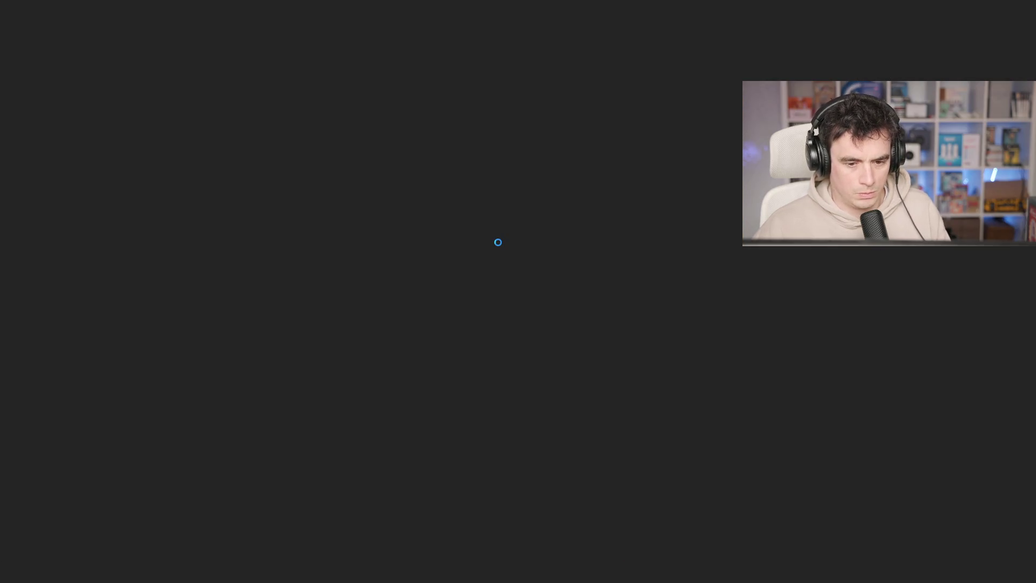
# - Start a new run and walk the character around the block and toward the long wall
pyautogui.click(502, 488)
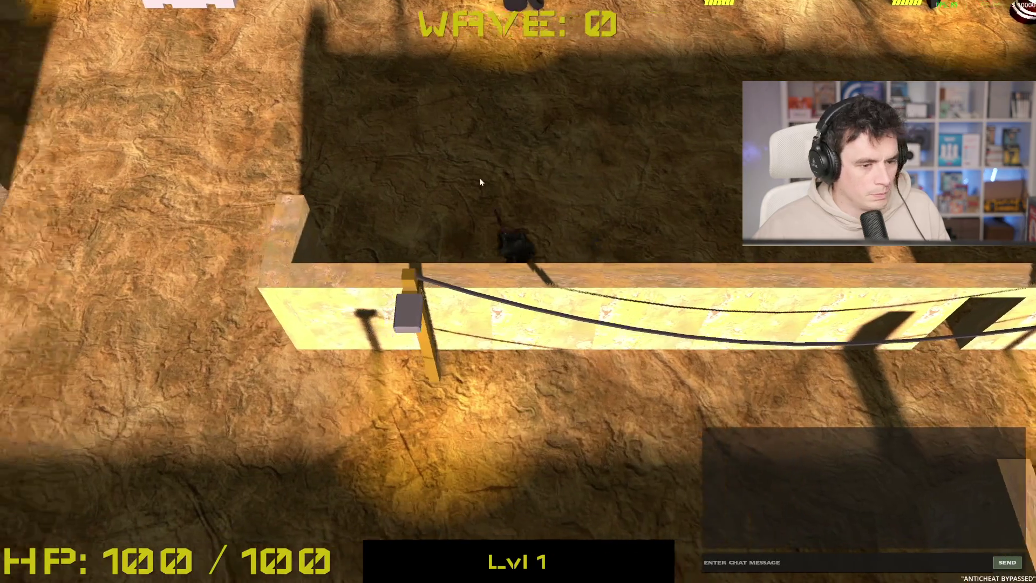
pyautogui.press('a')
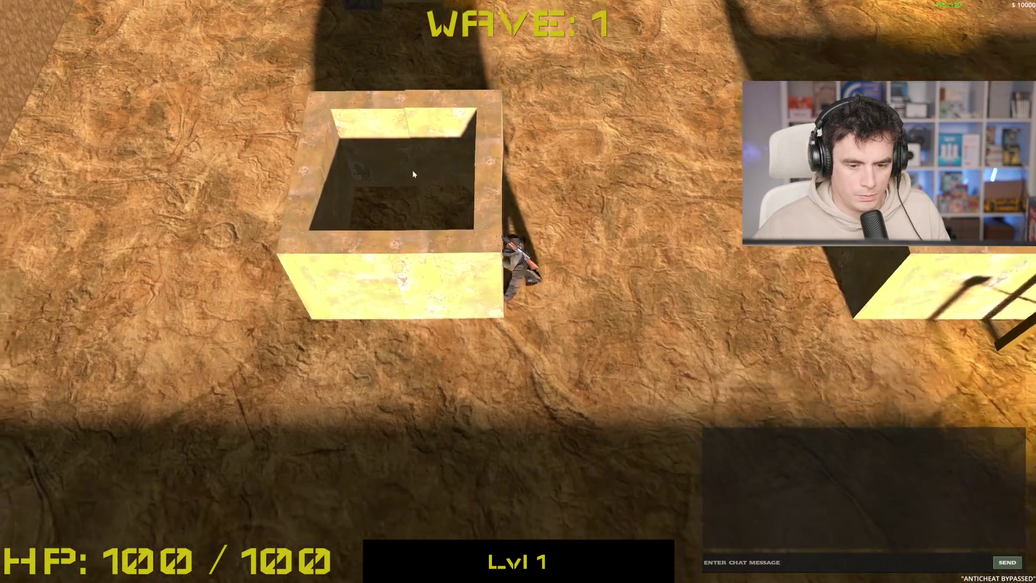
pyautogui.press('w')
pyautogui.press('d')
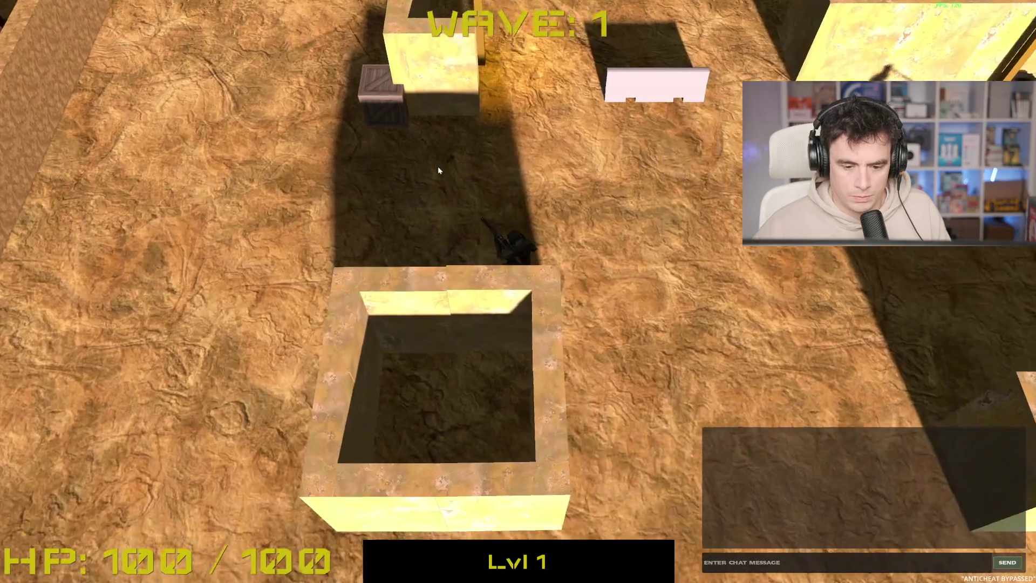
pyautogui.press('s')
pyautogui.press('a')
pyautogui.press('d')
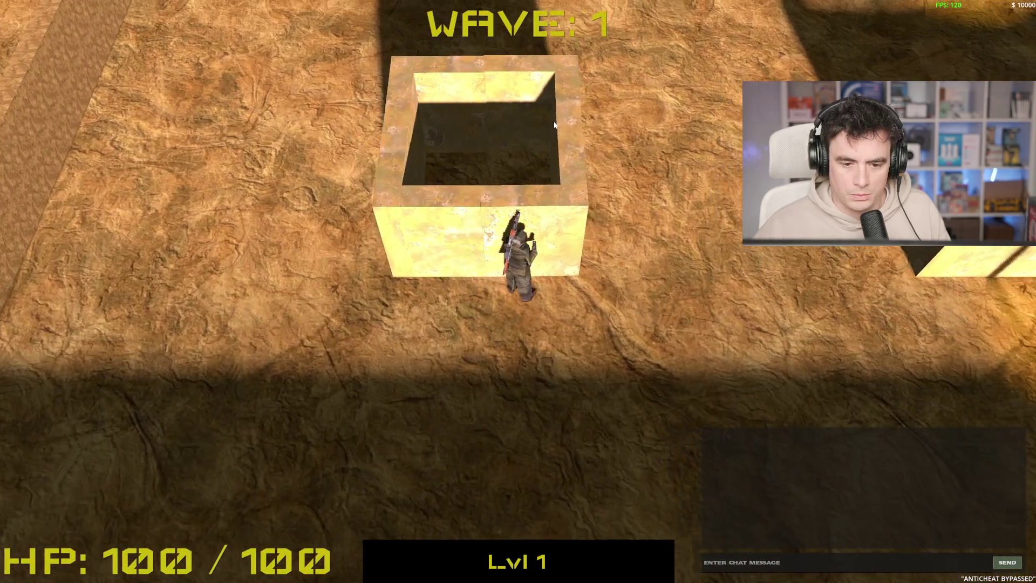
pyautogui.press('w')
pyautogui.press('s')
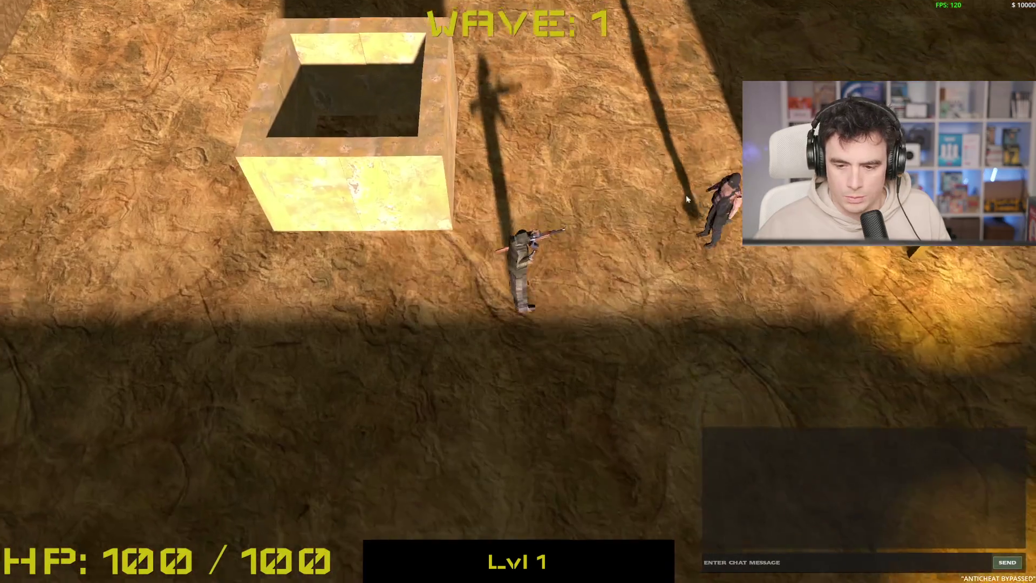
pyautogui.press('a')
pyautogui.press('w')
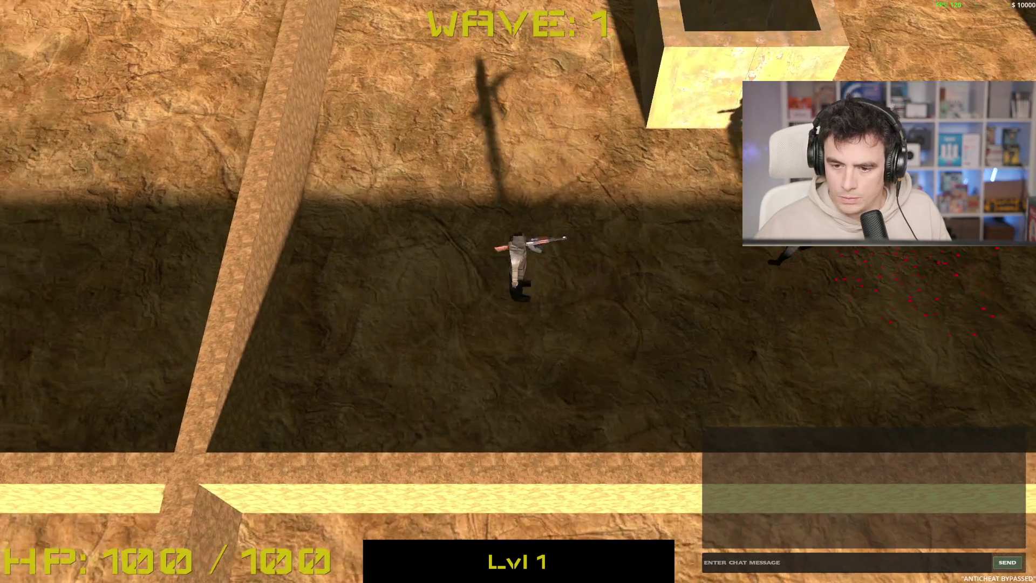
pyautogui.press('s')
# - Shoot the wave 1 enemies, grab the yellow pickup, reach wave 2, then stop with F8
pyautogui.click(629, 205)
pyautogui.press('w')
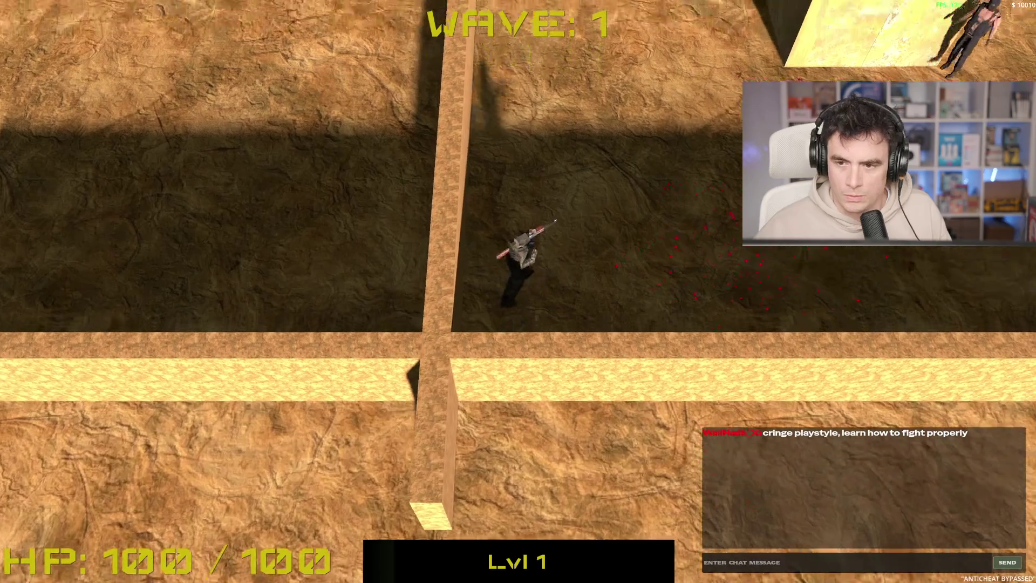
pyautogui.press('w')
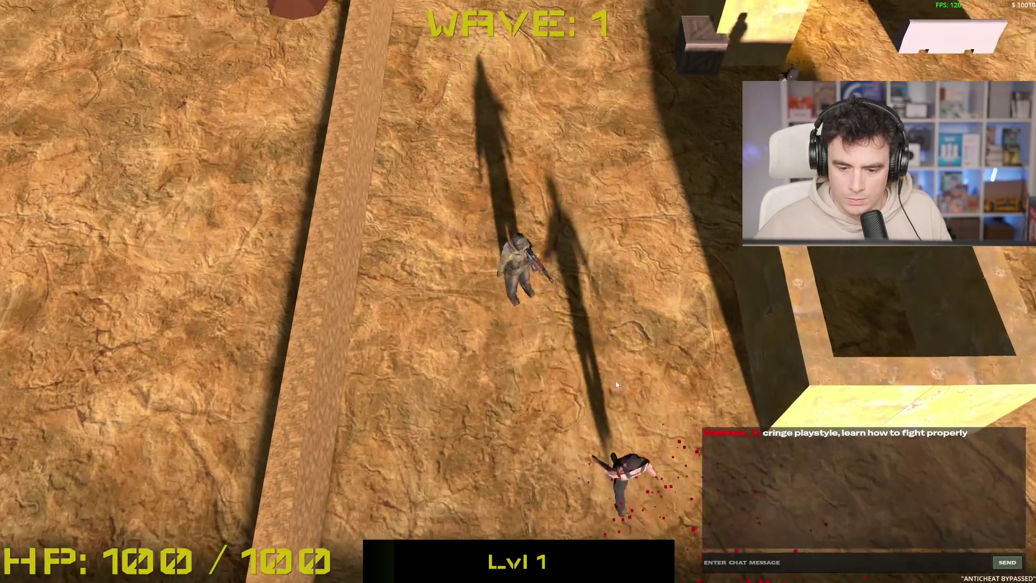
pyautogui.press('w')
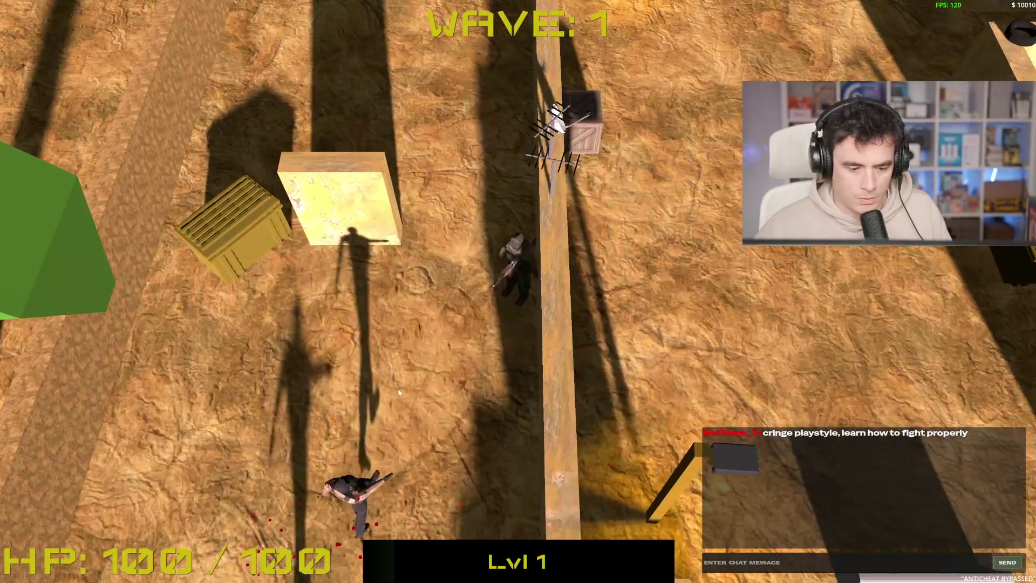
pyautogui.click(399, 388)
pyautogui.press('w')
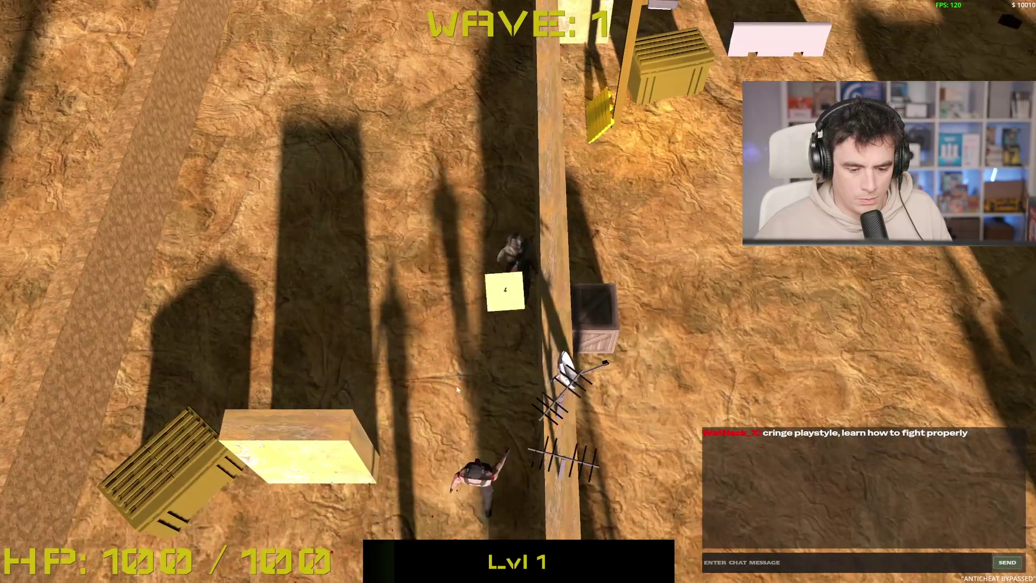
pyautogui.press('a')
pyautogui.press('w')
pyautogui.click(554, 336)
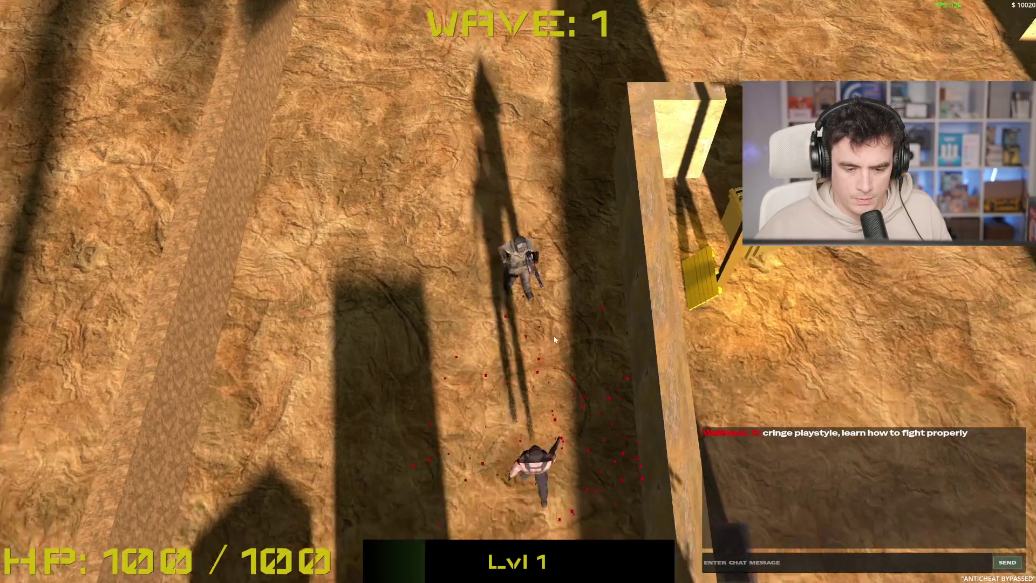
pyautogui.press('s')
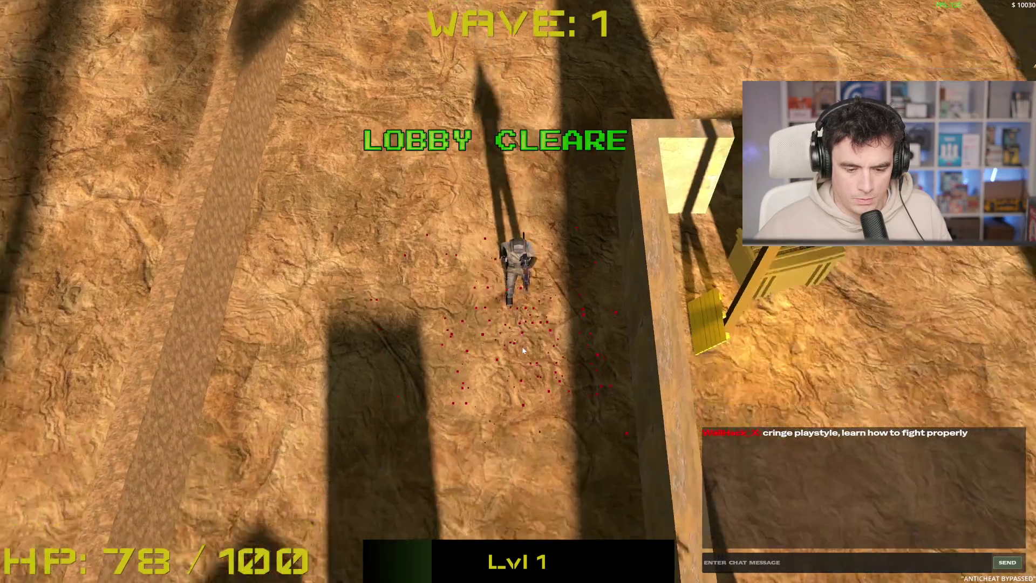
pyautogui.press('s')
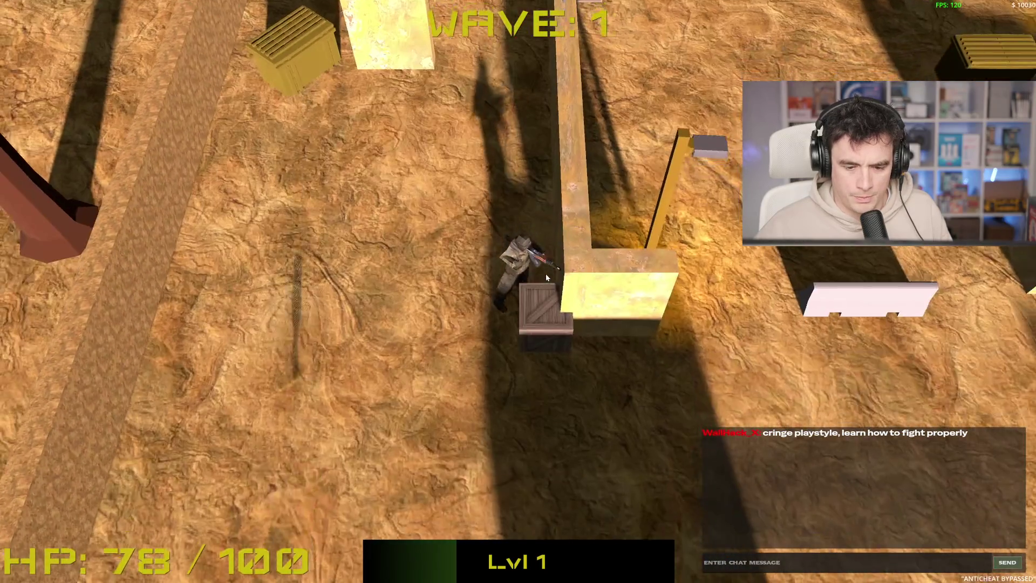
pyautogui.press('s')
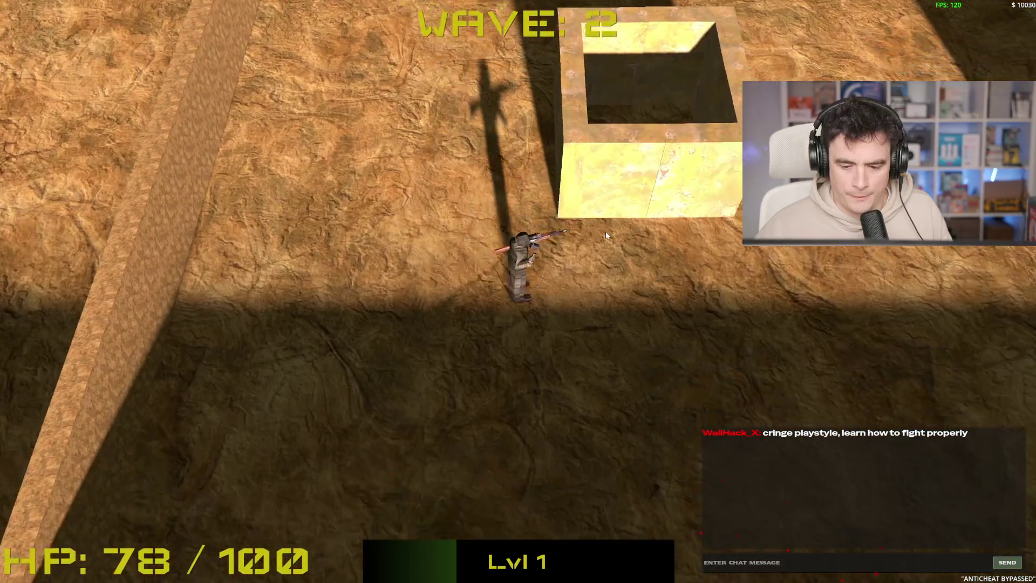
pyautogui.press('F8')
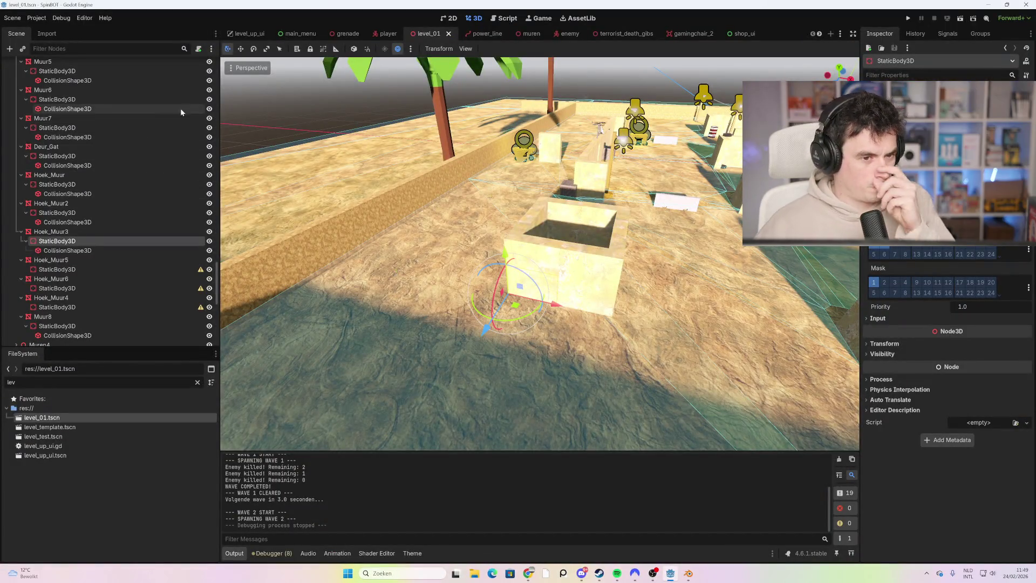
# - Open the enemy scene and the Enemy node's script
pyautogui.click(561, 34)
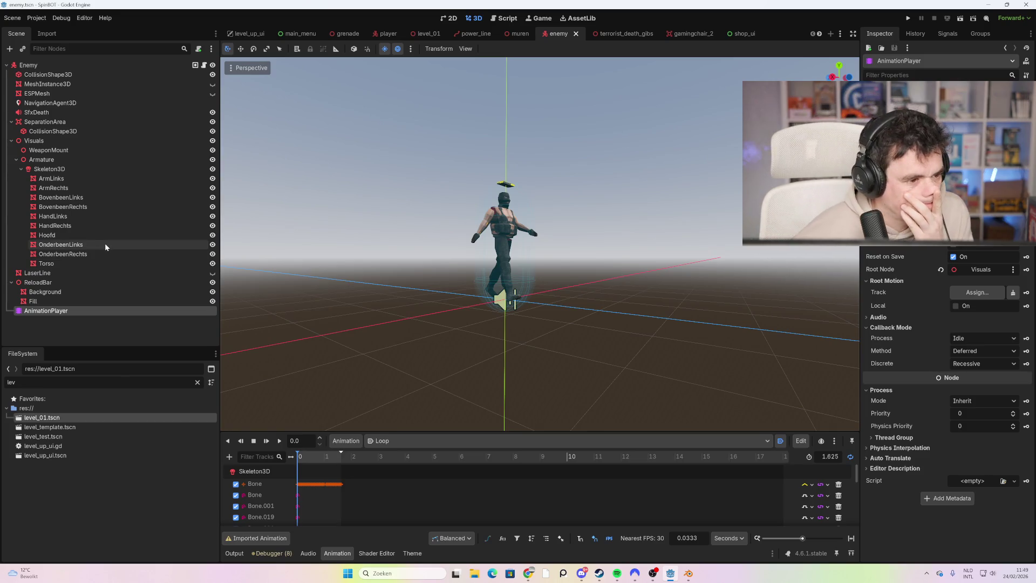
pyautogui.click(203, 66)
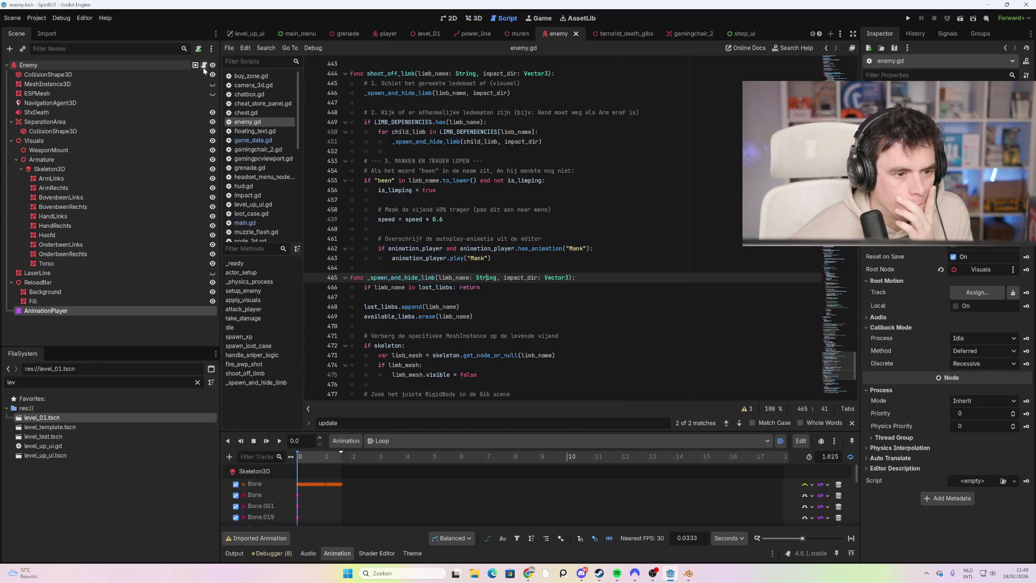
pyautogui.moveTo(855, 355)
pyautogui.mouseDown()
pyautogui.moveTo(856, 387)
pyautogui.moveTo(862, 357)
pyautogui.mouseUp()
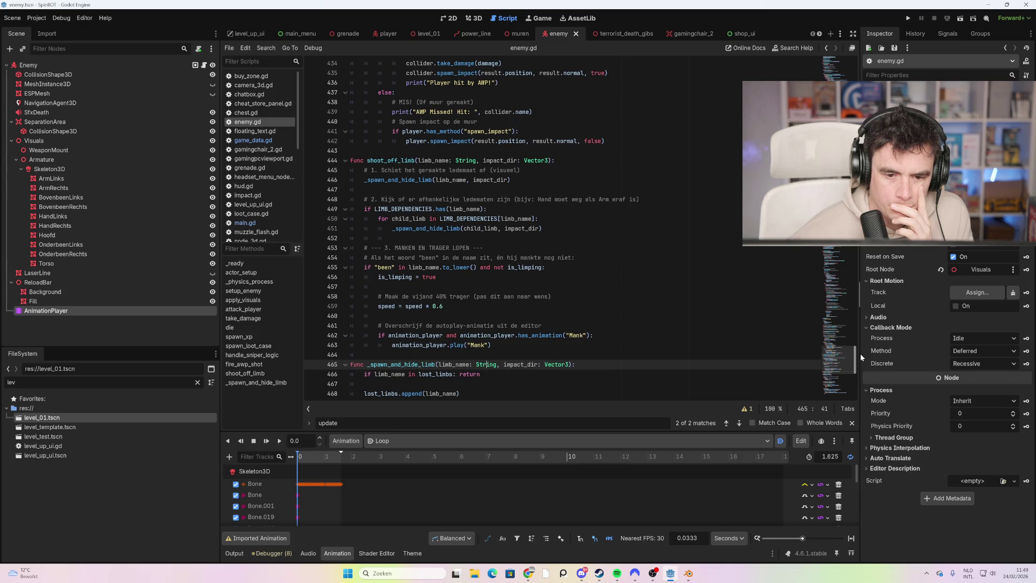
# - Search the script for 'take_damag' and jump to the take_damage function definition at line 200
pyautogui.moveTo(860, 354)
pyautogui.mouseDown()
pyautogui.moveTo(862, 366)
pyautogui.moveTo(885, 105)
pyautogui.mouseUp()
pyautogui.write('take ')
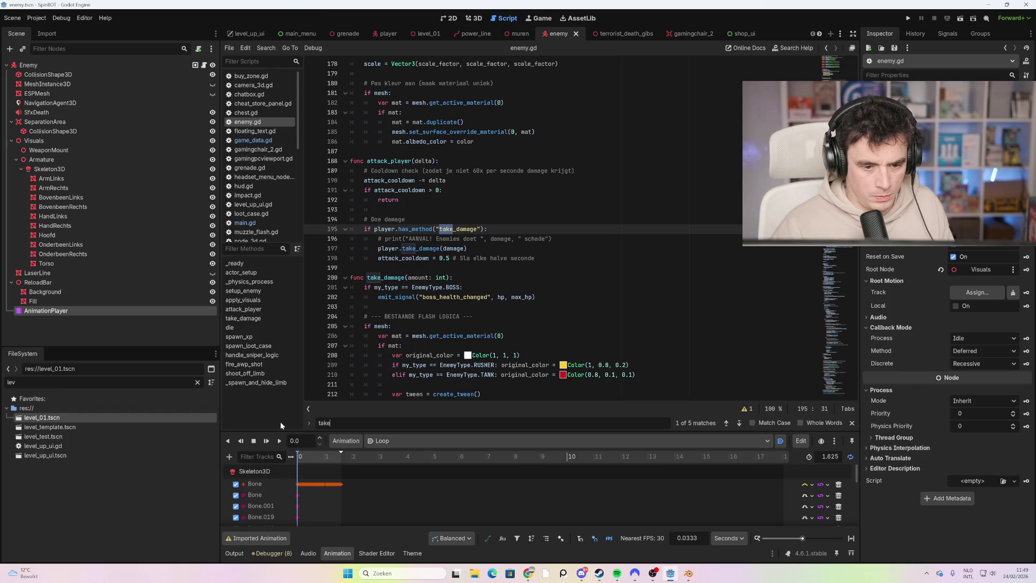
pyautogui.write('+da')
pyautogui.press('BackSpace')
pyautogui.press('BackSpace')
pyautogui.write('_damag')
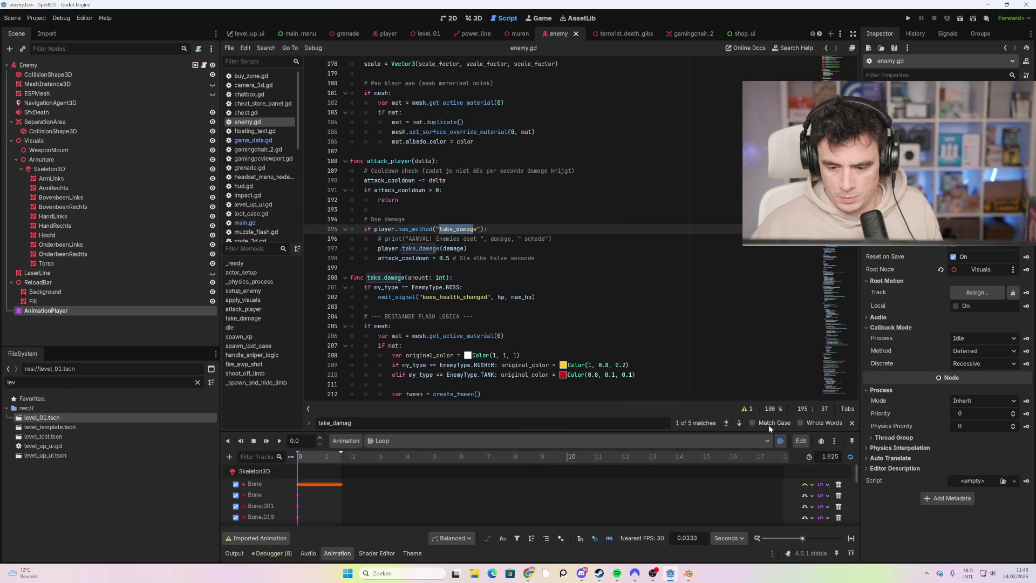
pyautogui.click(738, 424)
pyautogui.click(738, 424)
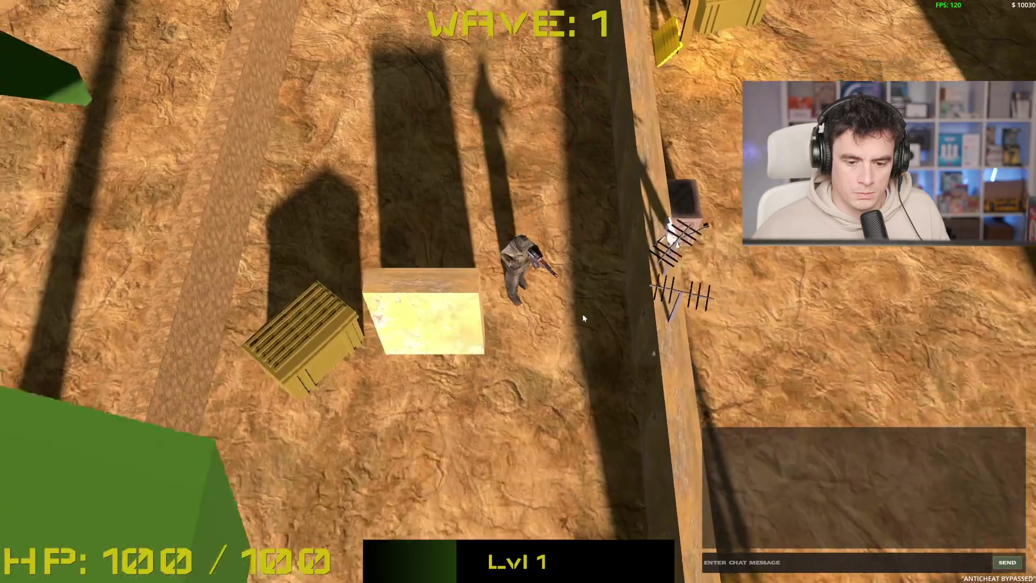
# - Move around the arena shooting the enemies on the left and the one by the box
pyautogui.press('s')
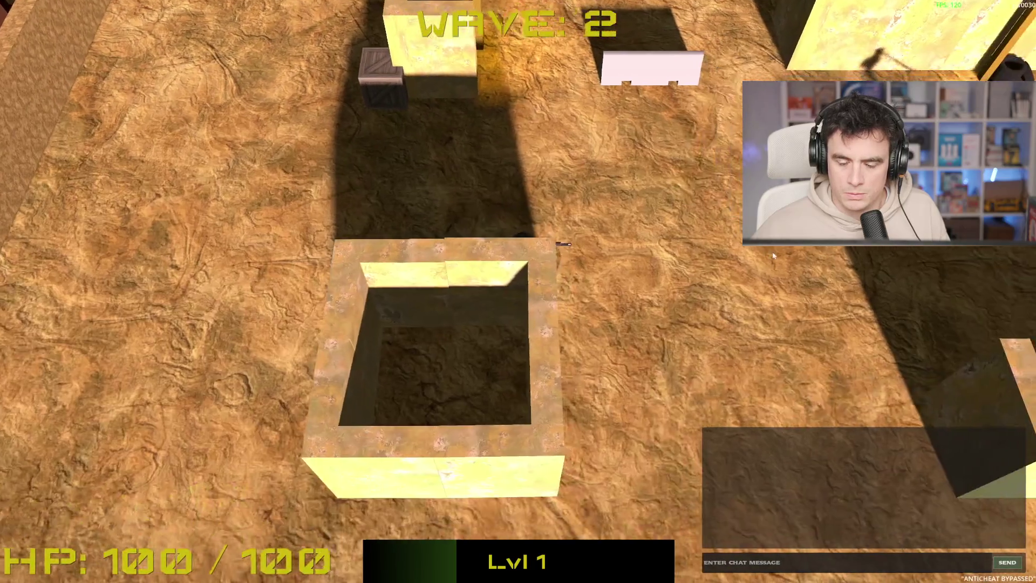
pyautogui.press('d')
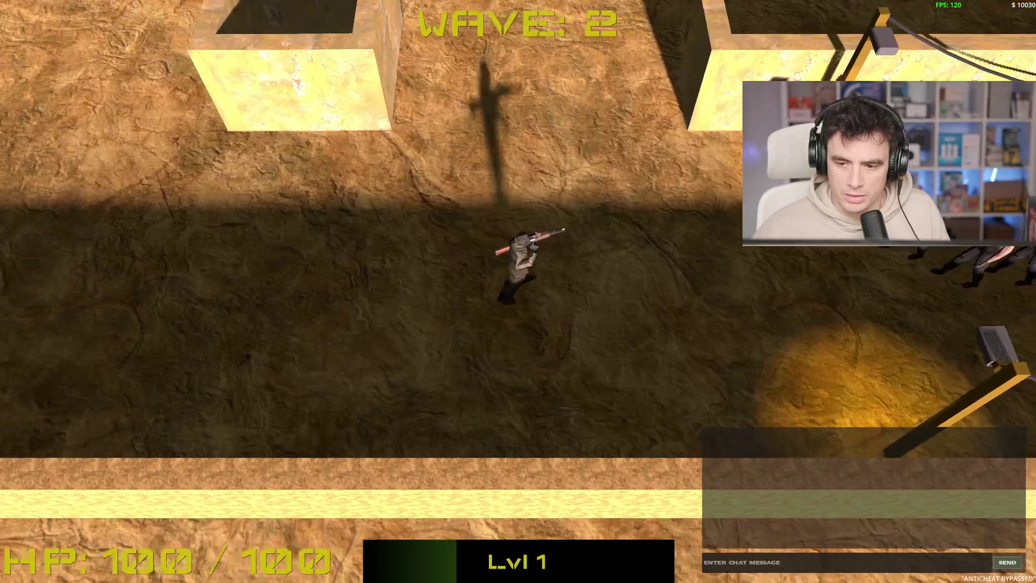
pyautogui.press('a')
pyautogui.press('a')
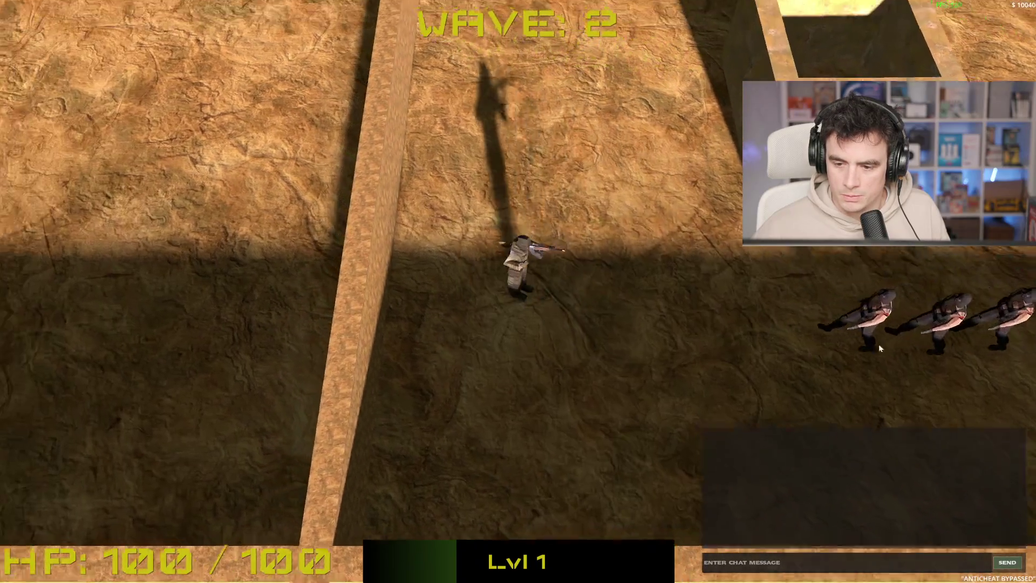
pyautogui.press('w')
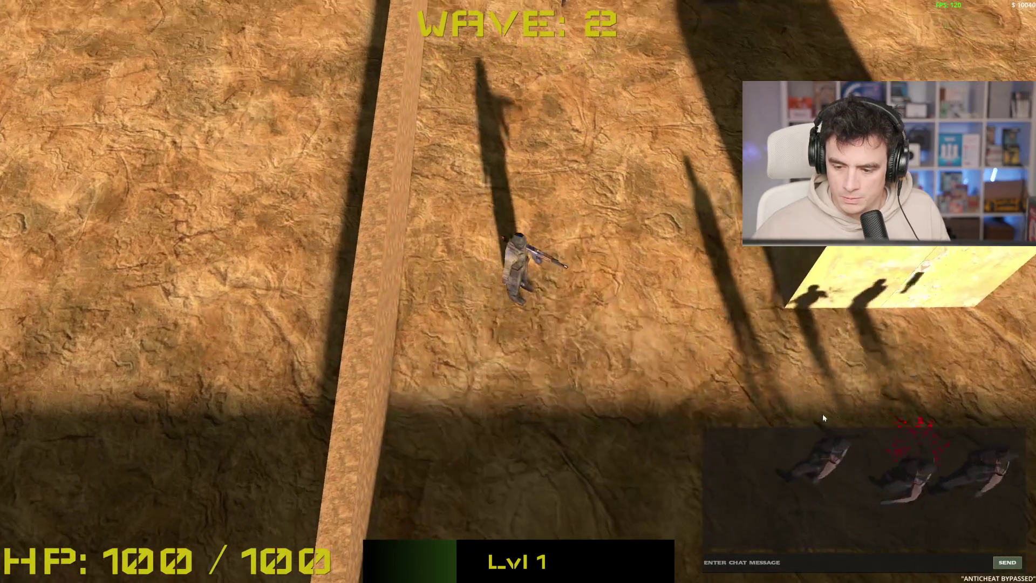
pyautogui.press('d')
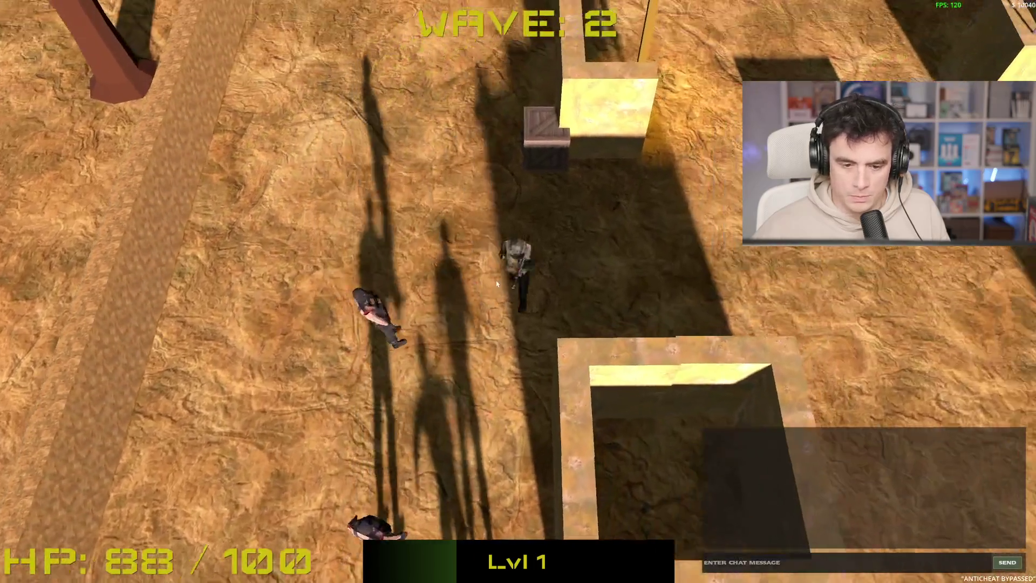
pyautogui.press('d')
pyautogui.click(311, 292)
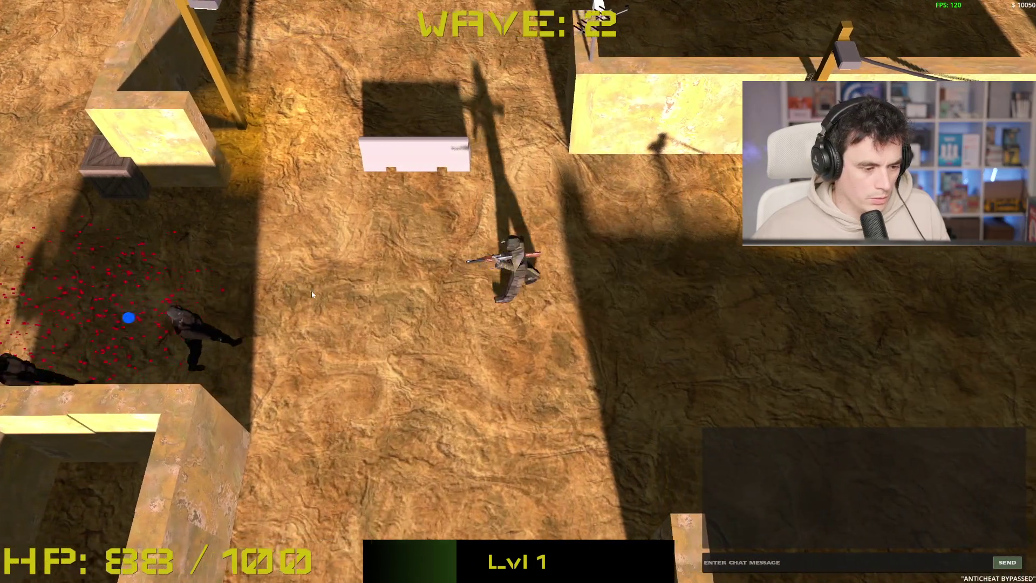
pyautogui.press('d')
pyautogui.click(311, 294)
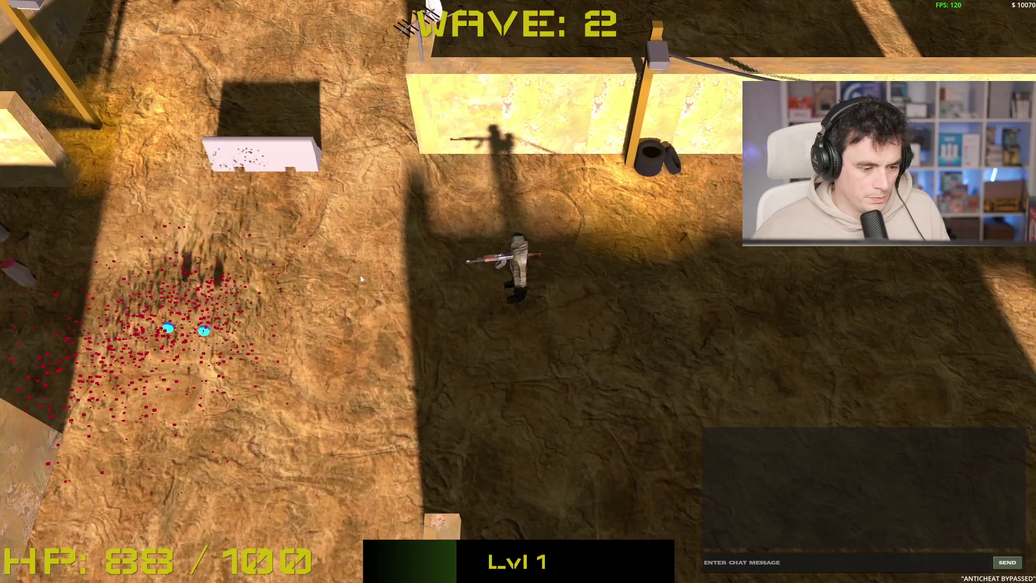
pyautogui.press('a')
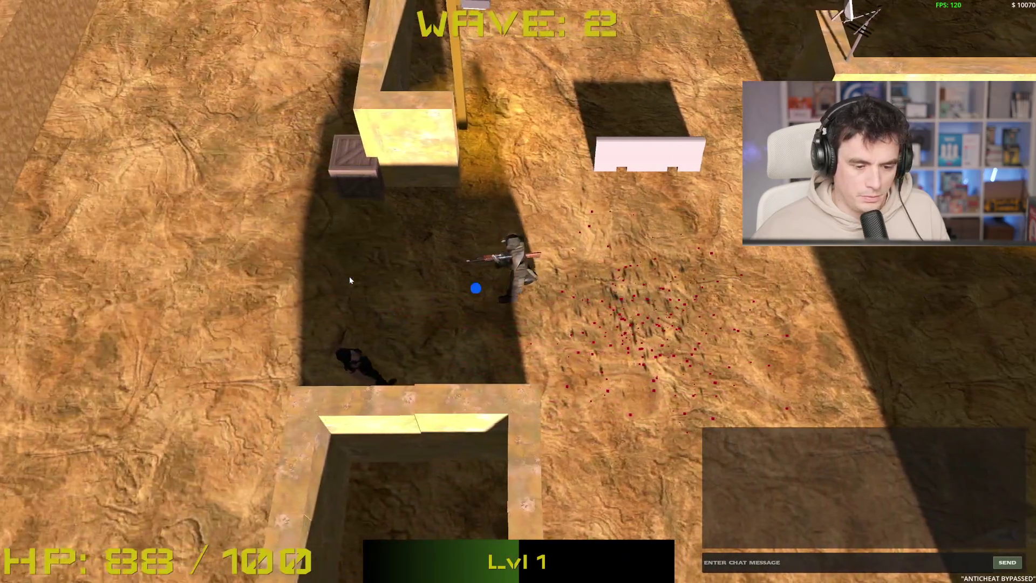
pyautogui.click(362, 305)
pyautogui.press('d')
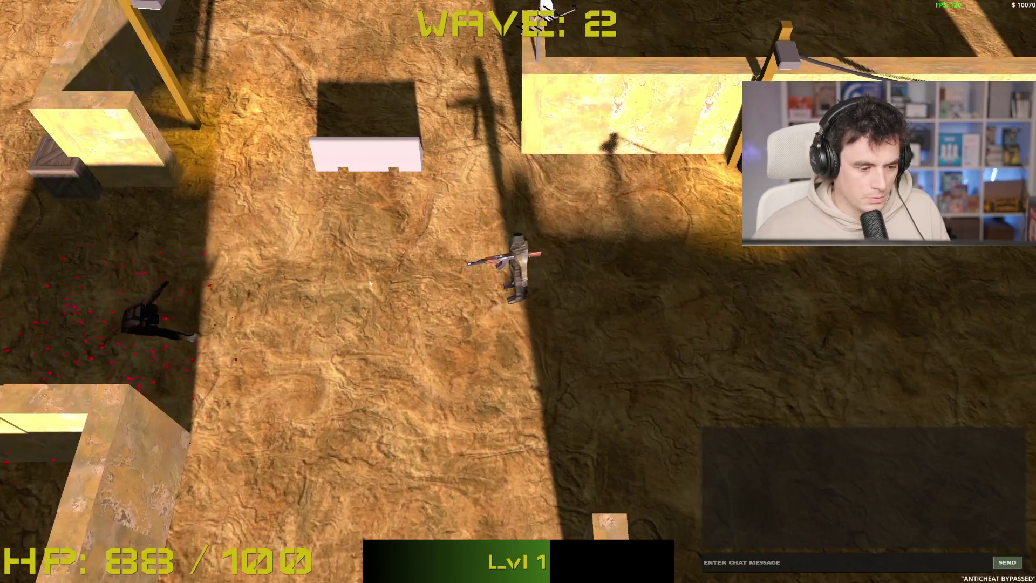
pyautogui.press('a')
pyautogui.press('a')
pyautogui.press('s')
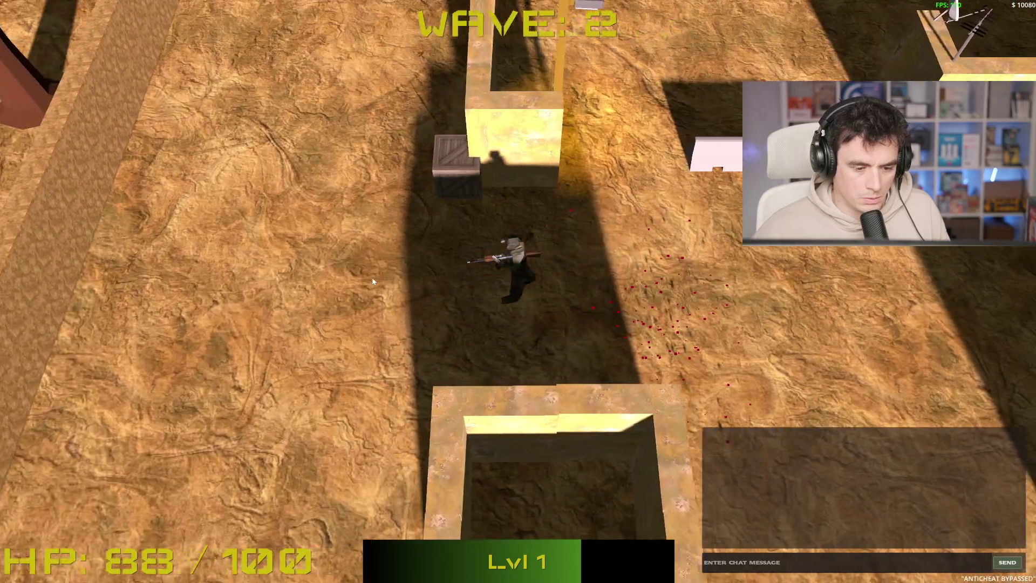
pyautogui.press('d')
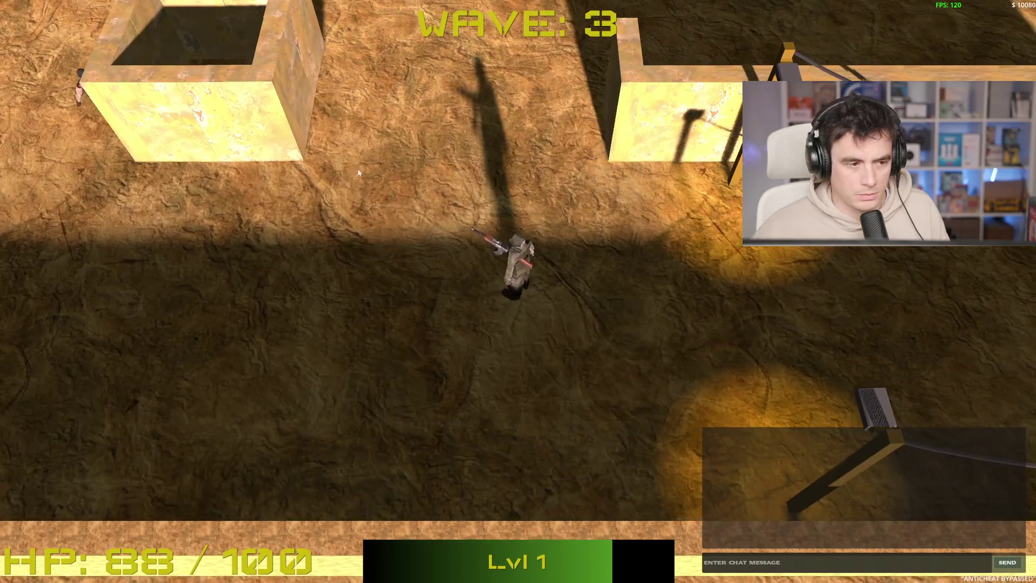
pyautogui.press('a')
pyautogui.click(337, 187)
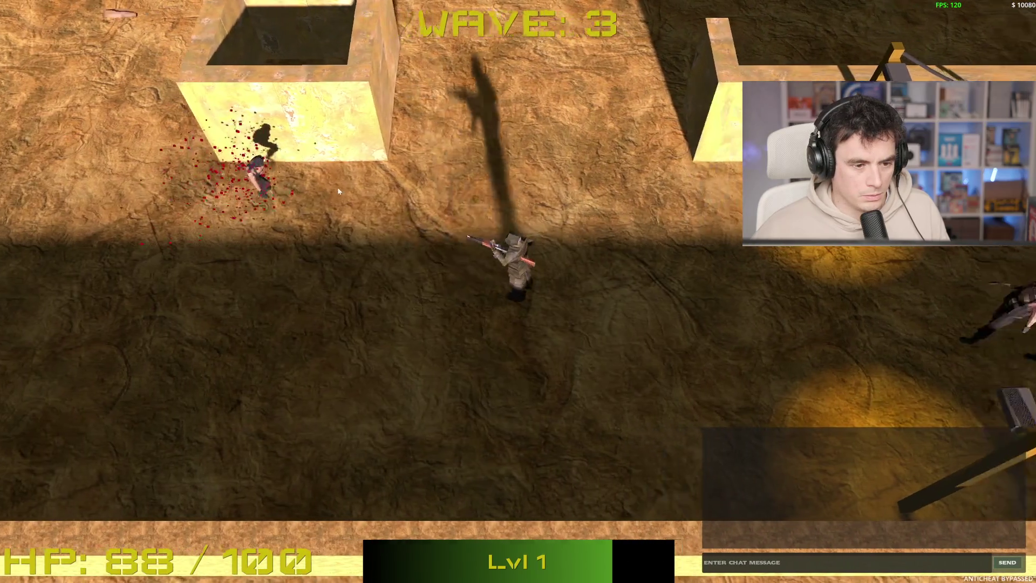
# - Fire at enemies approaching from the right, then retreat north along the tall wall
pyautogui.press('a')
pyautogui.click(953, 279)
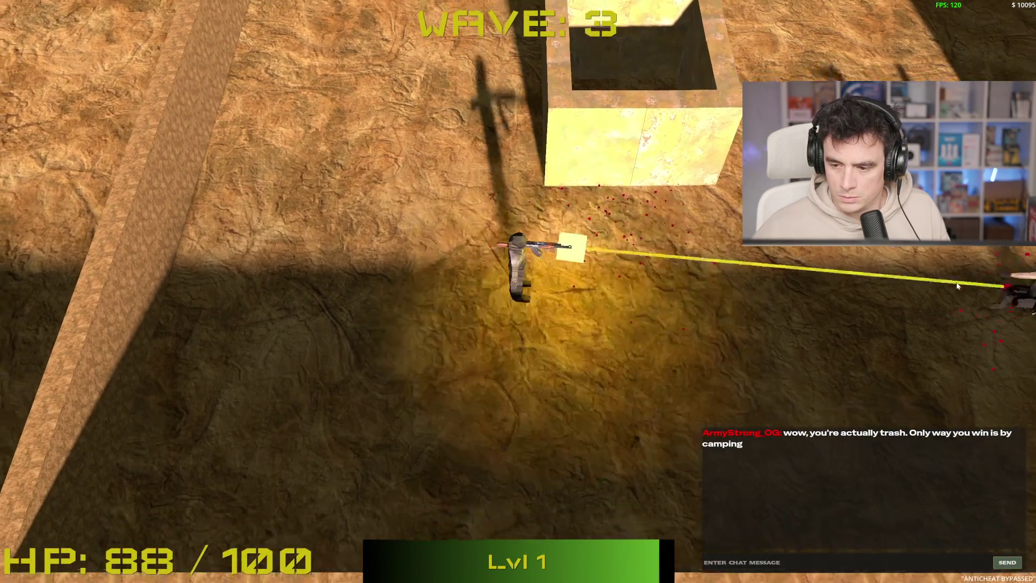
pyautogui.press('d')
pyautogui.press('s')
pyautogui.press('a')
pyautogui.click(867, 251)
pyautogui.press('a')
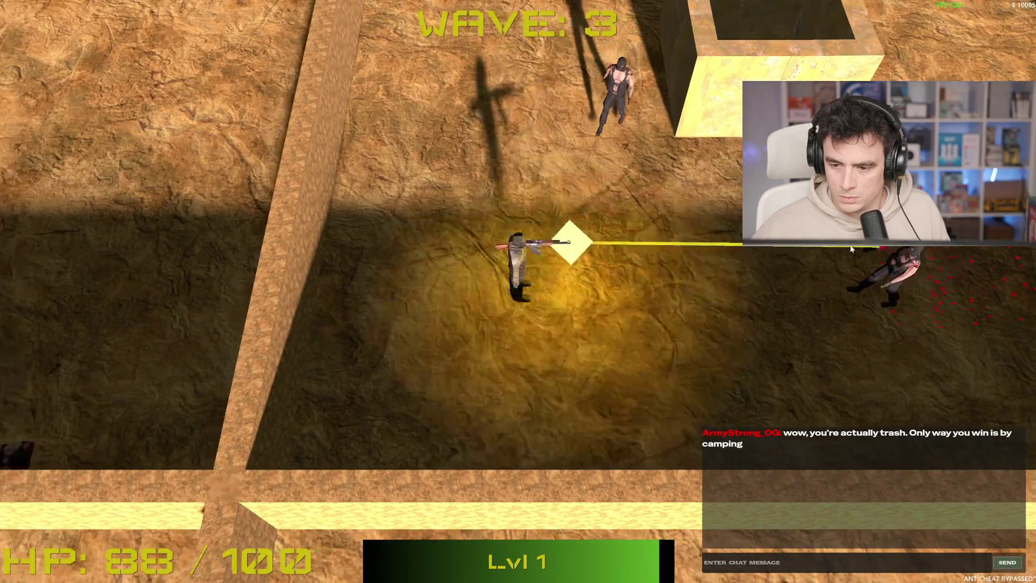
pyautogui.press('s')
pyautogui.press('w')
pyautogui.press('w')
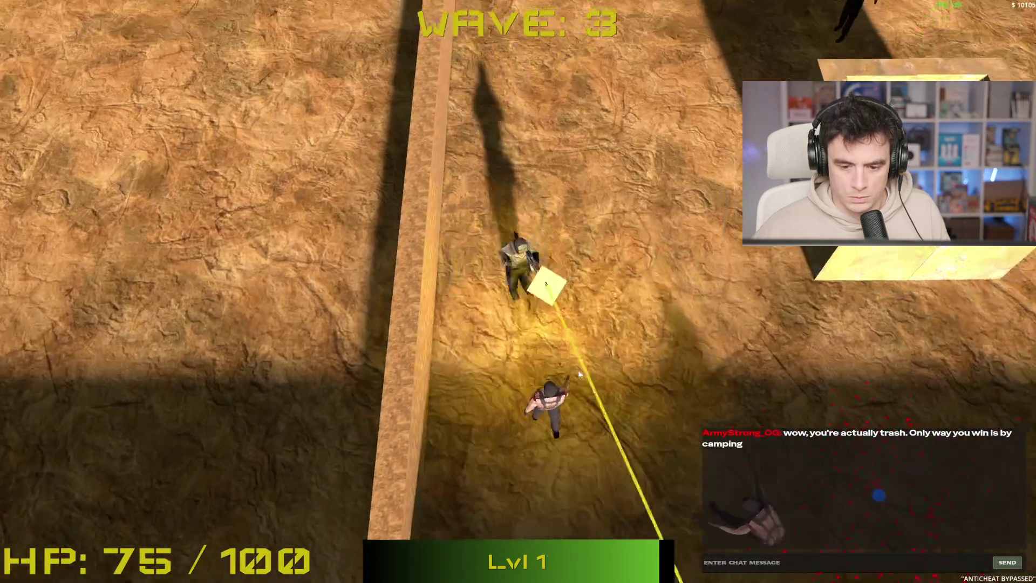
pyautogui.click(611, 402)
pyautogui.press('w')
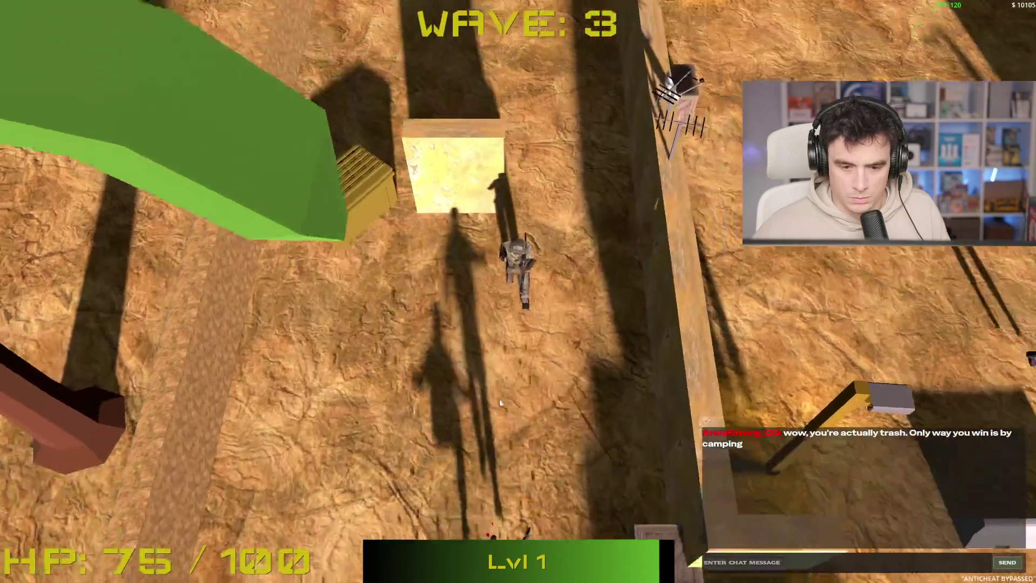
pyautogui.press('w')
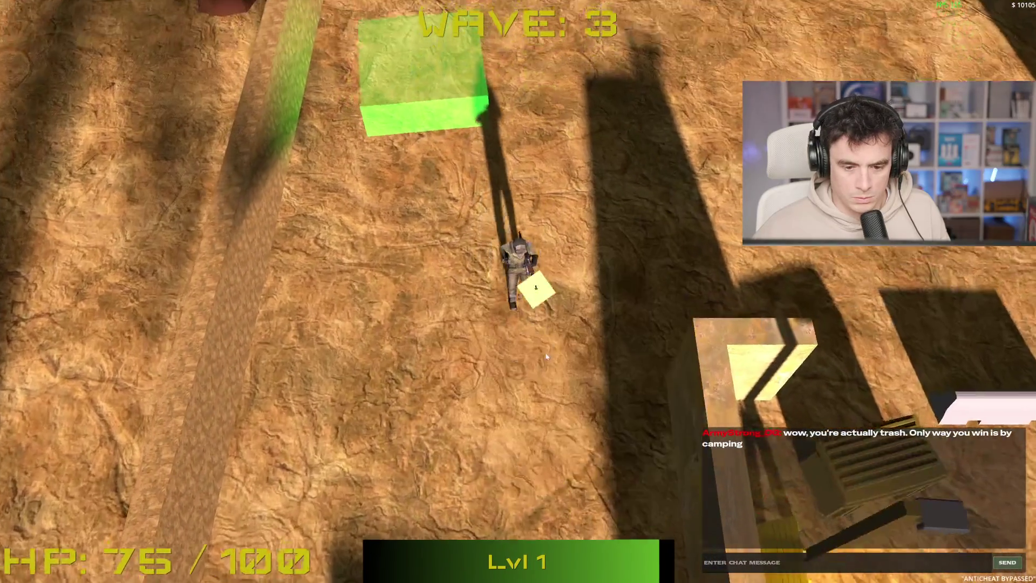
# - Check the shop, kill enemies by the white barrier, pick the Rapid Fire upgrade, and collect the loot
pyautogui.press('b')
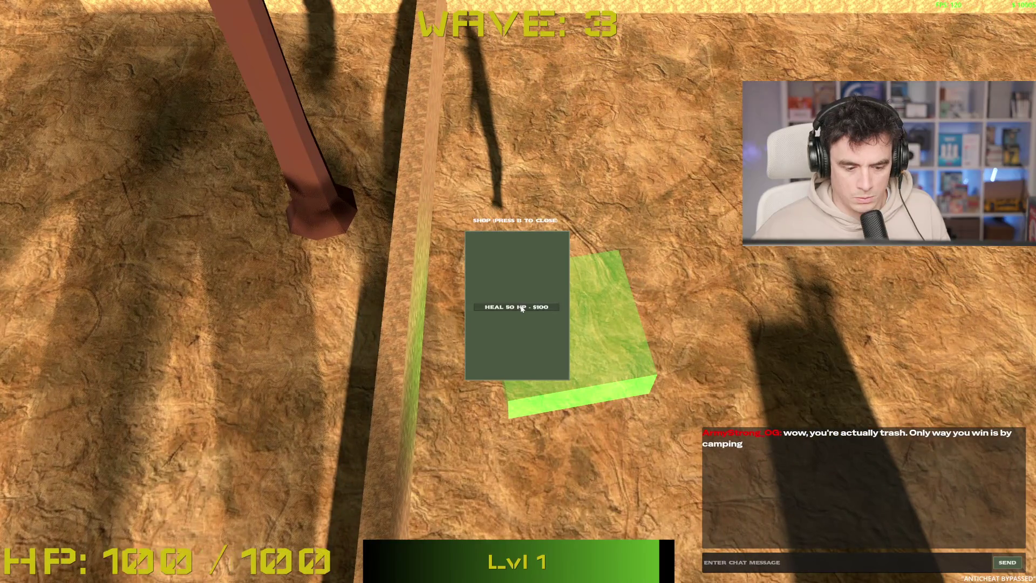
pyautogui.press('b')
pyautogui.press('w')
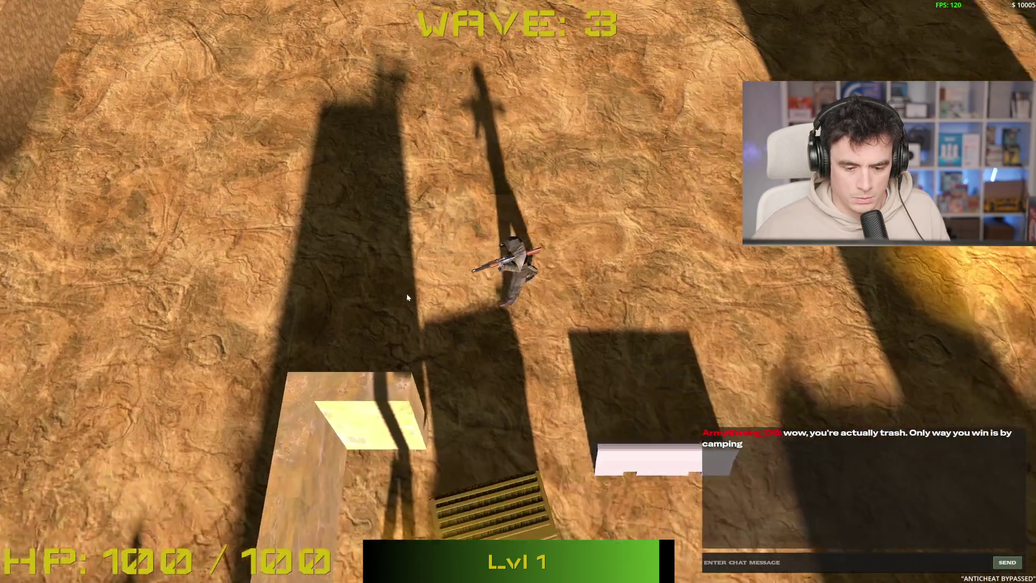
pyautogui.press('s')
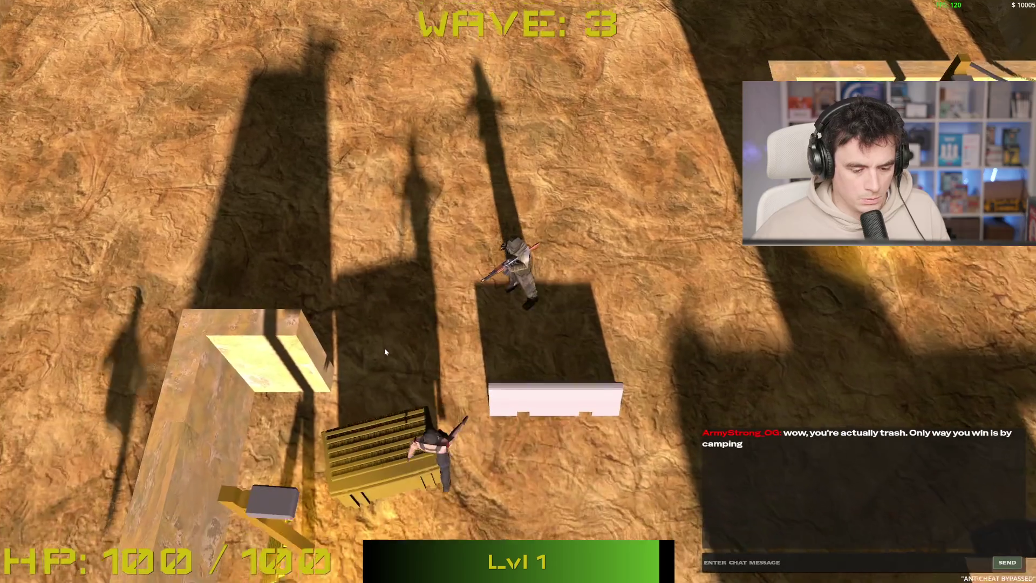
pyautogui.click(384, 348)
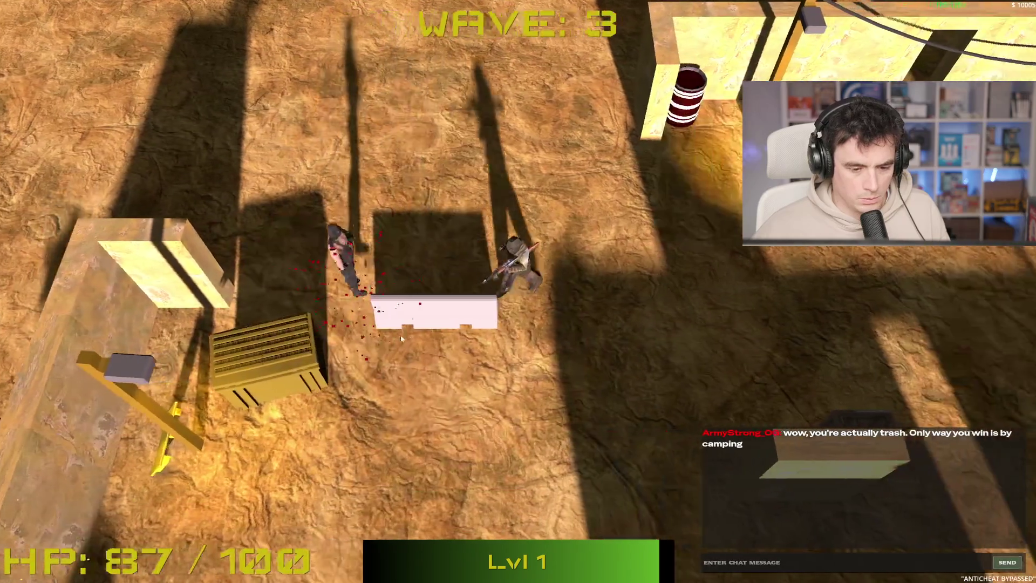
pyautogui.press('d')
pyautogui.click(347, 251)
pyautogui.press('a')
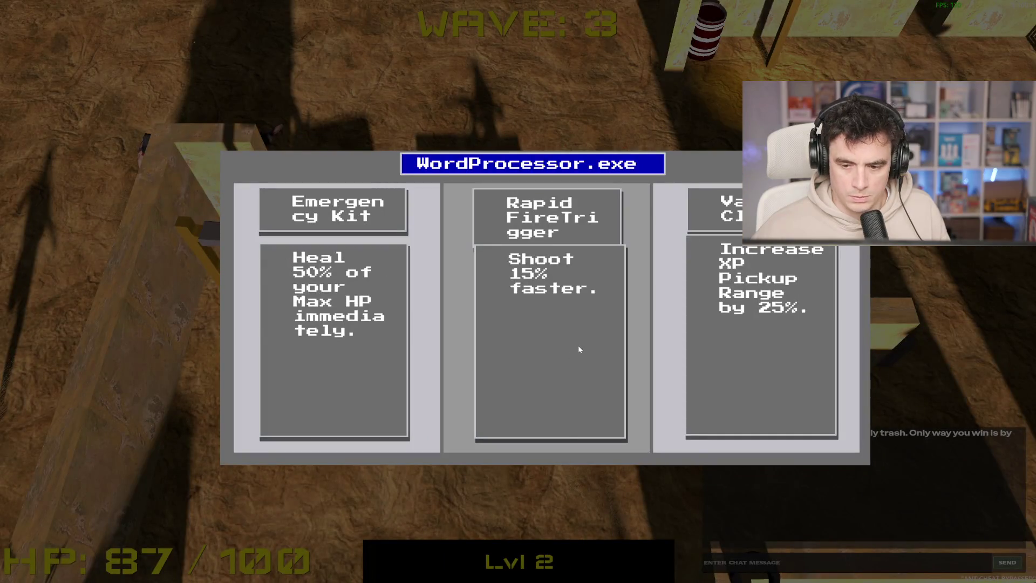
pyautogui.click(578, 345)
pyautogui.press('space')
# - Clear the last enemies of the wave and move on as wave 4 begins
pyautogui.press('s')
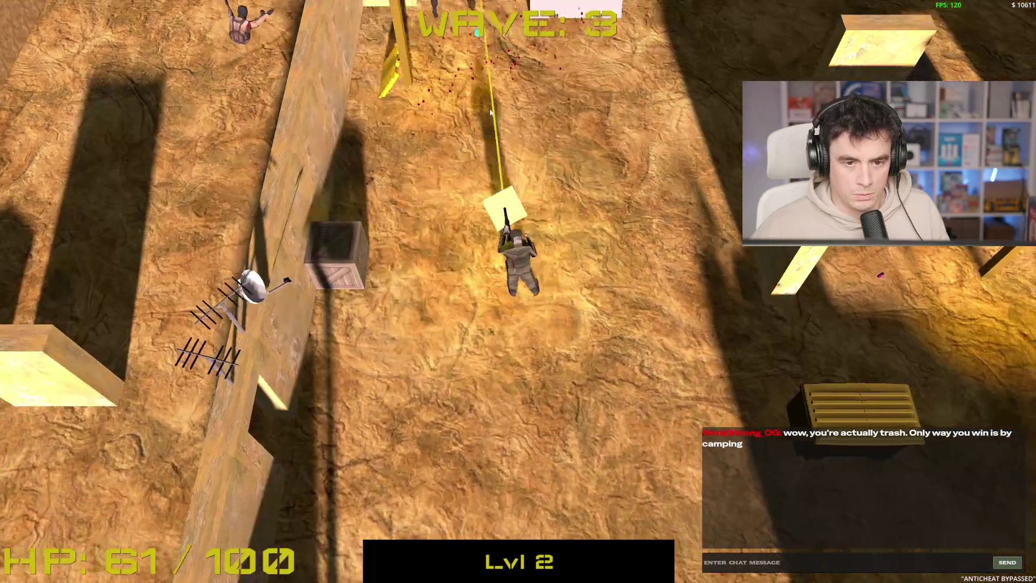
pyautogui.click(405, 150)
pyautogui.press('w')
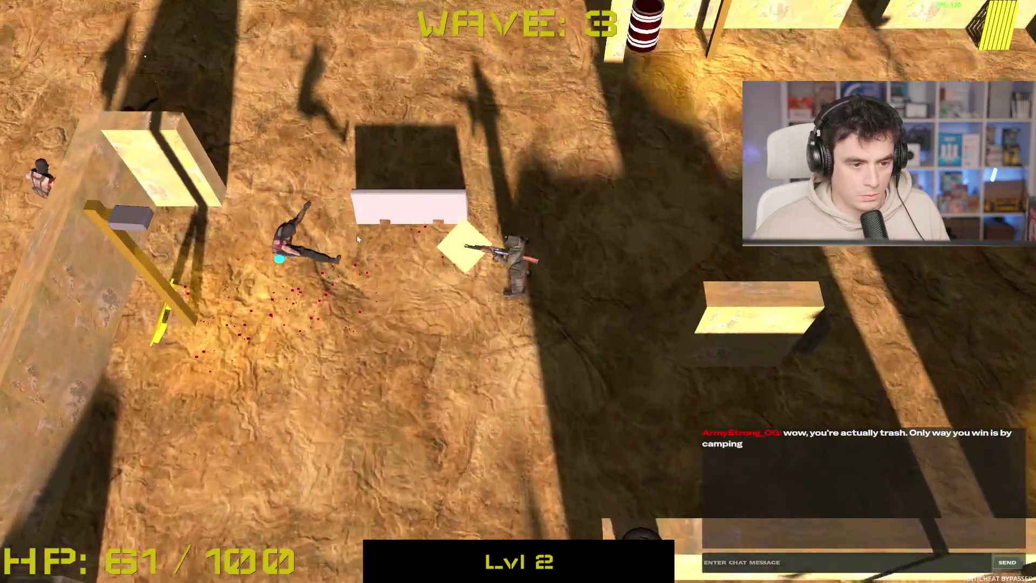
pyautogui.press('a')
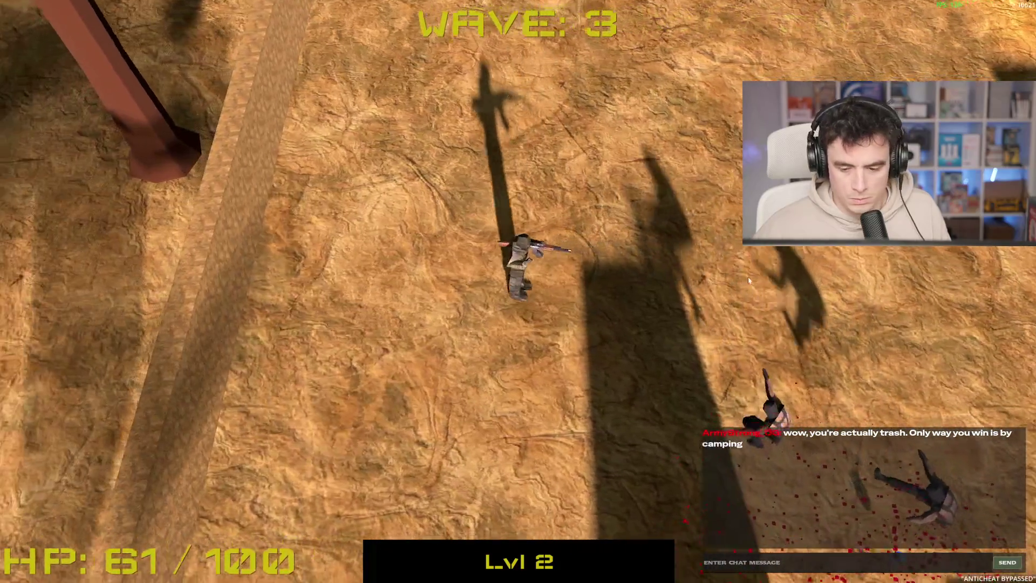
pyautogui.click(838, 251)
pyautogui.press('s')
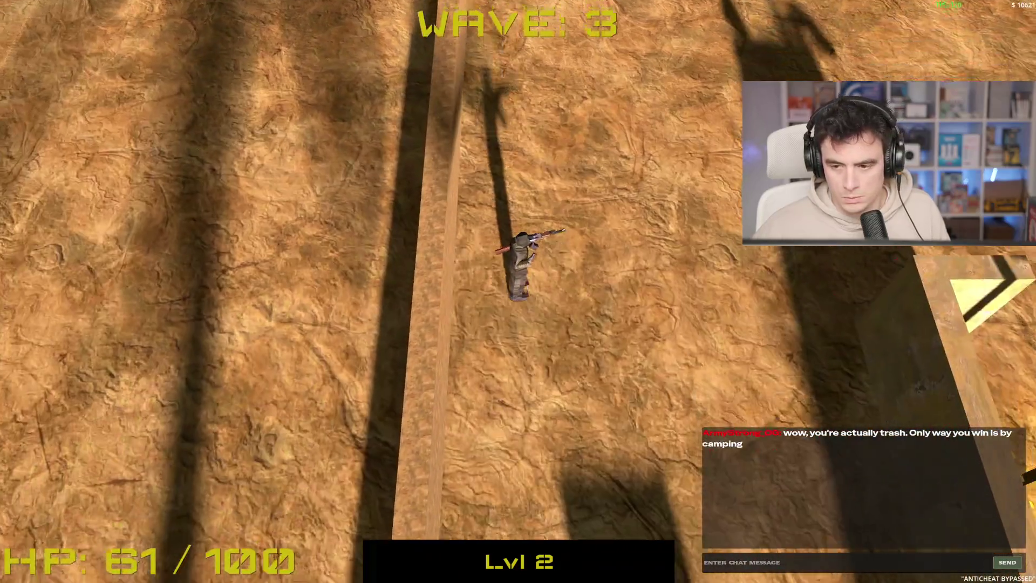
pyautogui.press('d')
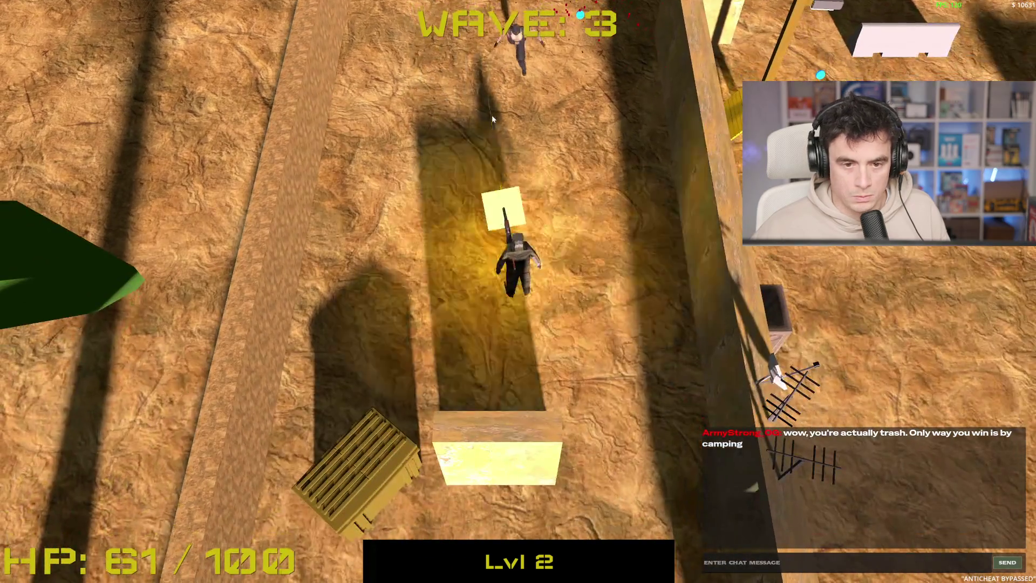
pyautogui.click(489, 150)
pyautogui.press('s')
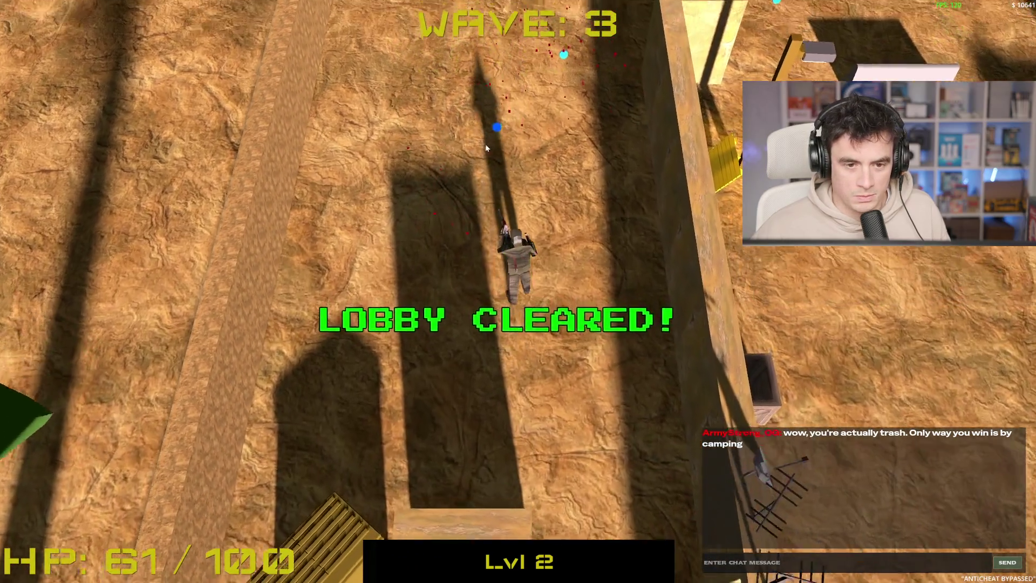
pyautogui.press('d')
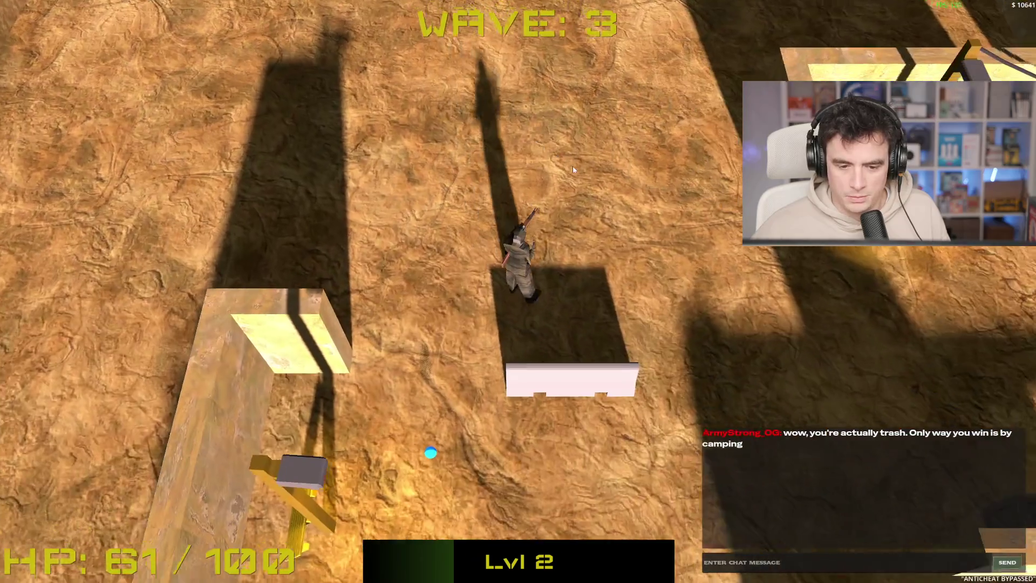
pyautogui.press('a')
pyautogui.press('w')
pyautogui.press('w')
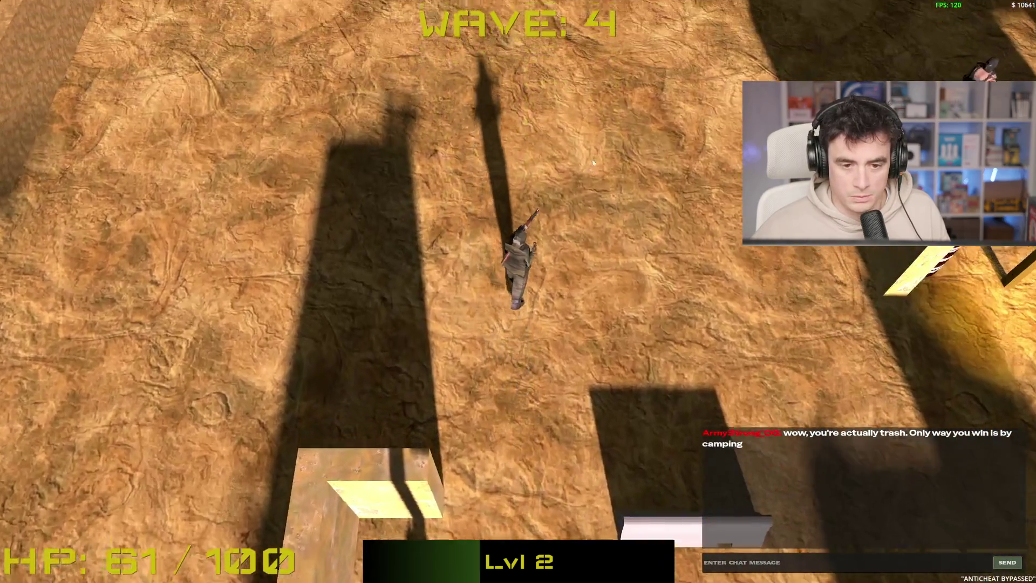
# - Shoot the wave 4 enemies around the player while heading toward the green pad
pyautogui.click(789, 257)
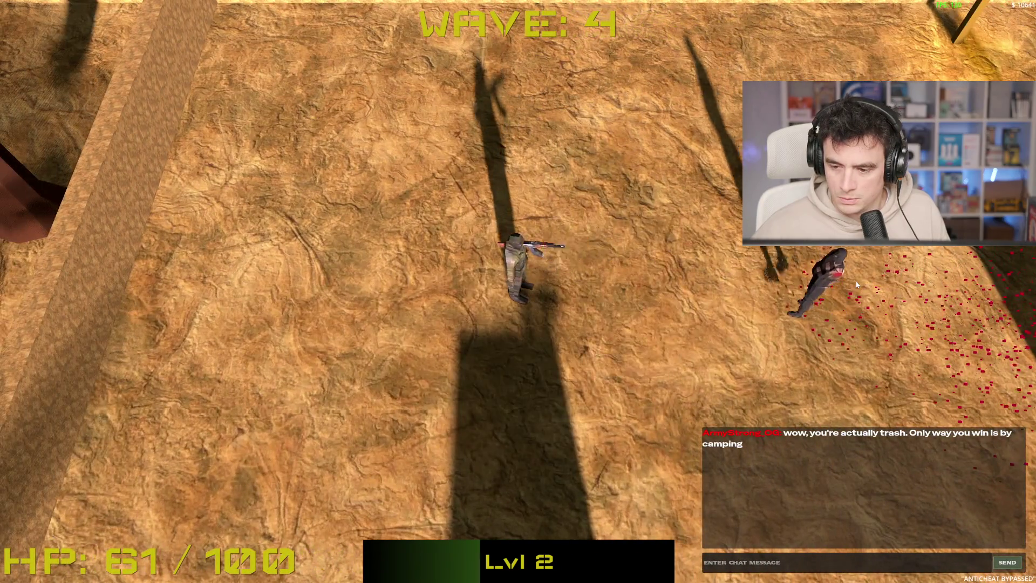
pyautogui.press('a')
pyautogui.click(766, 299)
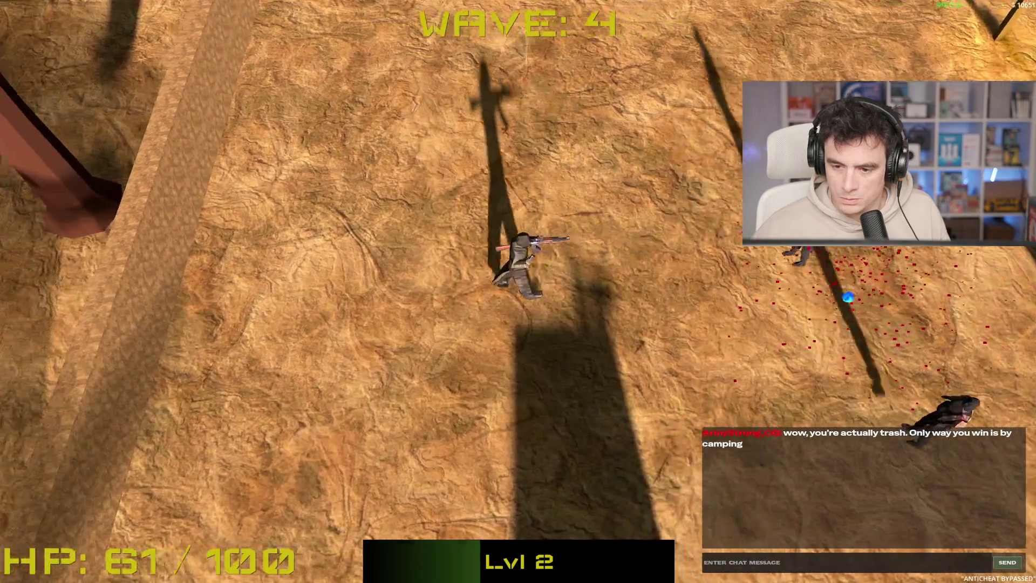
pyautogui.press('a')
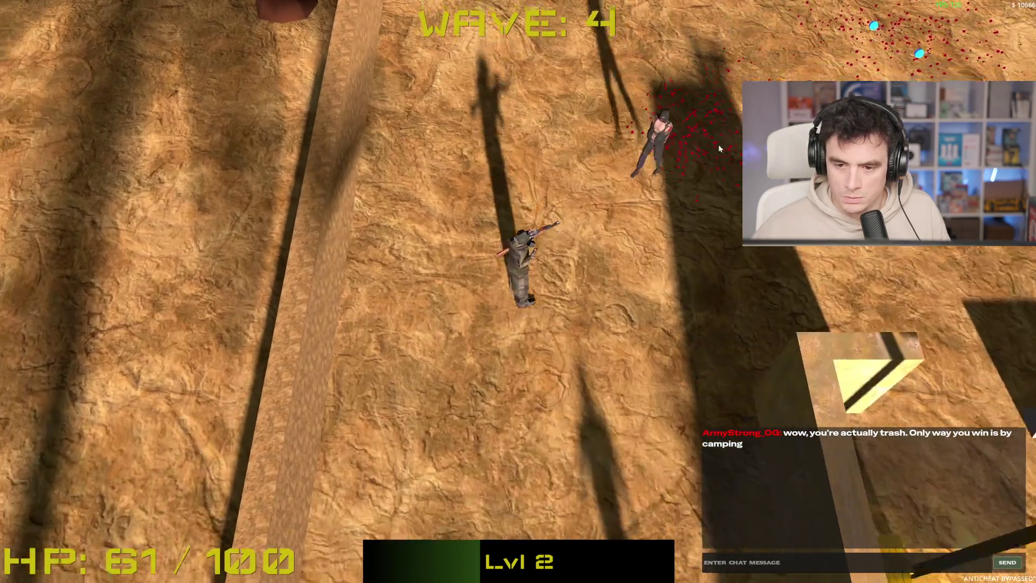
pyautogui.click(570, 98)
pyautogui.press('a')
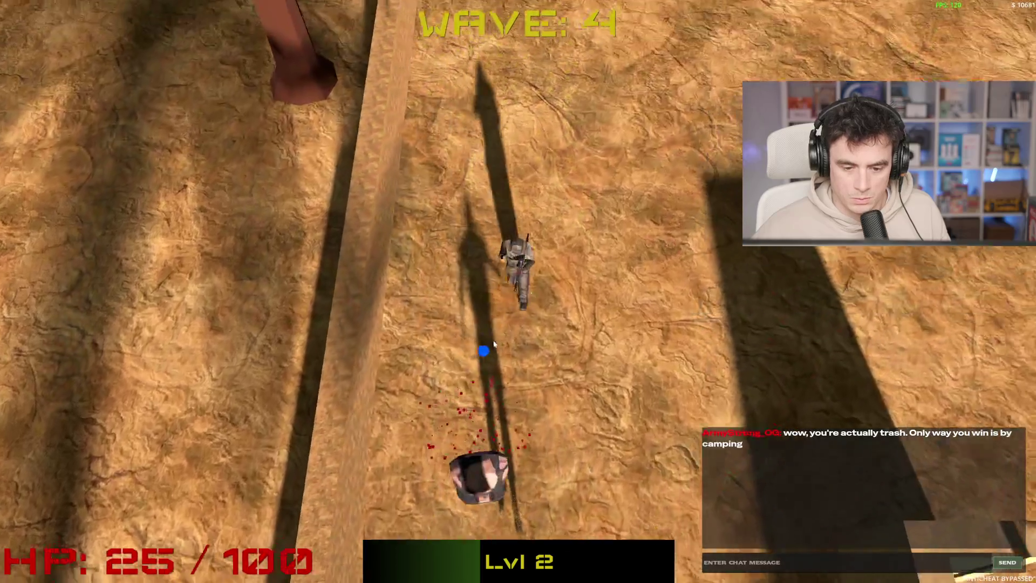
pyautogui.click(465, 358)
pyautogui.press('d')
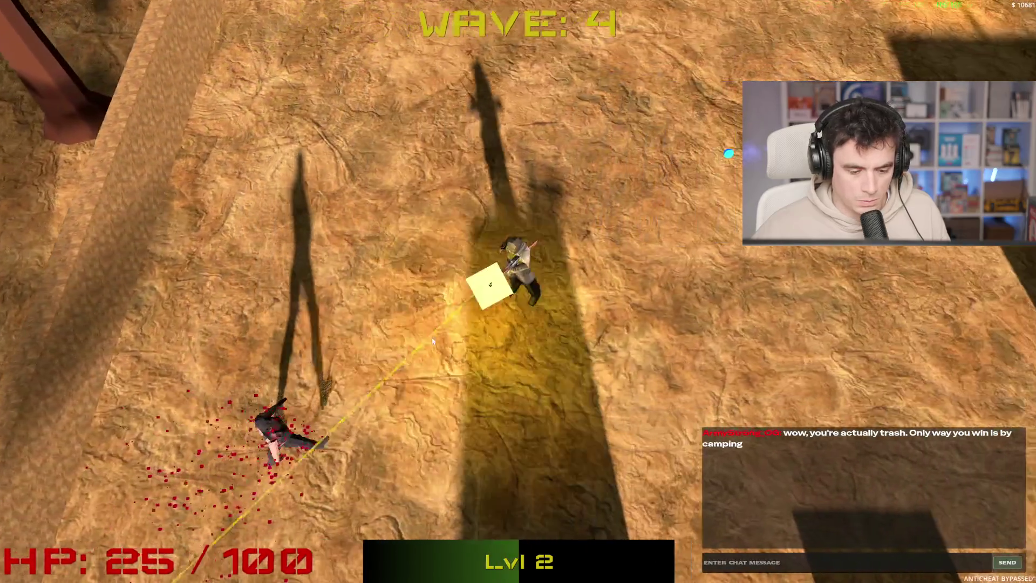
pyautogui.click(409, 313)
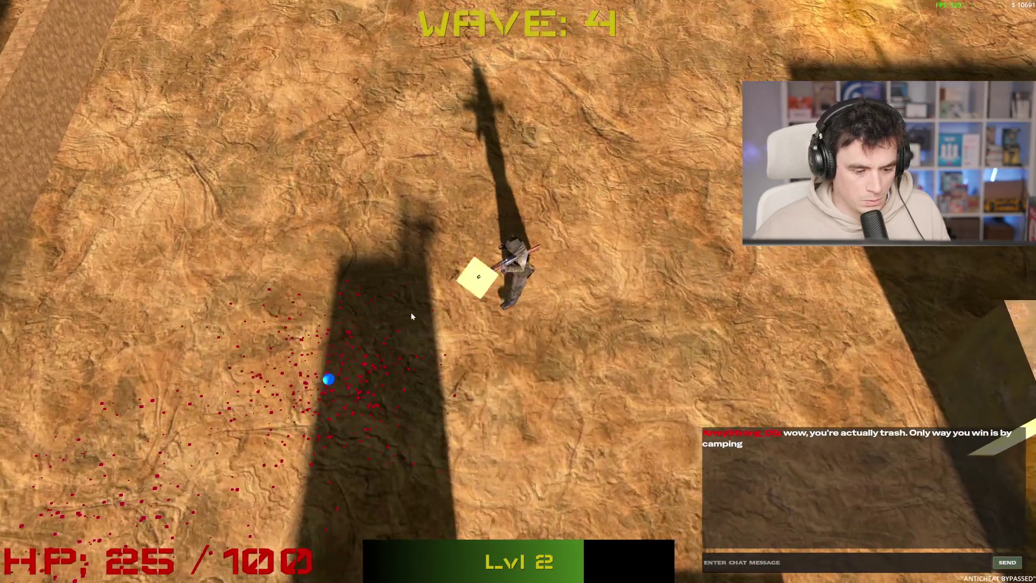
pyautogui.press('d')
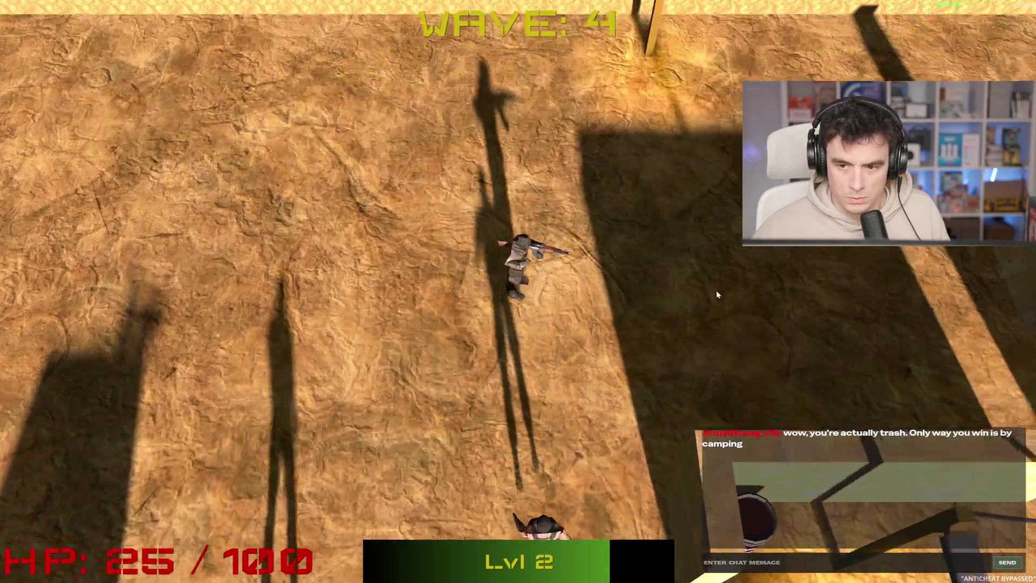
pyautogui.press('d')
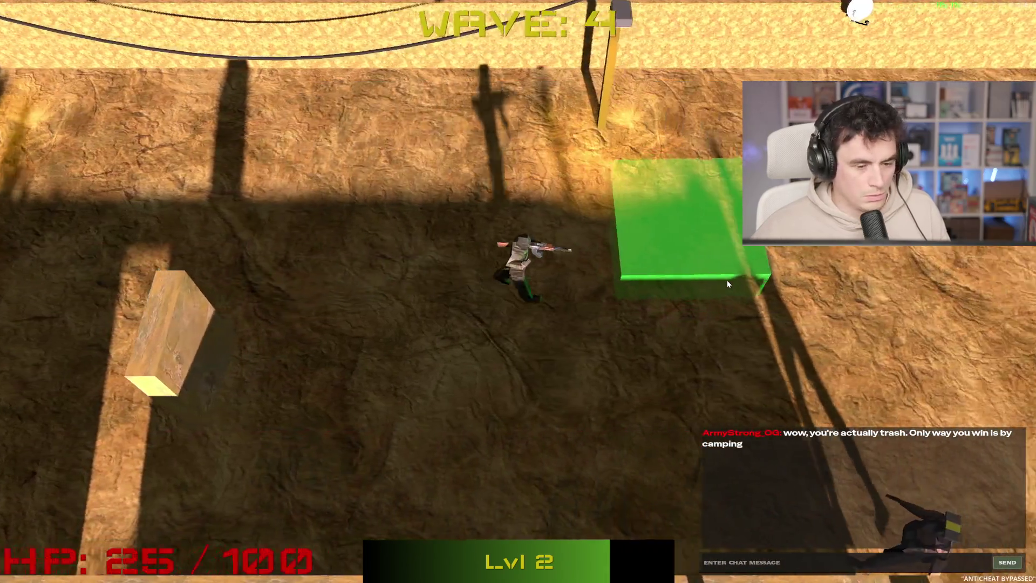
# - Buy the 50 HP heal at the shop, then pause and resume the game
pyautogui.press('d')
pyautogui.press('b')
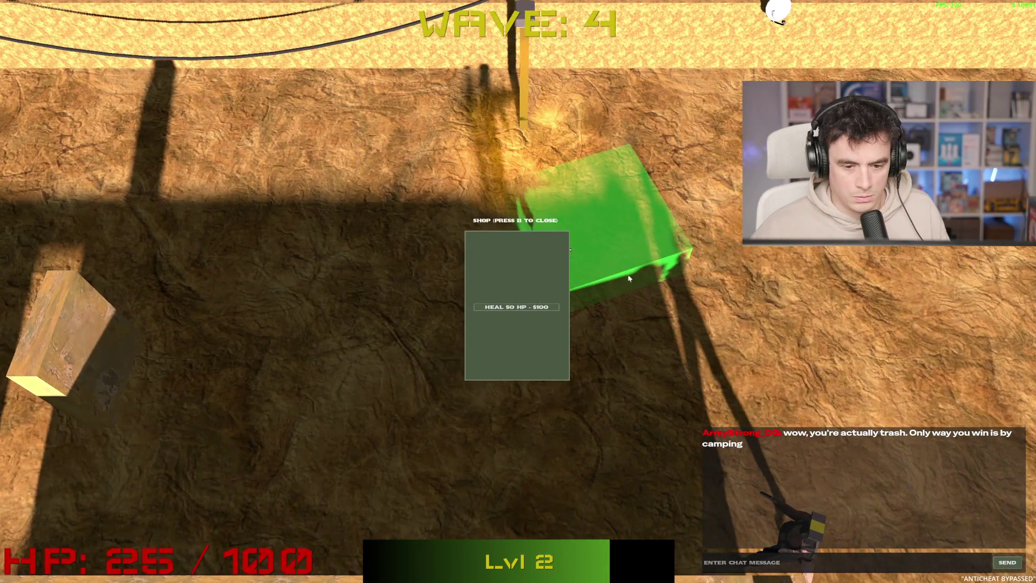
pyautogui.click(536, 311)
pyautogui.press('w')
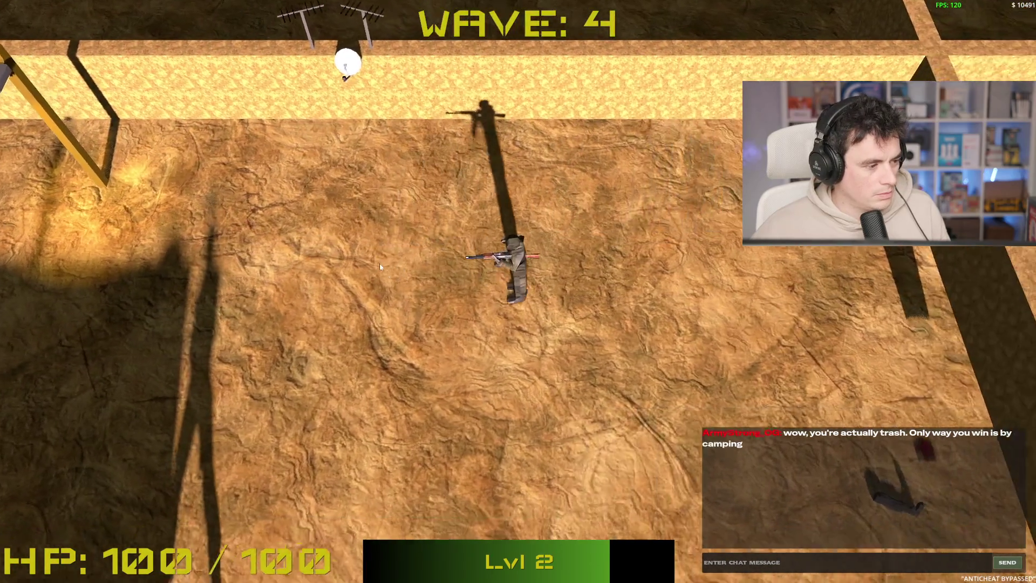
pyautogui.press('s')
pyautogui.press('d')
pyautogui.press('Escape')
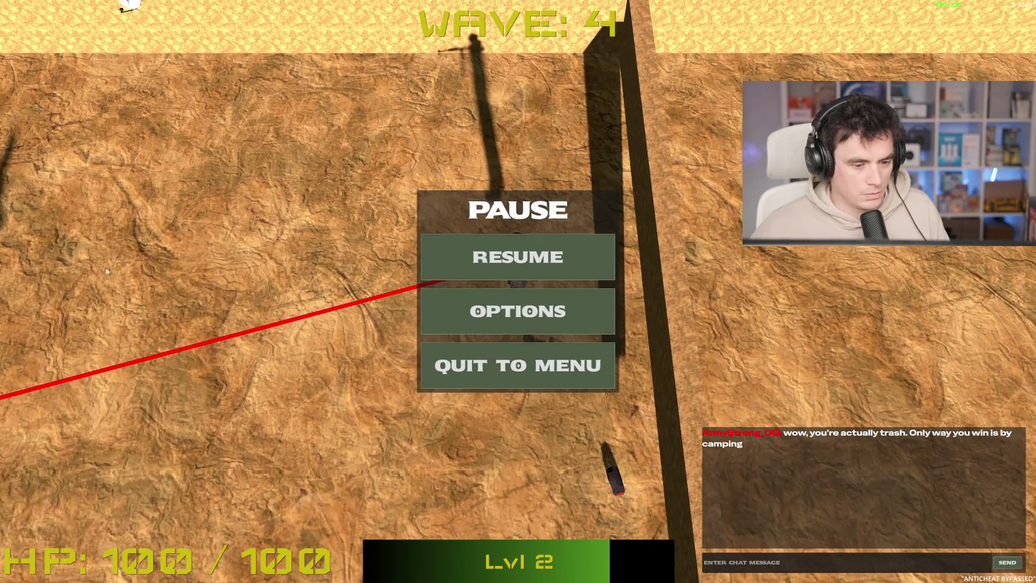
pyautogui.click(583, 269)
# - Shoot the enemies on the left and near the top, collecting pickups until the level 3 upgrade choice
pyautogui.press('s')
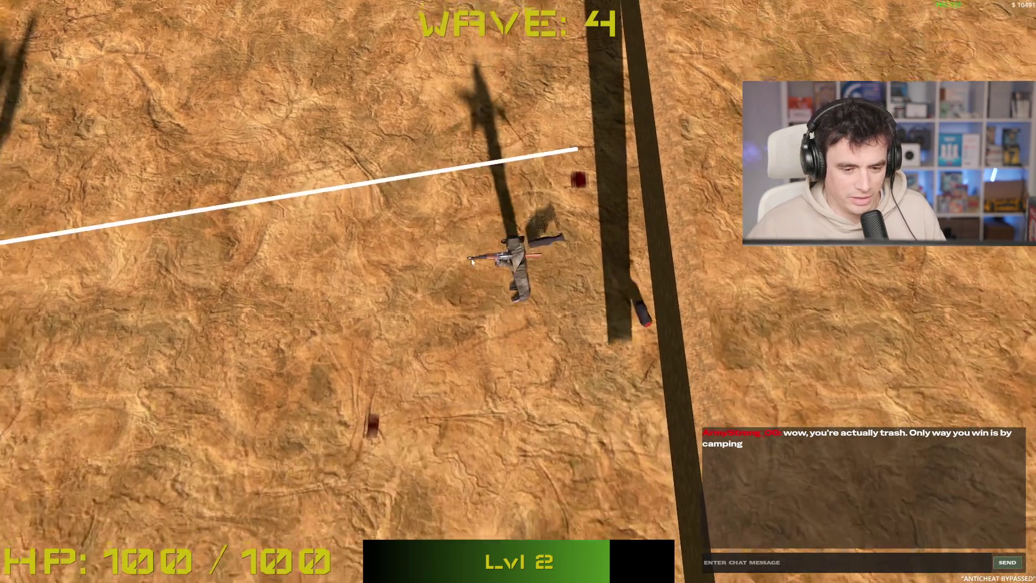
pyautogui.press('a')
pyautogui.click(277, 198)
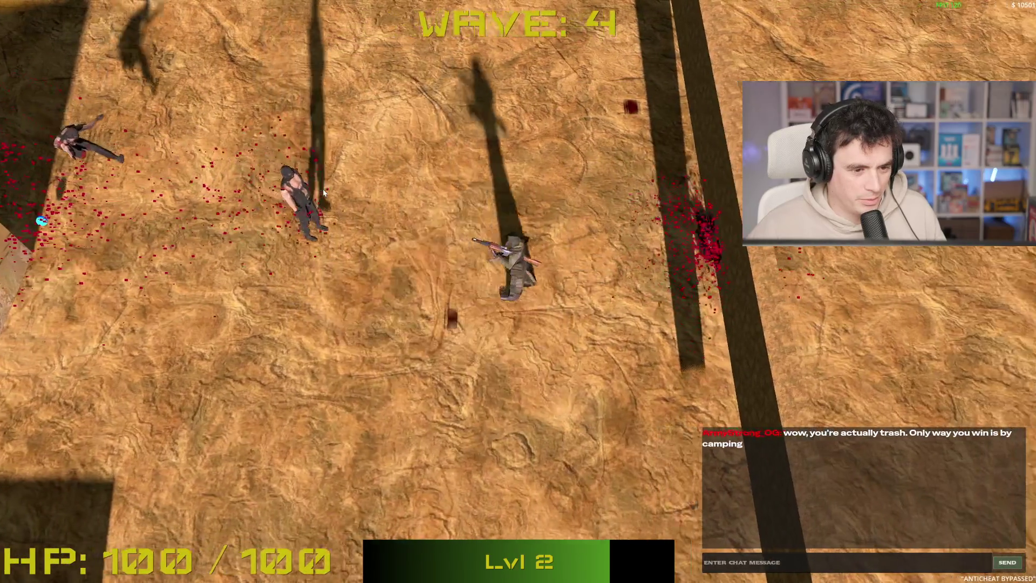
pyautogui.press('d')
pyautogui.click(430, 179)
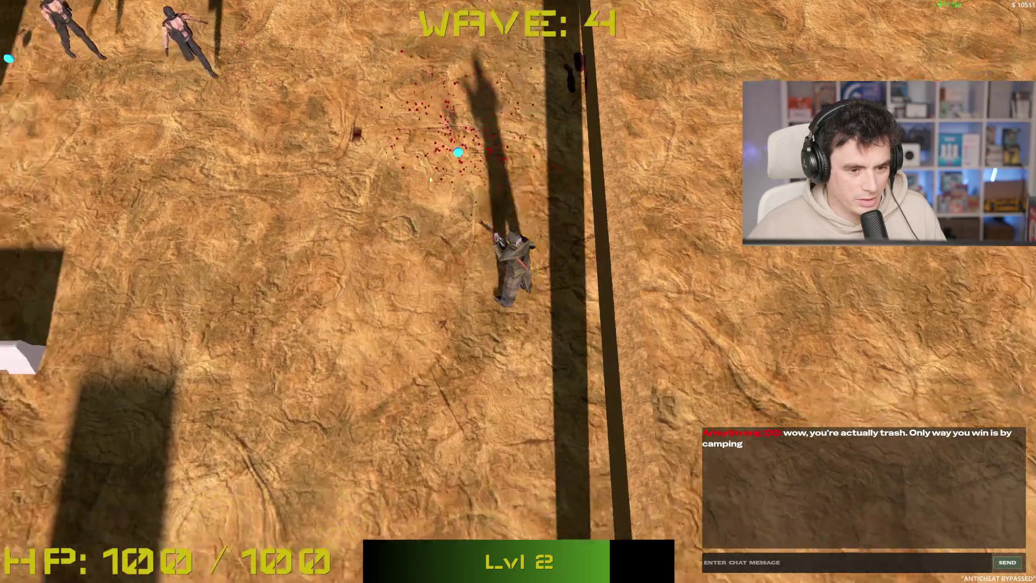
pyautogui.press('a')
pyautogui.press('s')
pyautogui.click(418, 177)
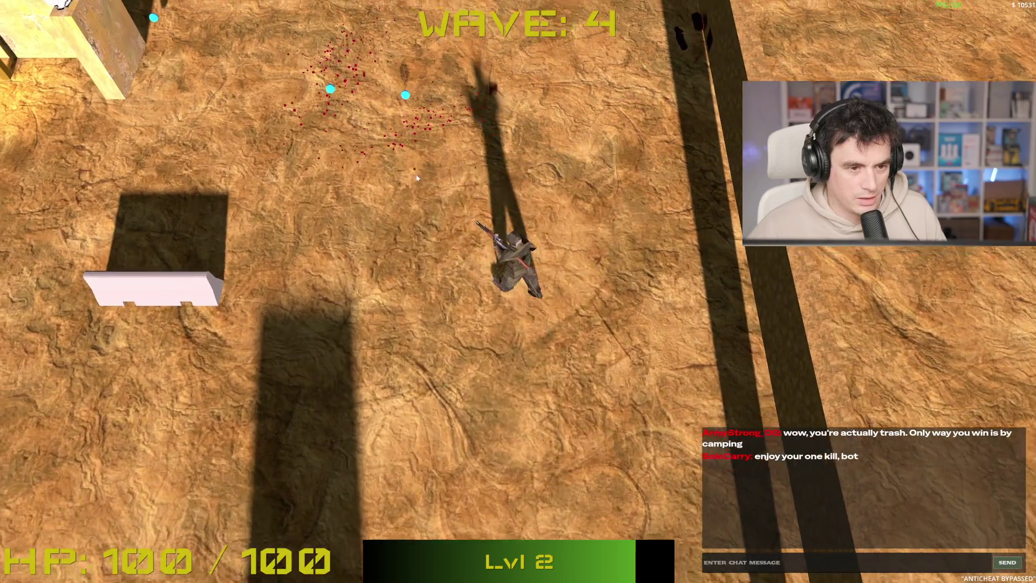
pyautogui.press('w')
pyautogui.press('a')
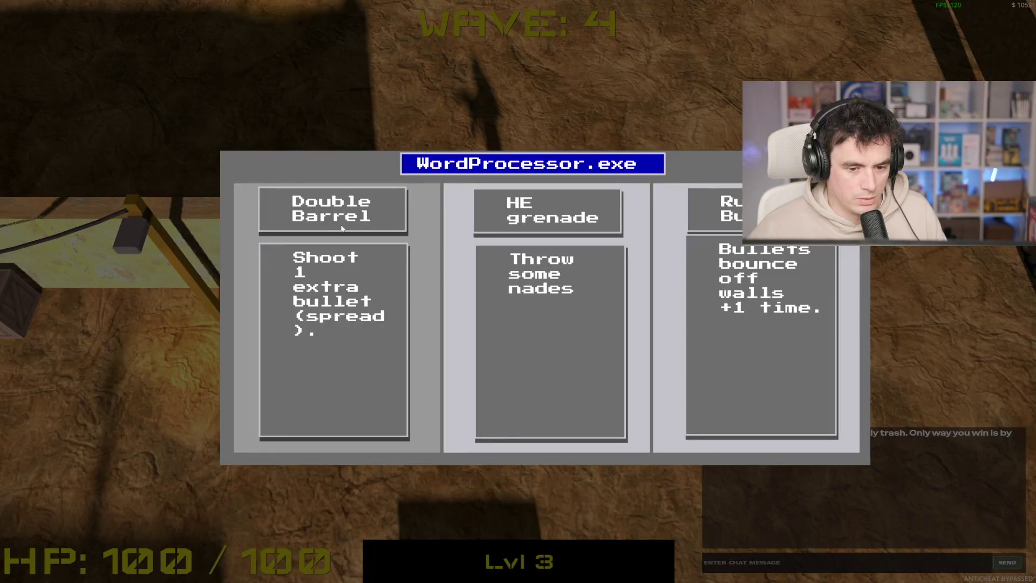
# - Take the HE grenade upgrade and walk the player onto the green shop pad
pyautogui.click(541, 350)
pyautogui.press('w')
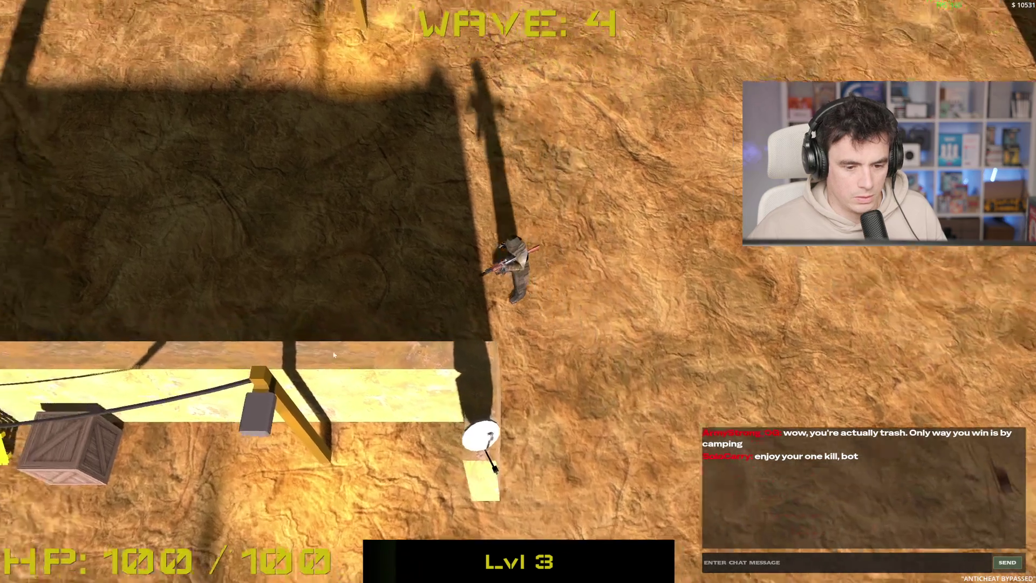
pyautogui.press('w')
pyautogui.press('a')
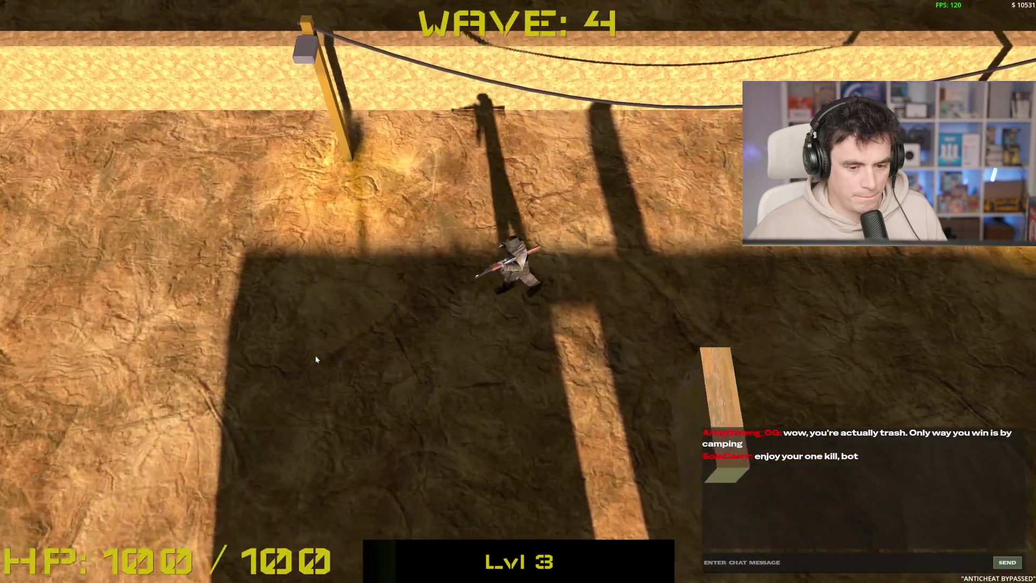
pyautogui.press('s')
pyautogui.press('a')
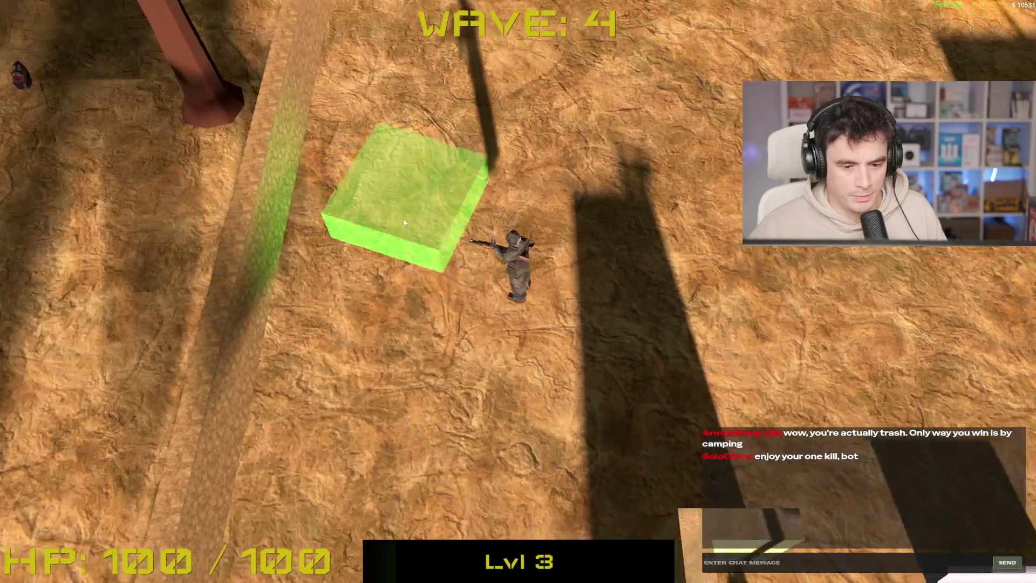
pyautogui.press('a')
pyautogui.press('b')
# - Close the shop and walk into the walled area
pyautogui.press('s')
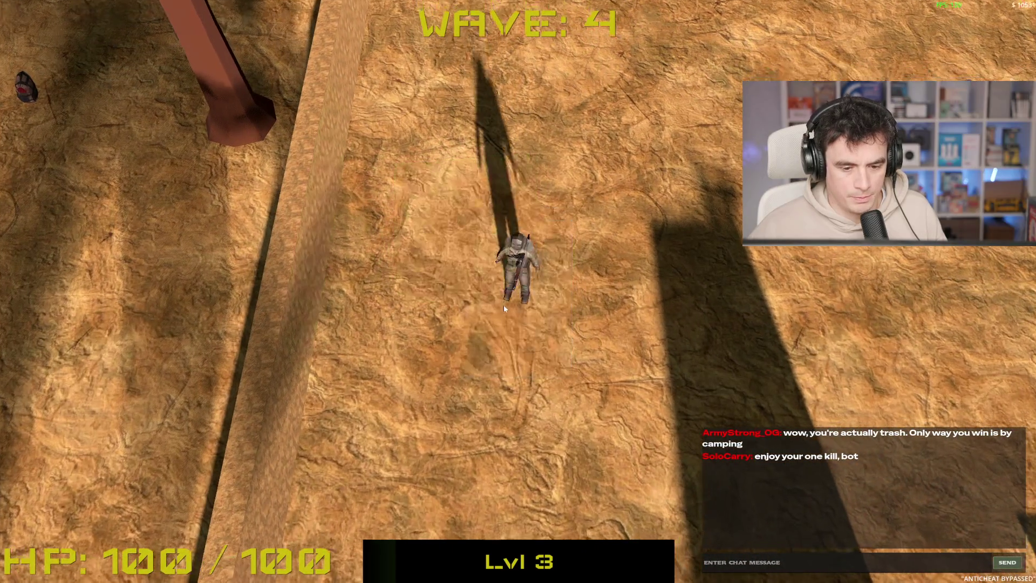
pyautogui.press('d')
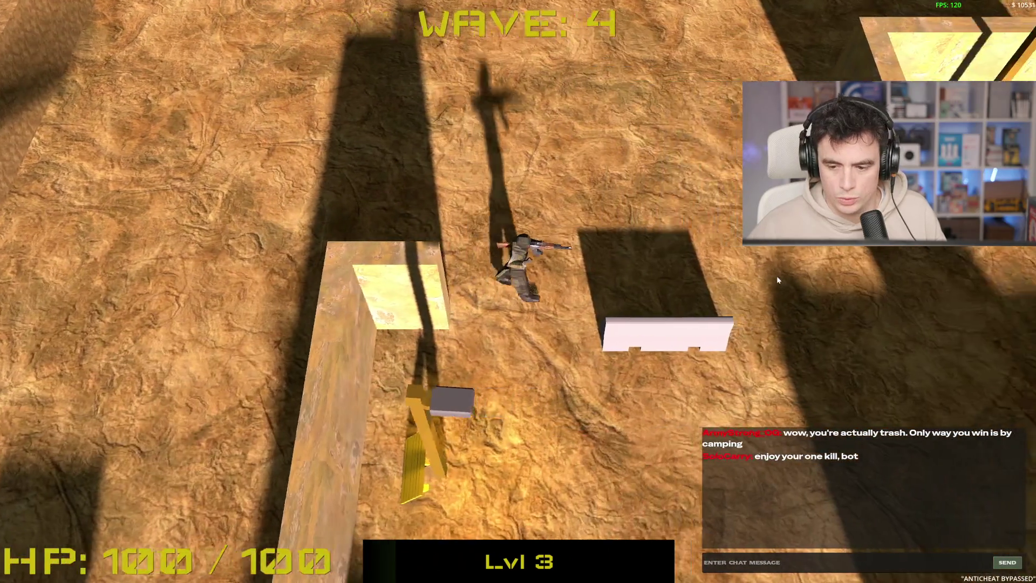
pyautogui.press('s')
pyautogui.press('d')
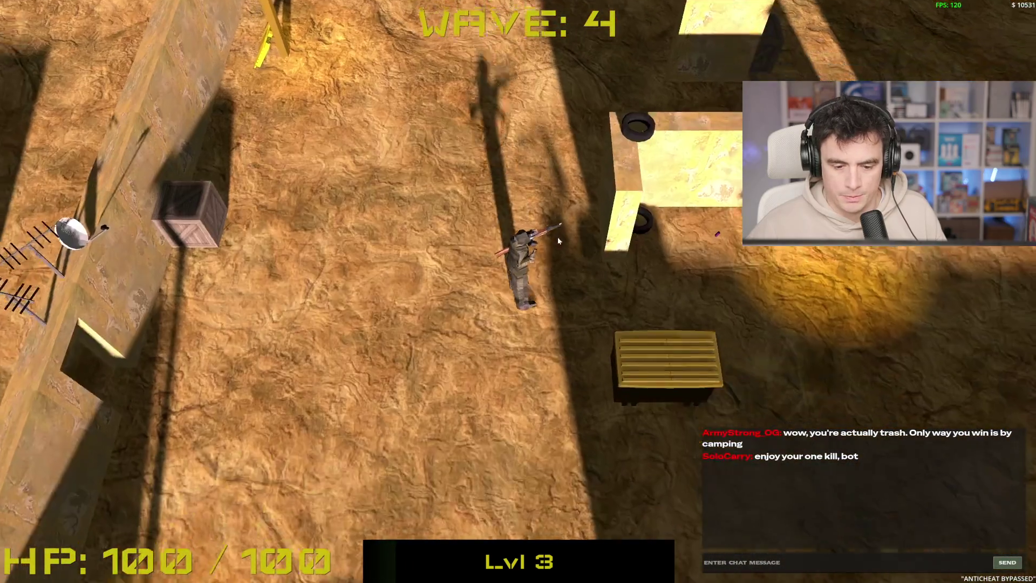
pyautogui.press('s')
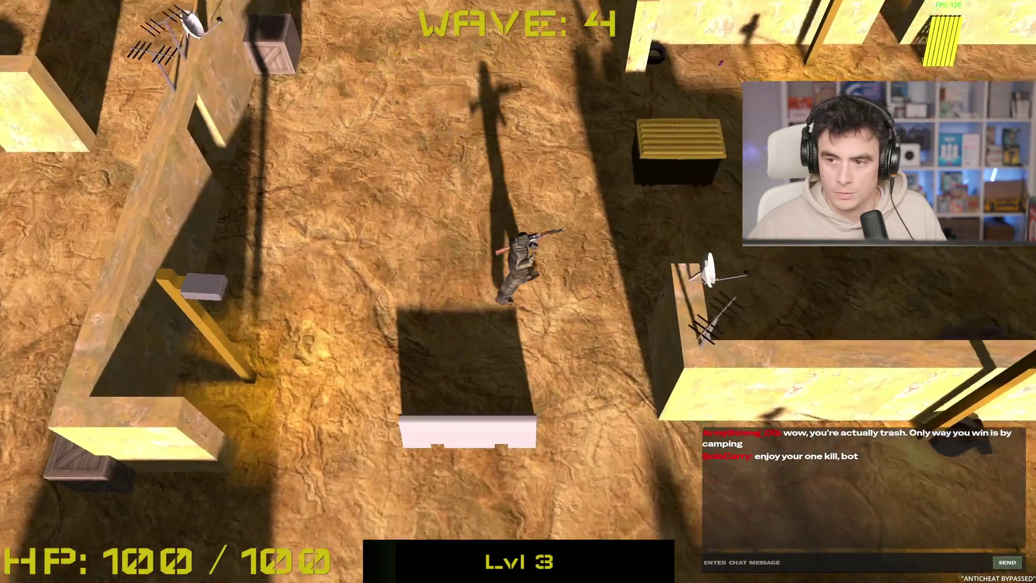
pyautogui.press('w')
pyautogui.press('d')
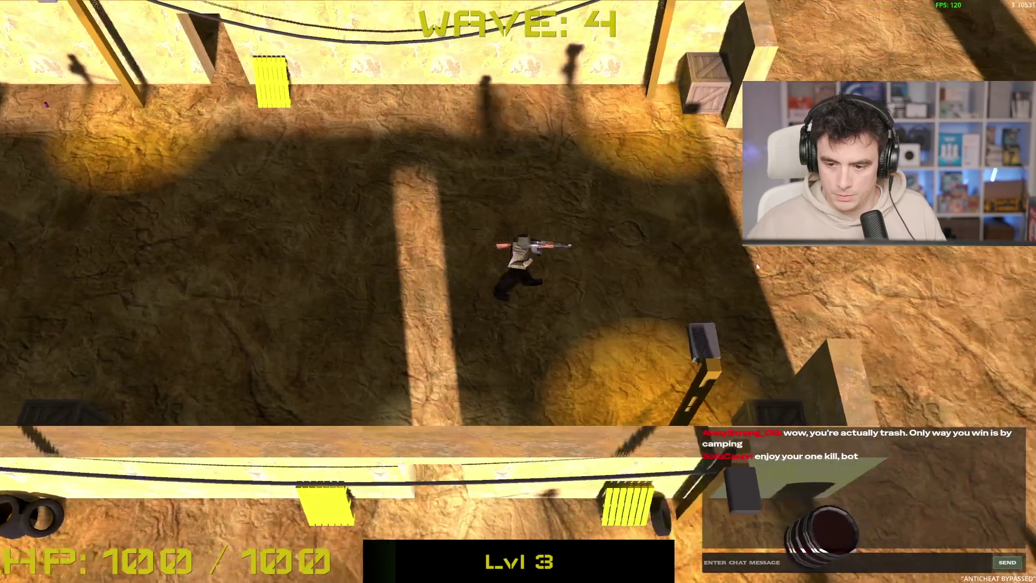
# - Walk down past the walls and shoot the enemy by the top wall
pyautogui.press('d')
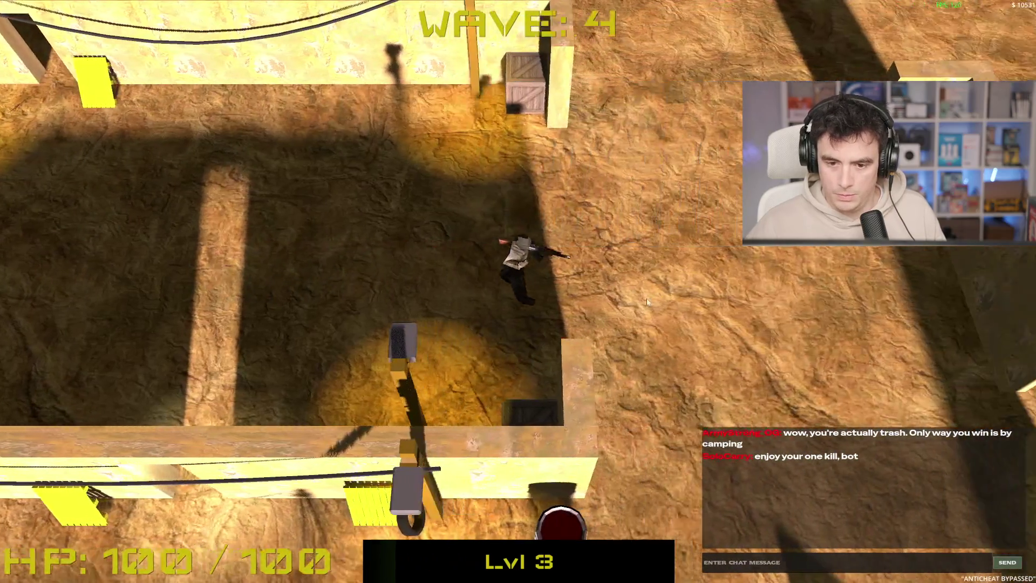
pyautogui.press('s')
pyautogui.press('a')
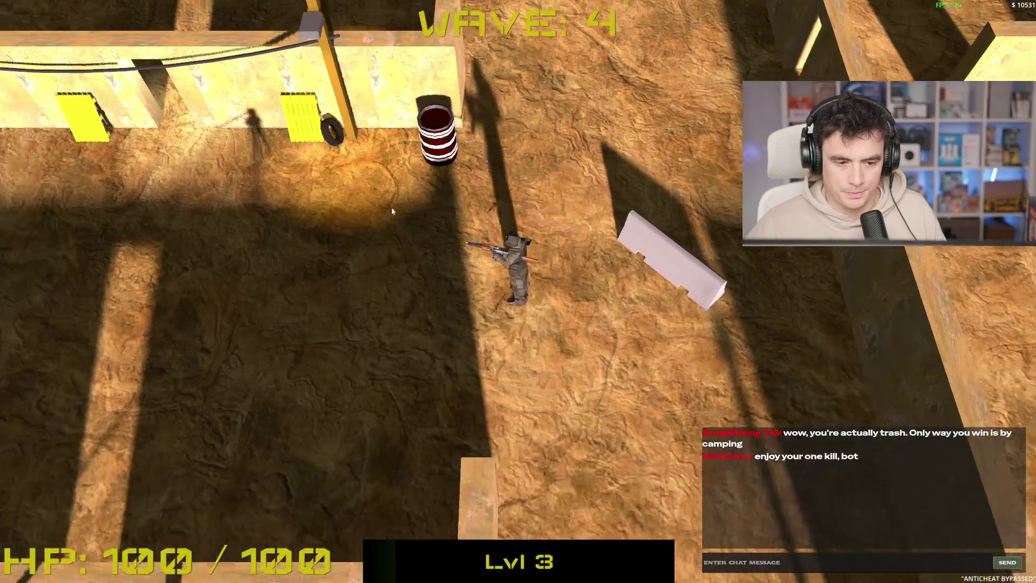
pyautogui.press('s')
pyautogui.press('a')
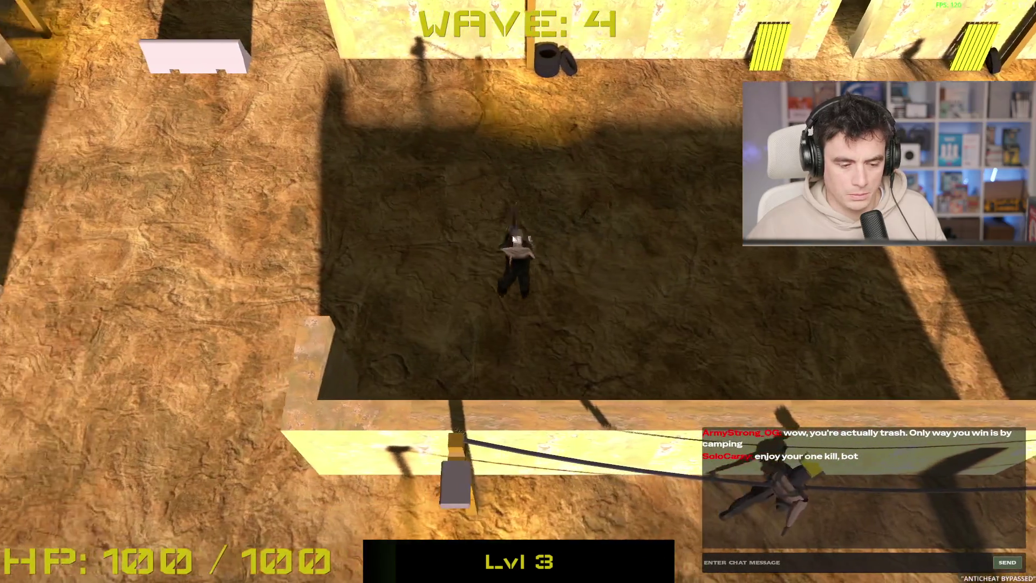
pyautogui.press('s')
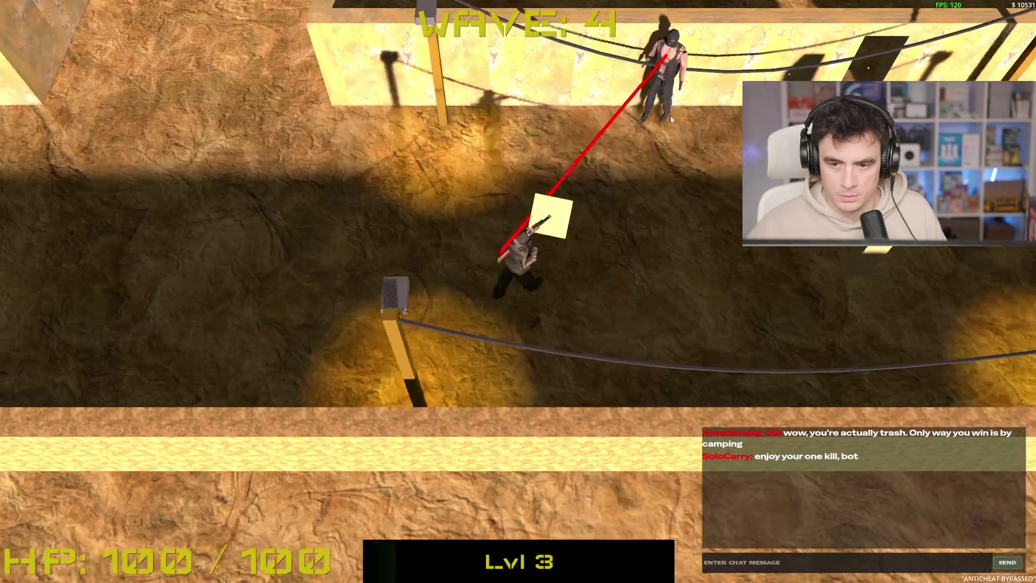
pyautogui.click(670, 116)
pyautogui.press('w')
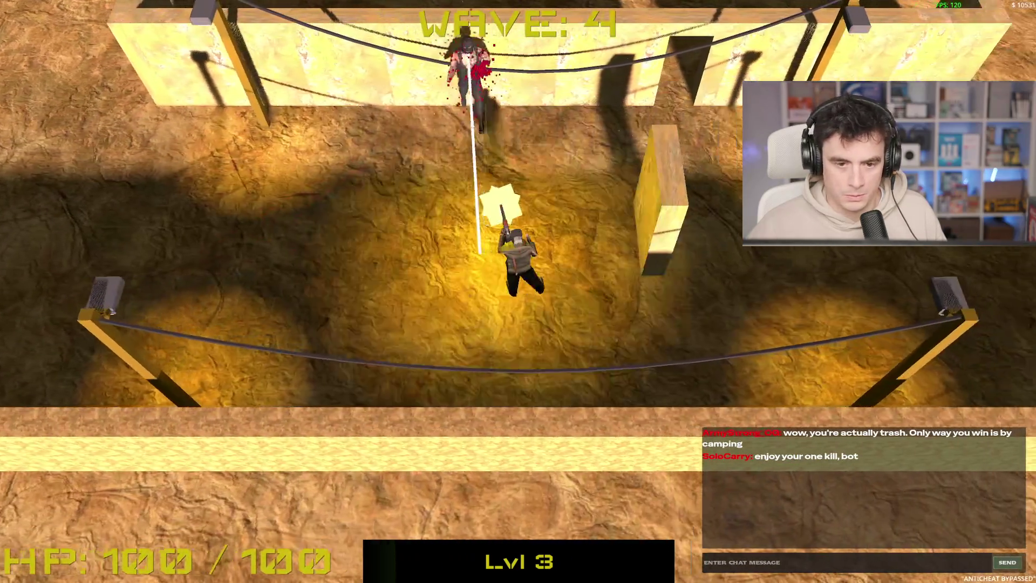
# - Fight the wave 5 enemies around the boxes and into the dark corridor
pyautogui.press('a')
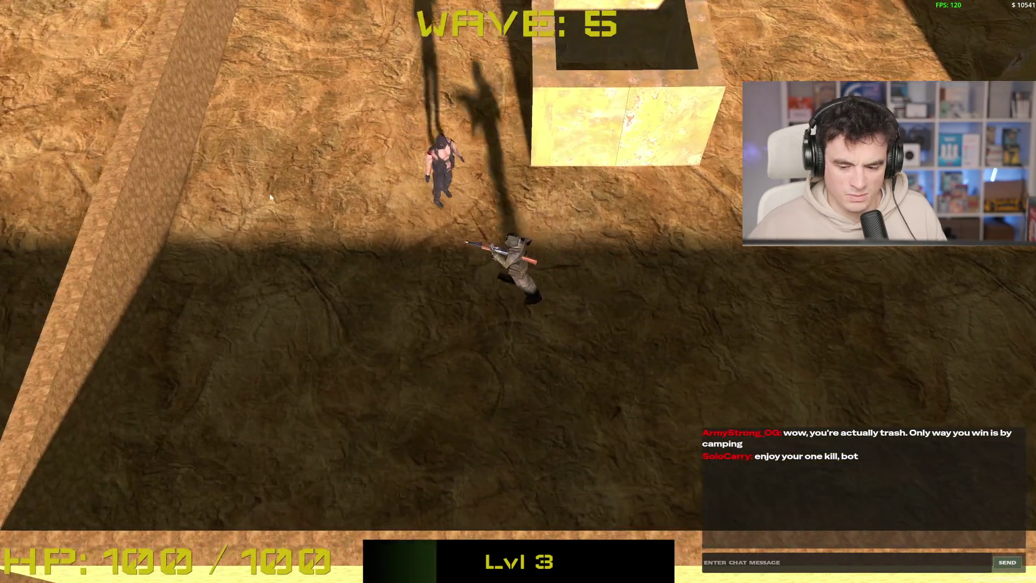
pyautogui.press('s')
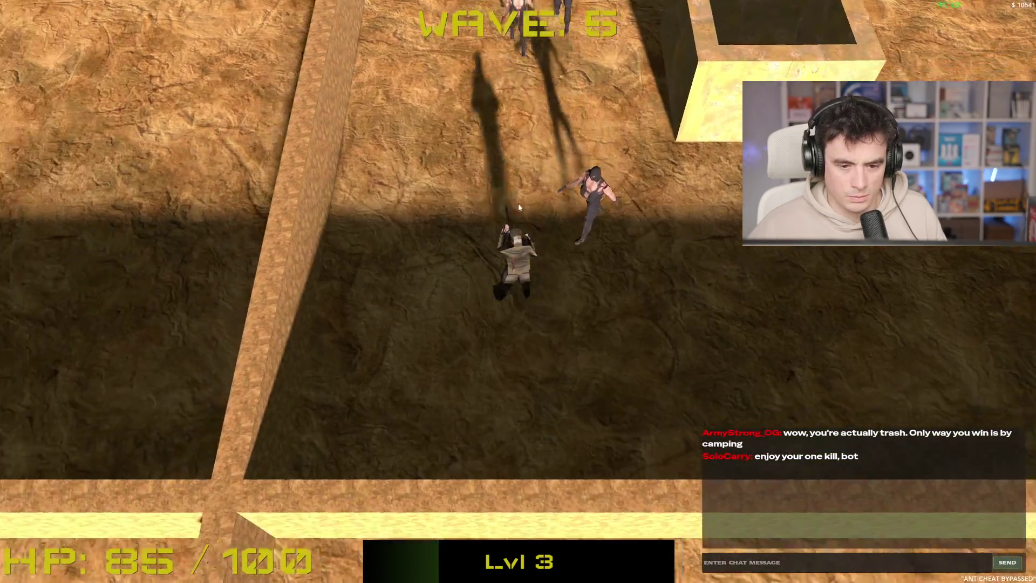
pyautogui.click(471, 236)
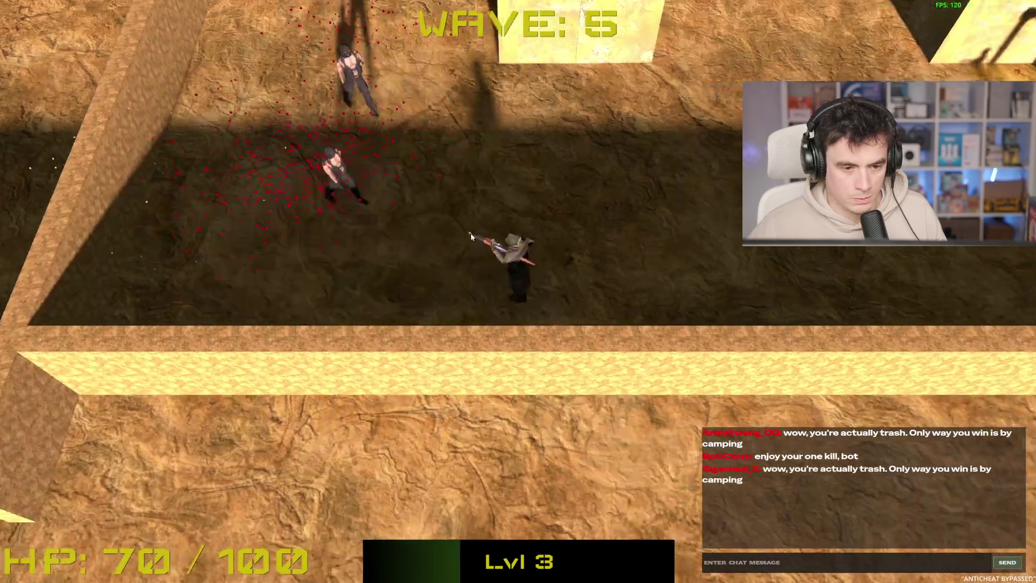
pyautogui.press('w')
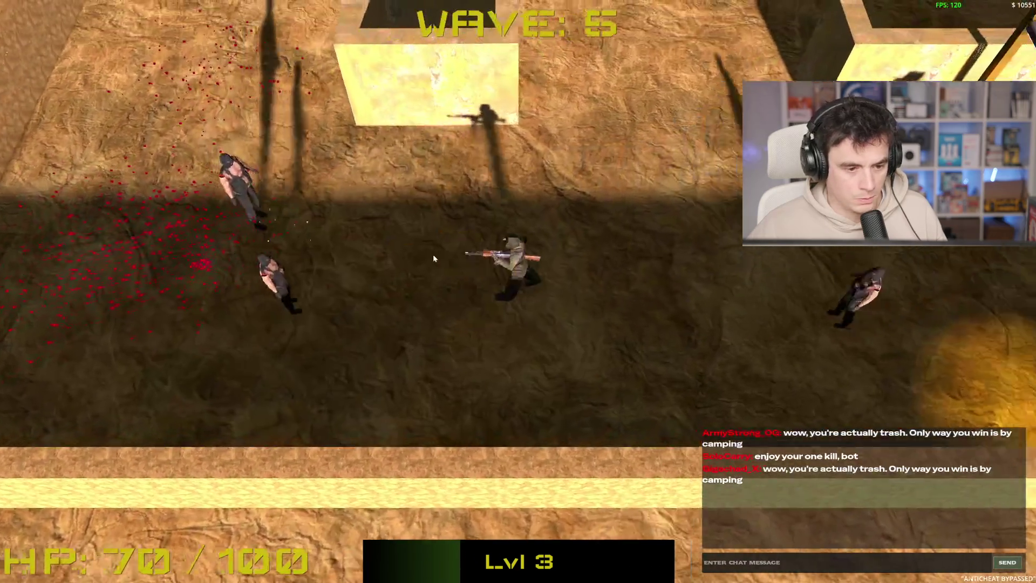
pyautogui.click(531, 393)
pyautogui.press('a')
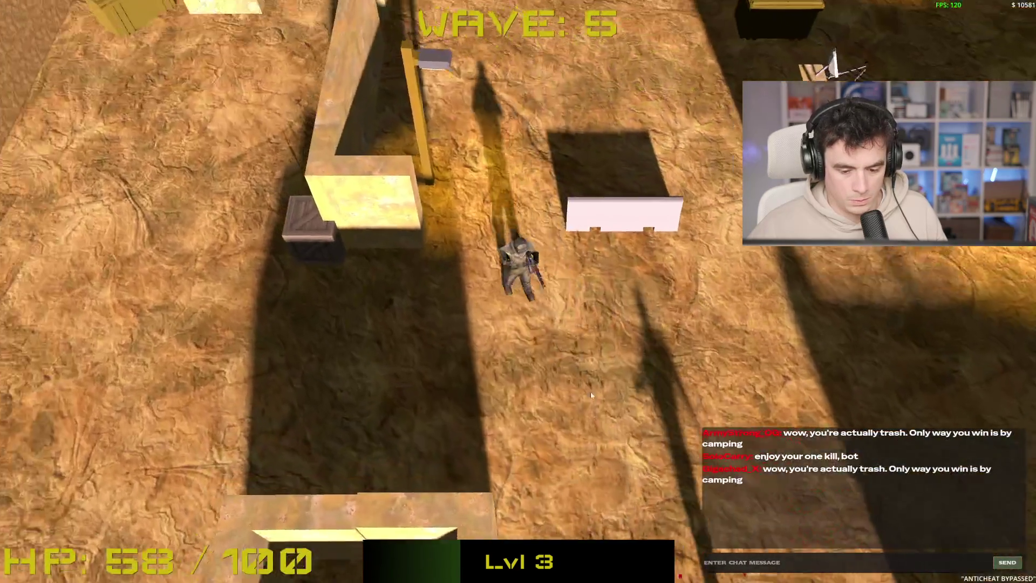
pyautogui.click(798, 296)
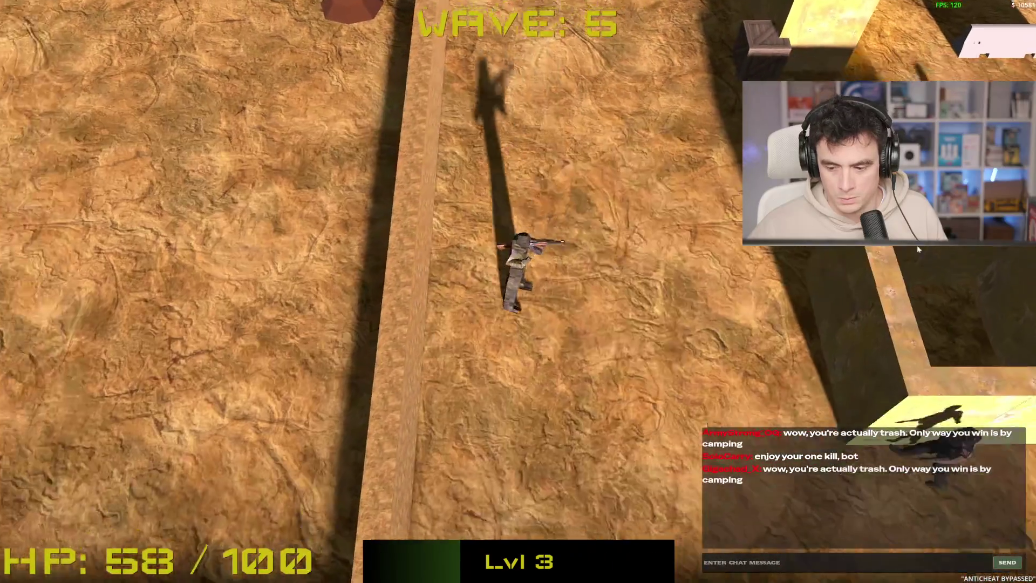
pyautogui.press('s')
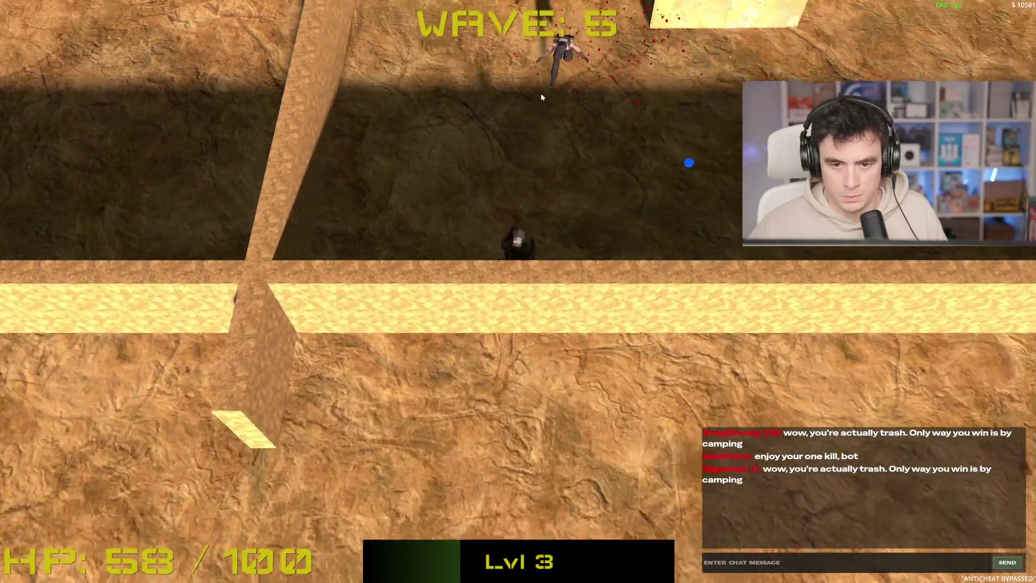
pyautogui.click(465, 119)
# - Keep shooting the swarming enemies along the wall, then stop the game with F8
pyautogui.press('w')
pyautogui.press('a')
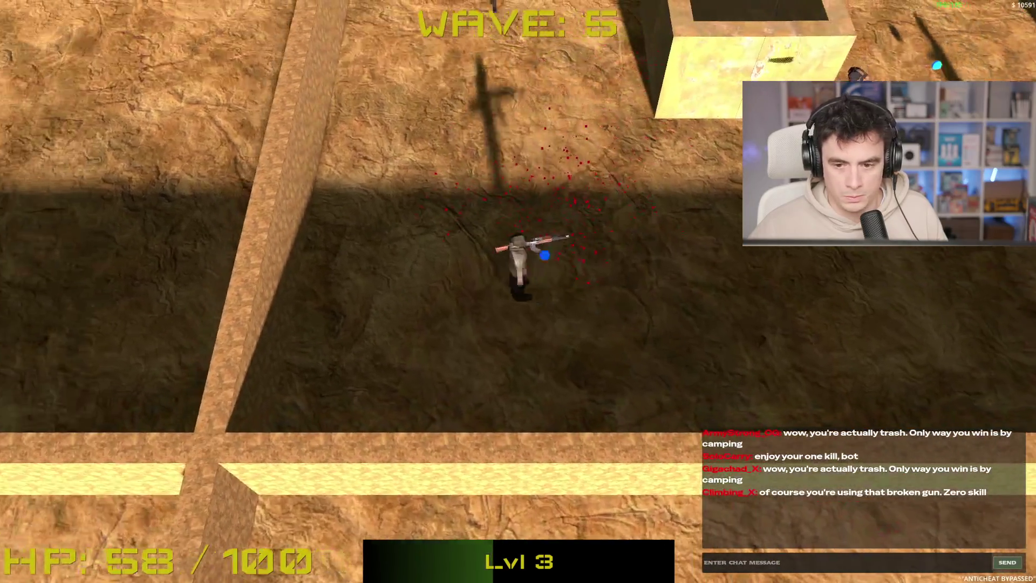
pyautogui.click(564, 179)
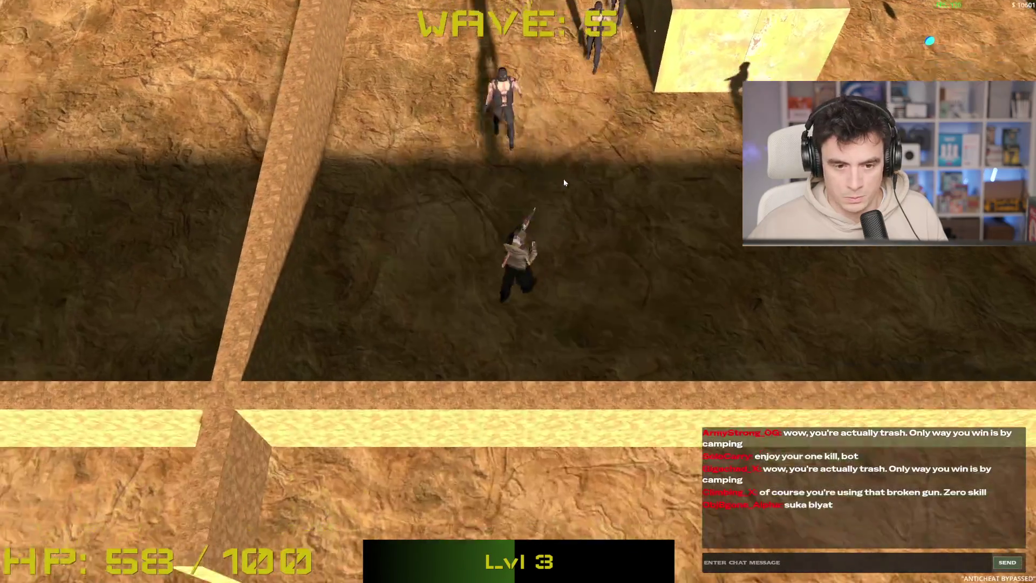
pyautogui.press('a')
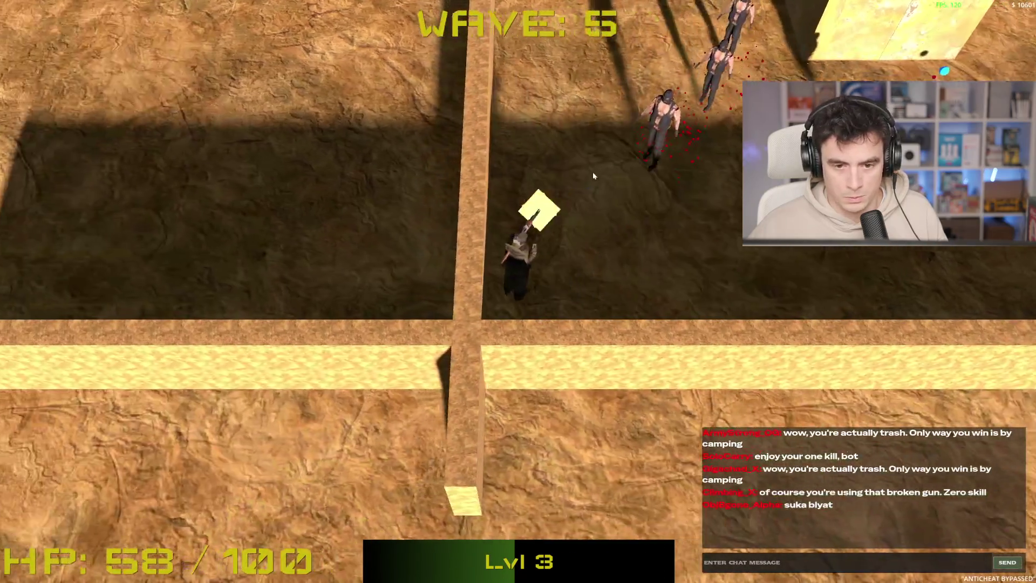
pyautogui.click(592, 172)
pyautogui.press('w')
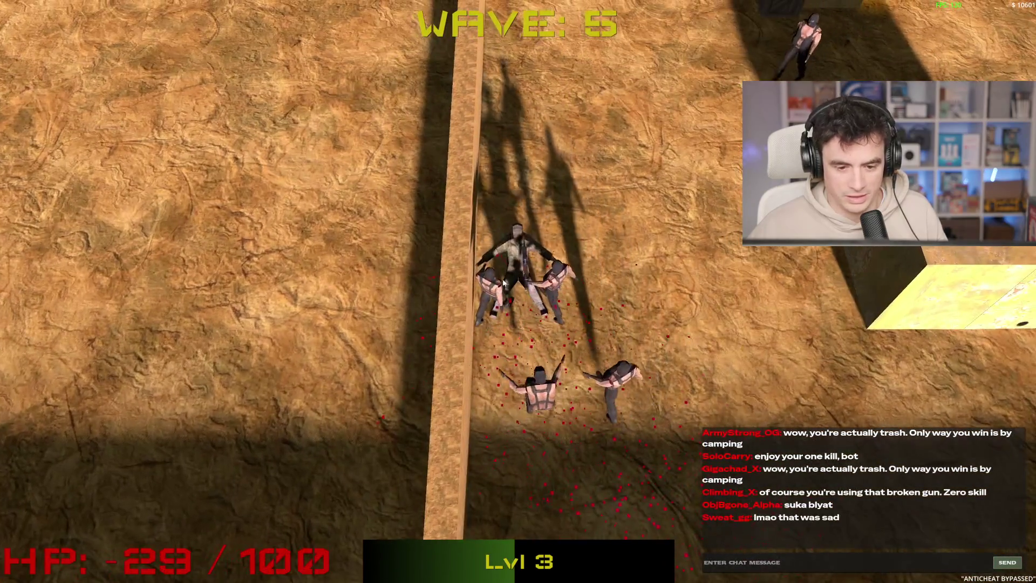
pyautogui.press('F8')
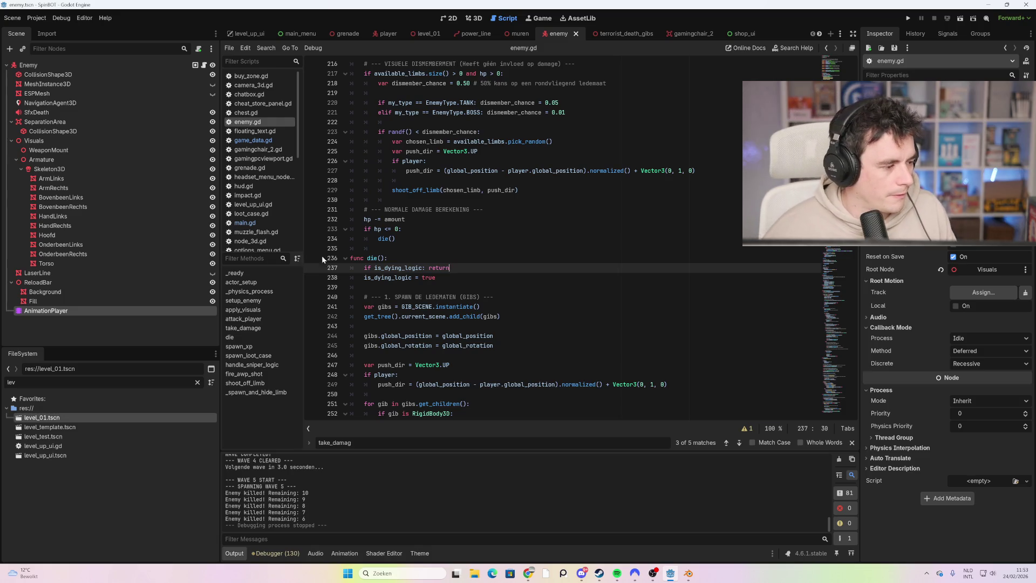
# - Select the Enemy root node and show the enemy scene in the 3D editor
pyautogui.click(119, 65)
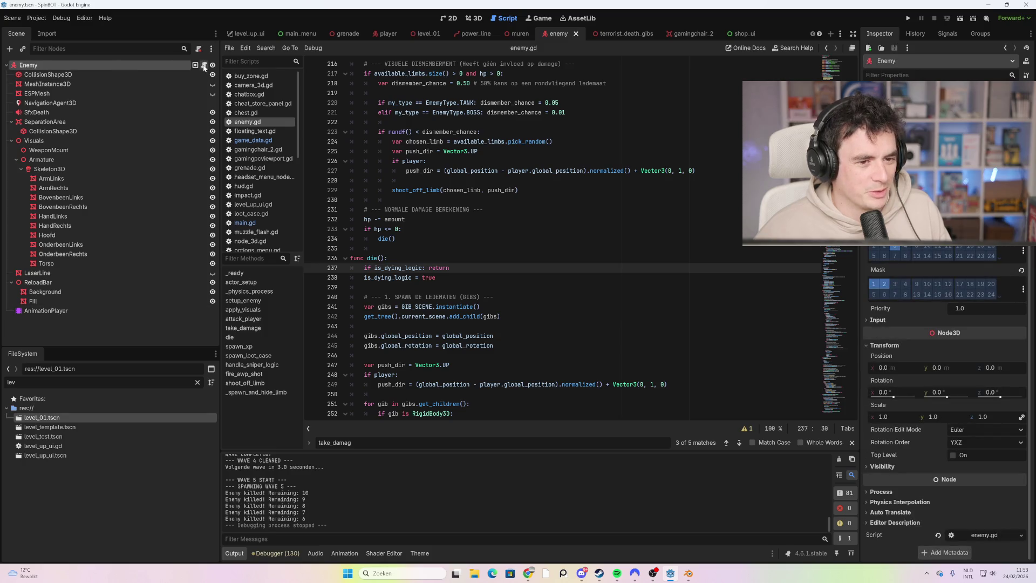
pyautogui.click(478, 19)
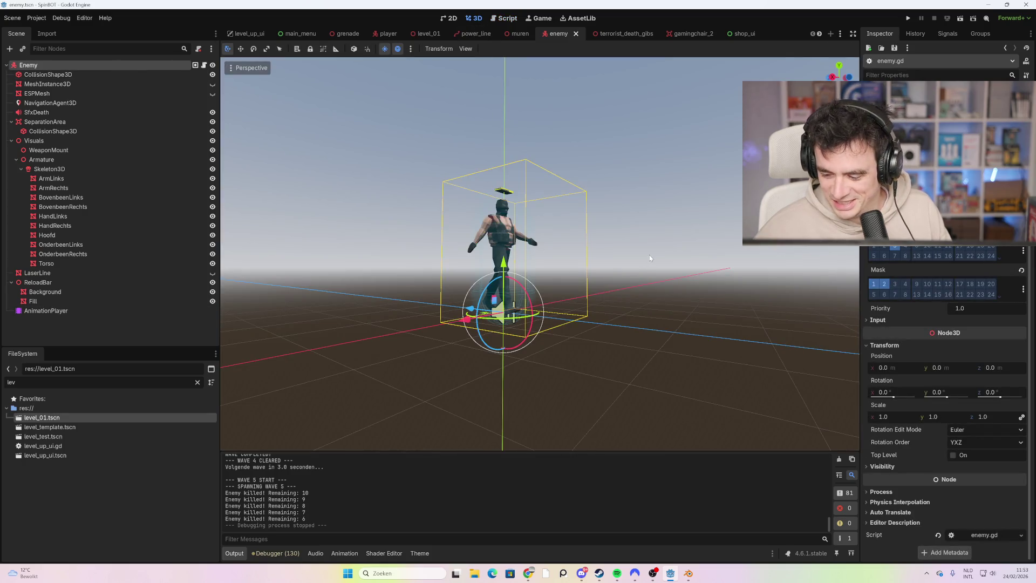
# - Orbit around the enemy model and scroll the Inspector toward its Collision settings
pyautogui.scroll(5, 649, 255)
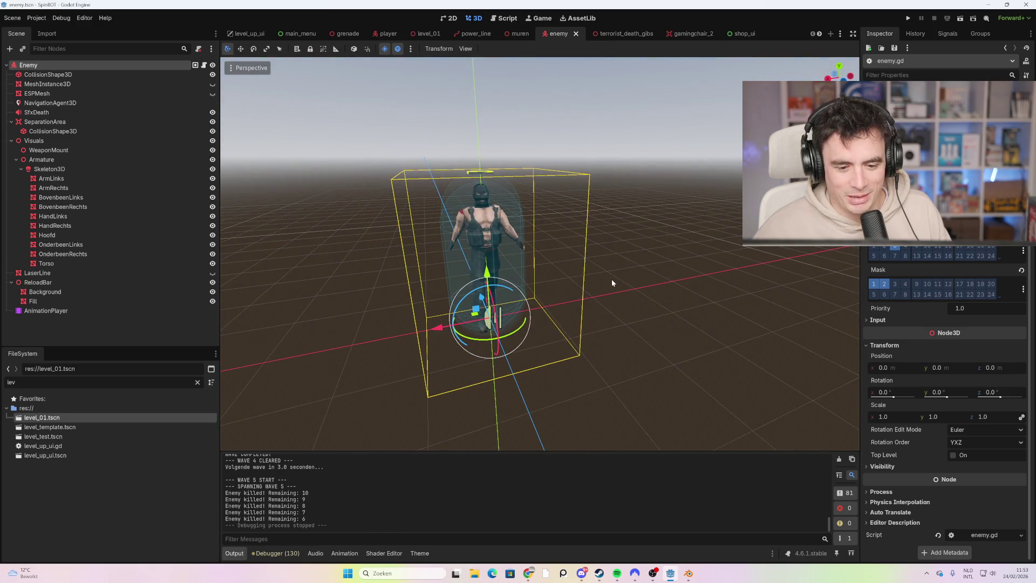
pyautogui.moveTo(610, 279)
pyautogui.mouseDown()
pyautogui.moveTo(650, 258)
pyautogui.moveTo(609, 232)
pyautogui.moveTo(644, 225)
pyautogui.moveTo(519, 230)
pyautogui.mouseUp()
pyautogui.scroll(-2, 608, 232)
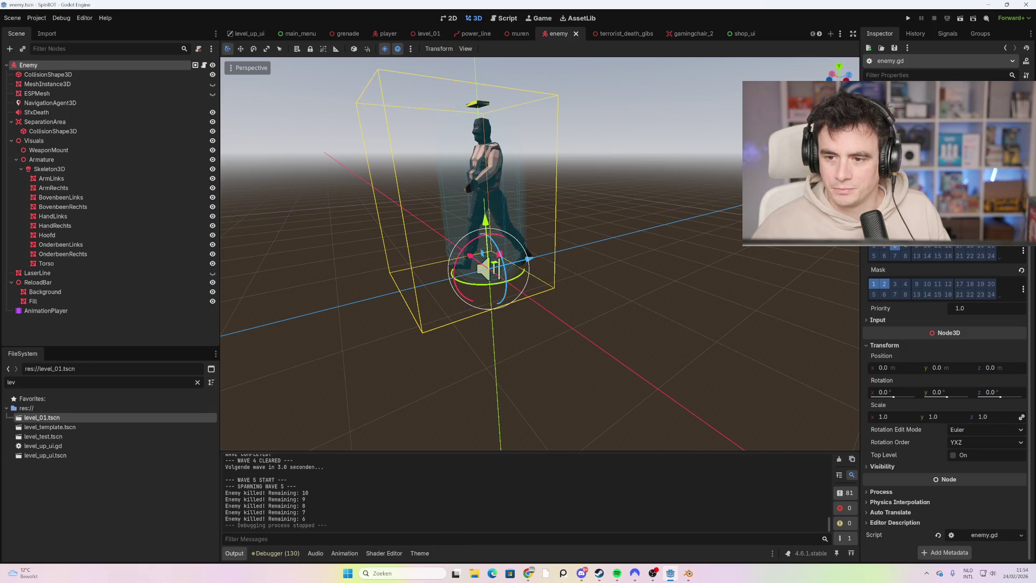
pyautogui.scroll(2, 944, 377)
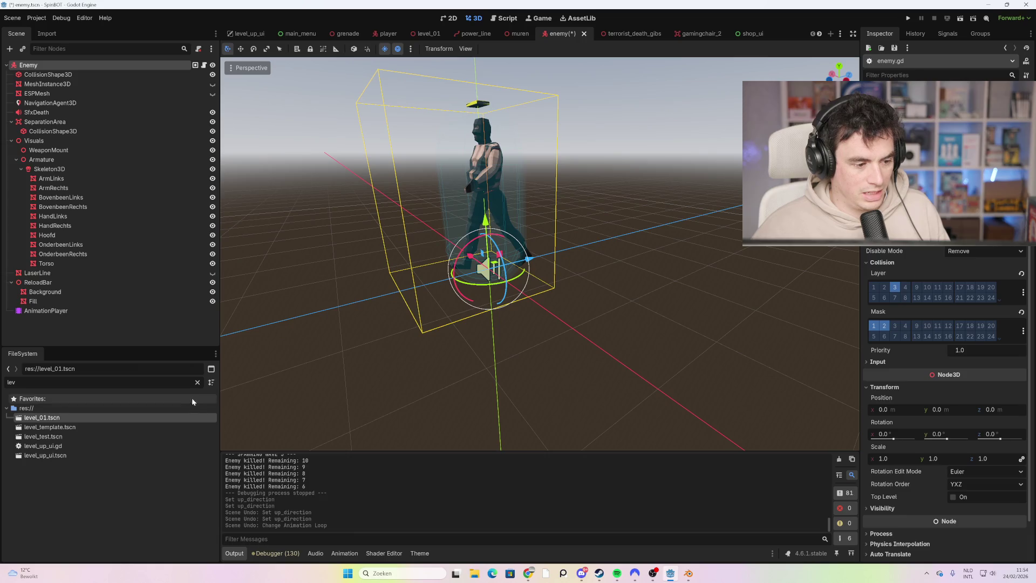
# - Review the enemy's AnimationPlayer animations, then return to the enemy.gd script with Ctrl+F3
pyautogui.click(114, 311)
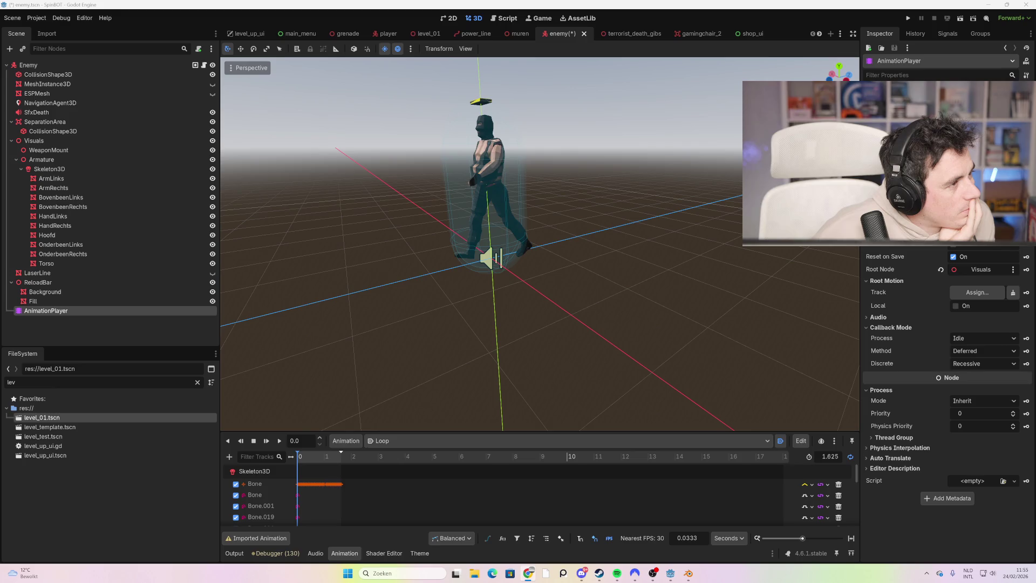
pyautogui.hotkey('ctrl', 'F3')
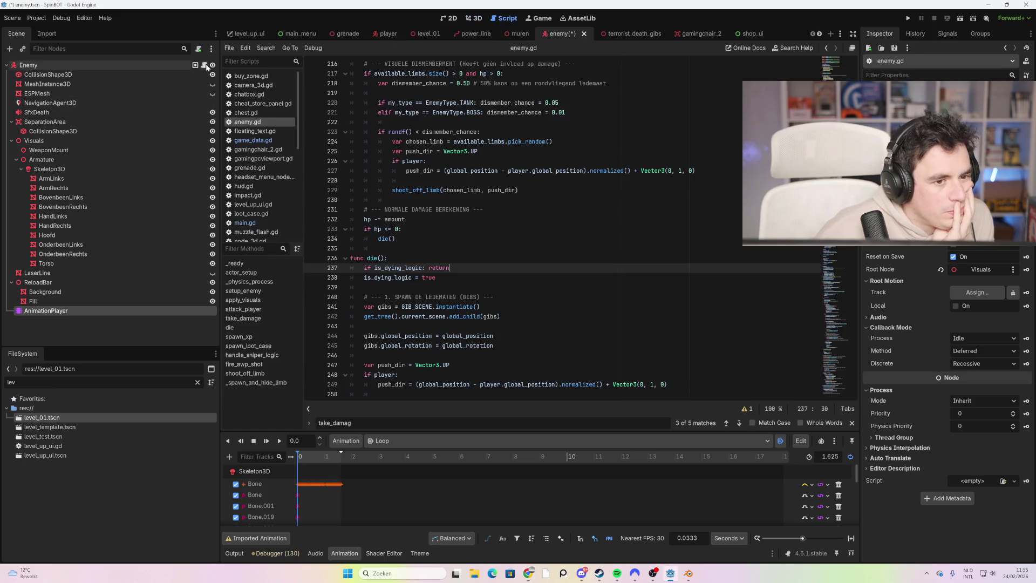